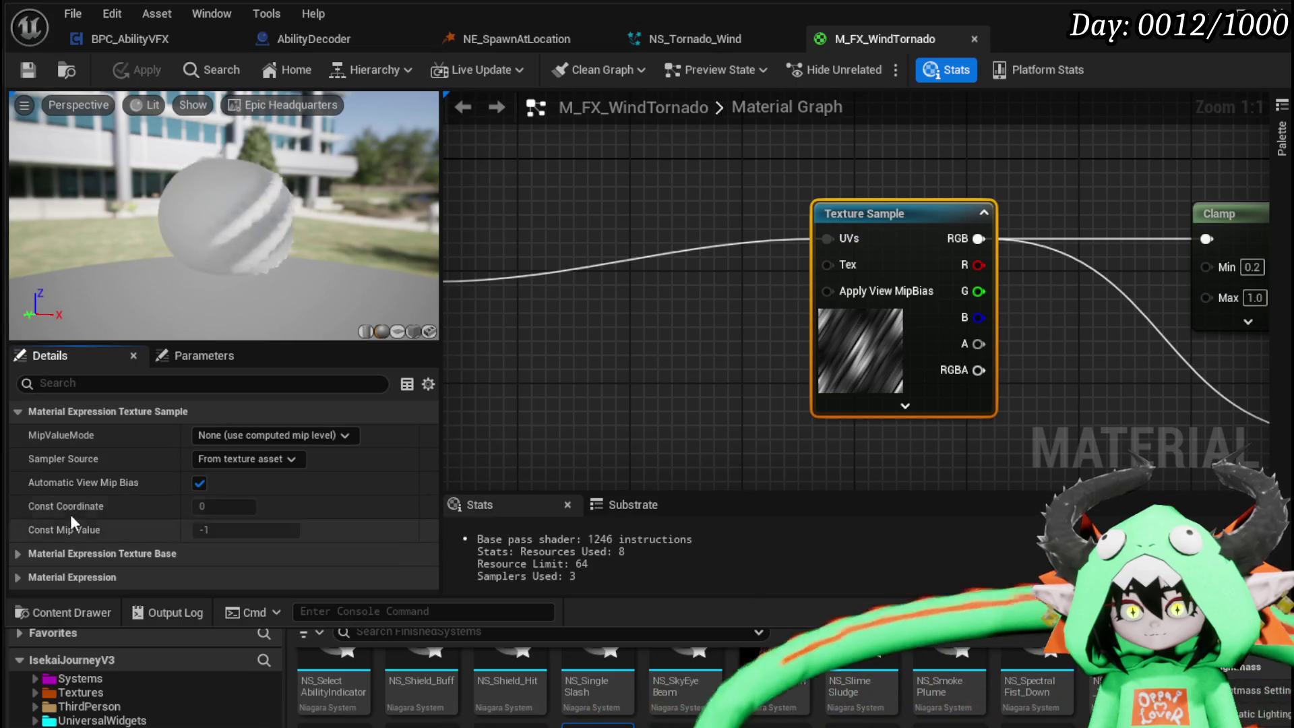
- Swap the Texture Sample's texture from T_Wind to water_d, found by searching 'Water'
click(19, 552)
scroll(42, 519, down, 2)
click(271, 490)
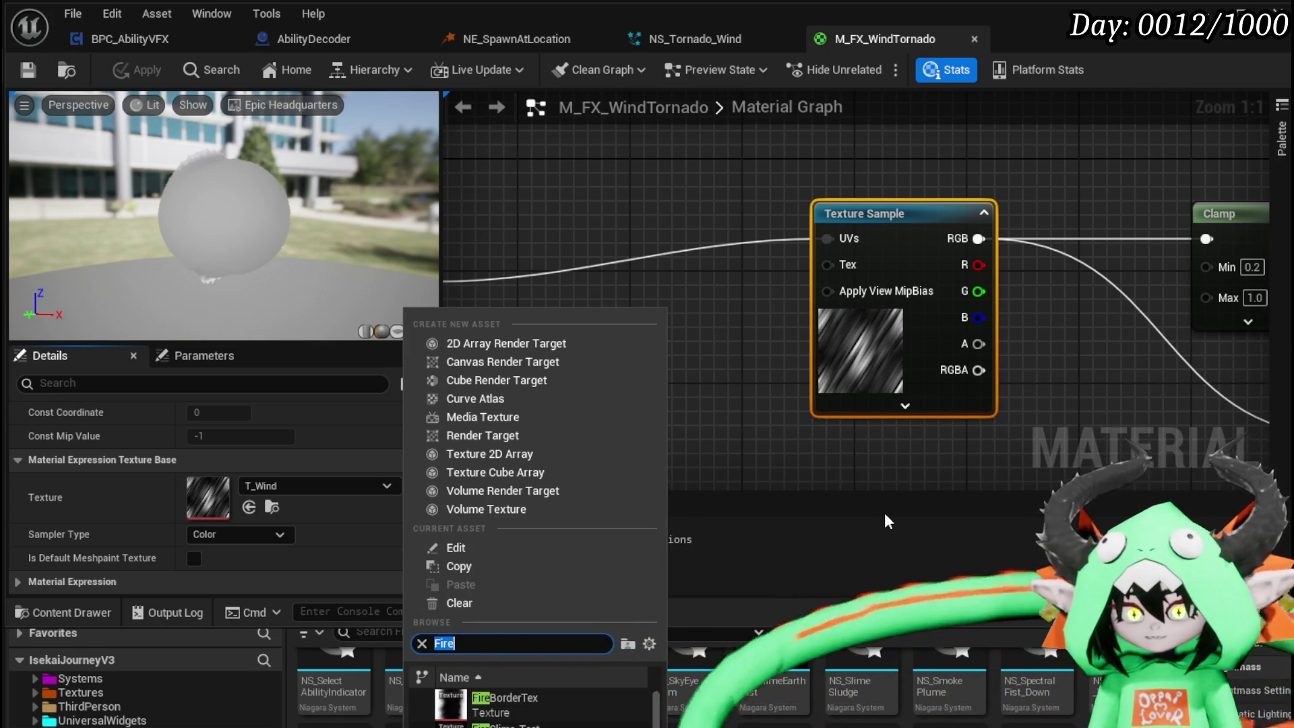
text(Water)
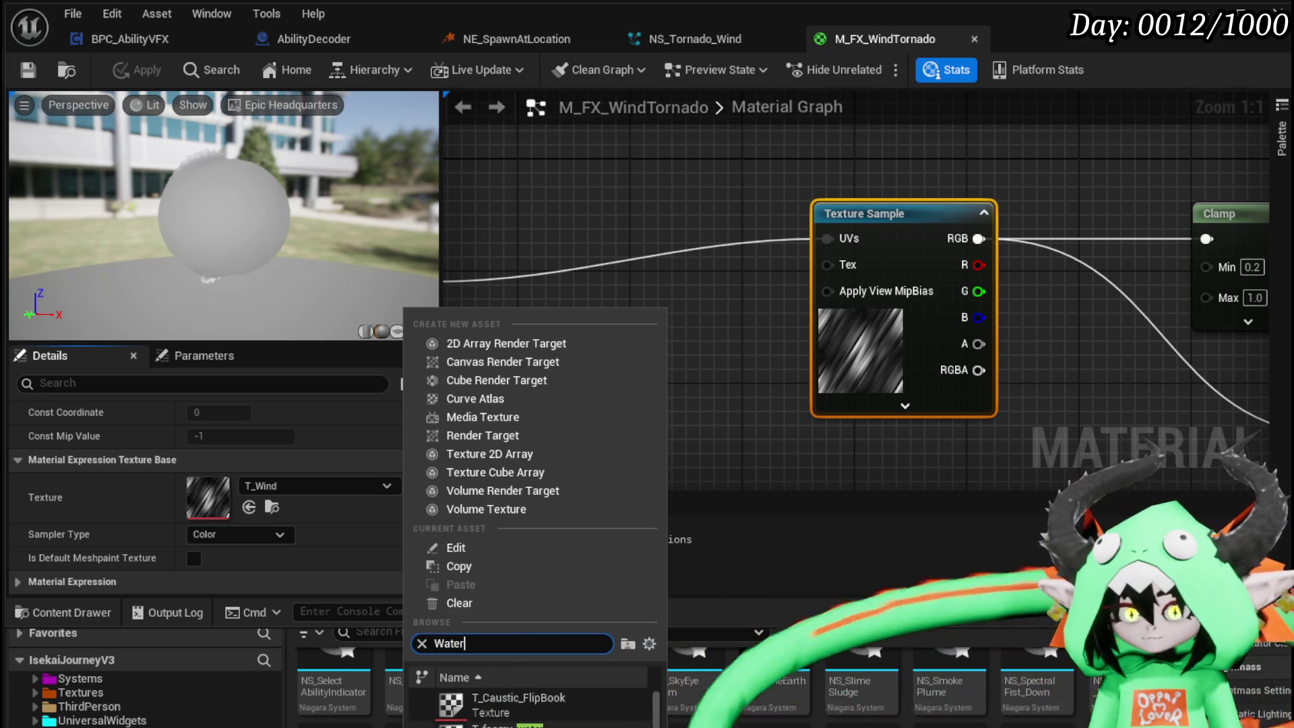
scroll(610, 713, down, 3)
scroll(610, 713, down, 3)
scroll(611, 713, down, 4)
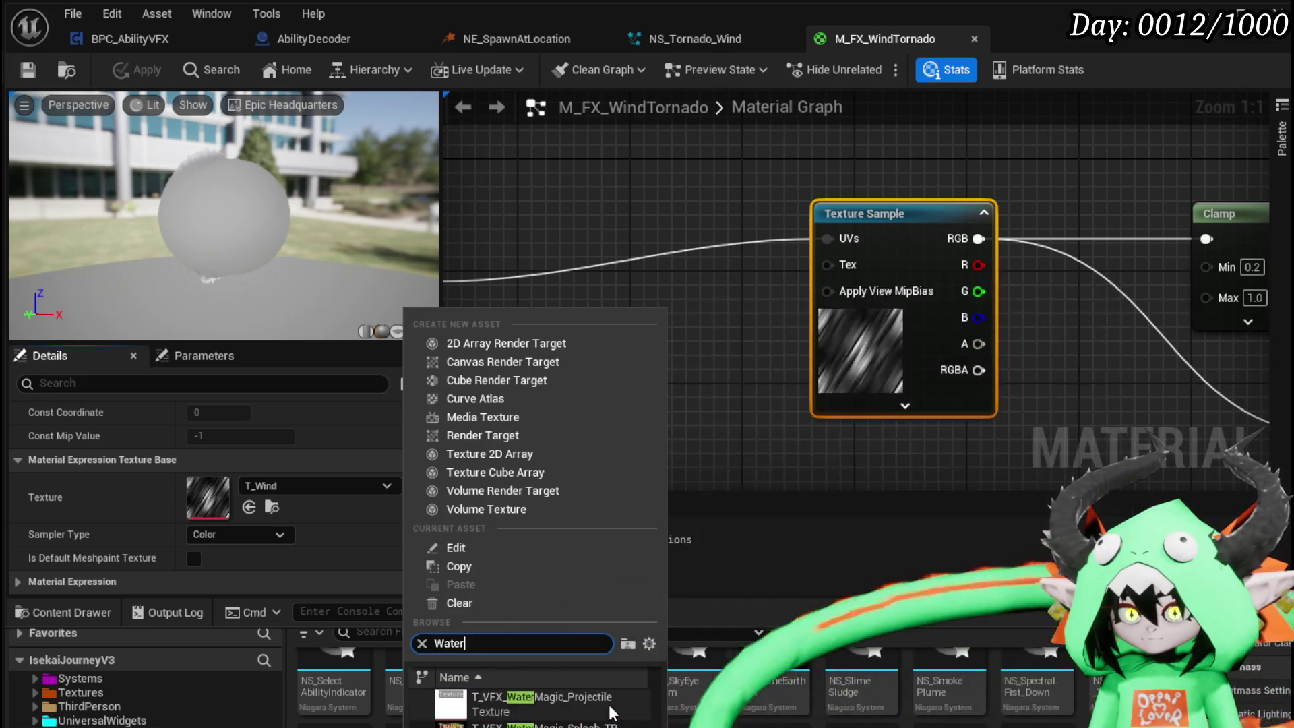
scroll(610, 713, down, 3)
scroll(611, 713, down, 2)
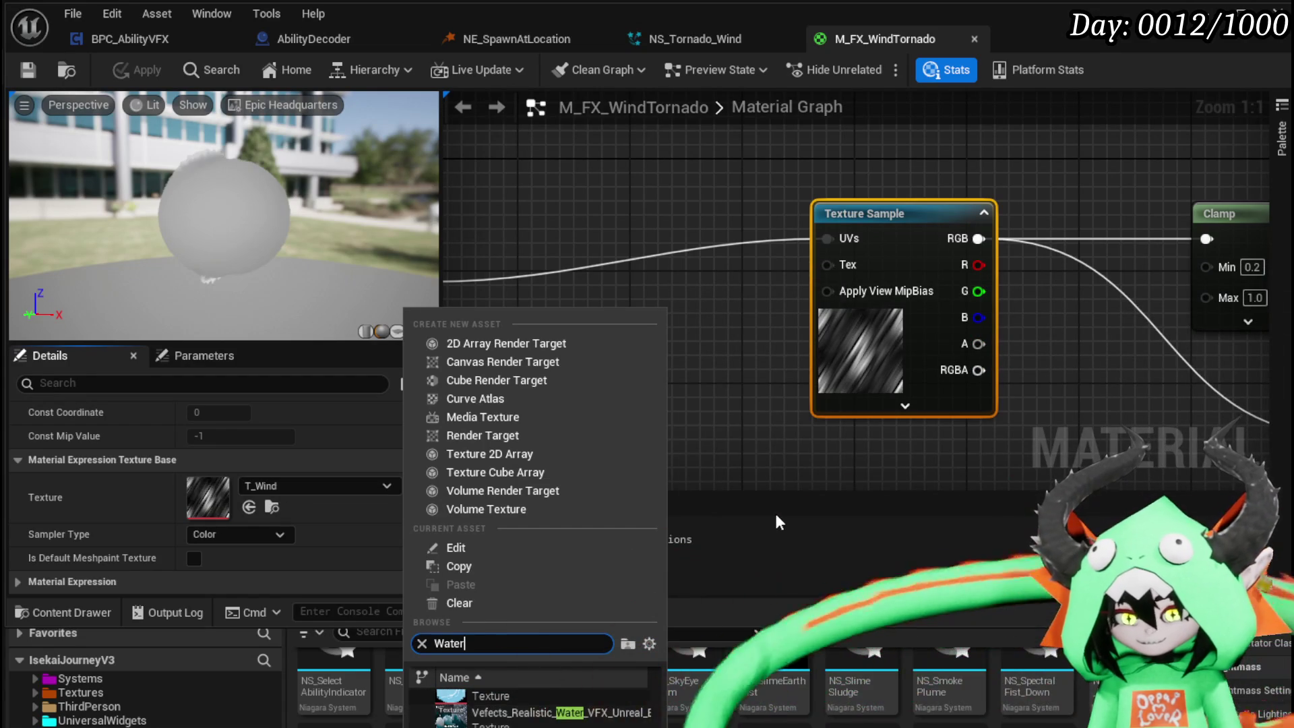
click(471, 714)
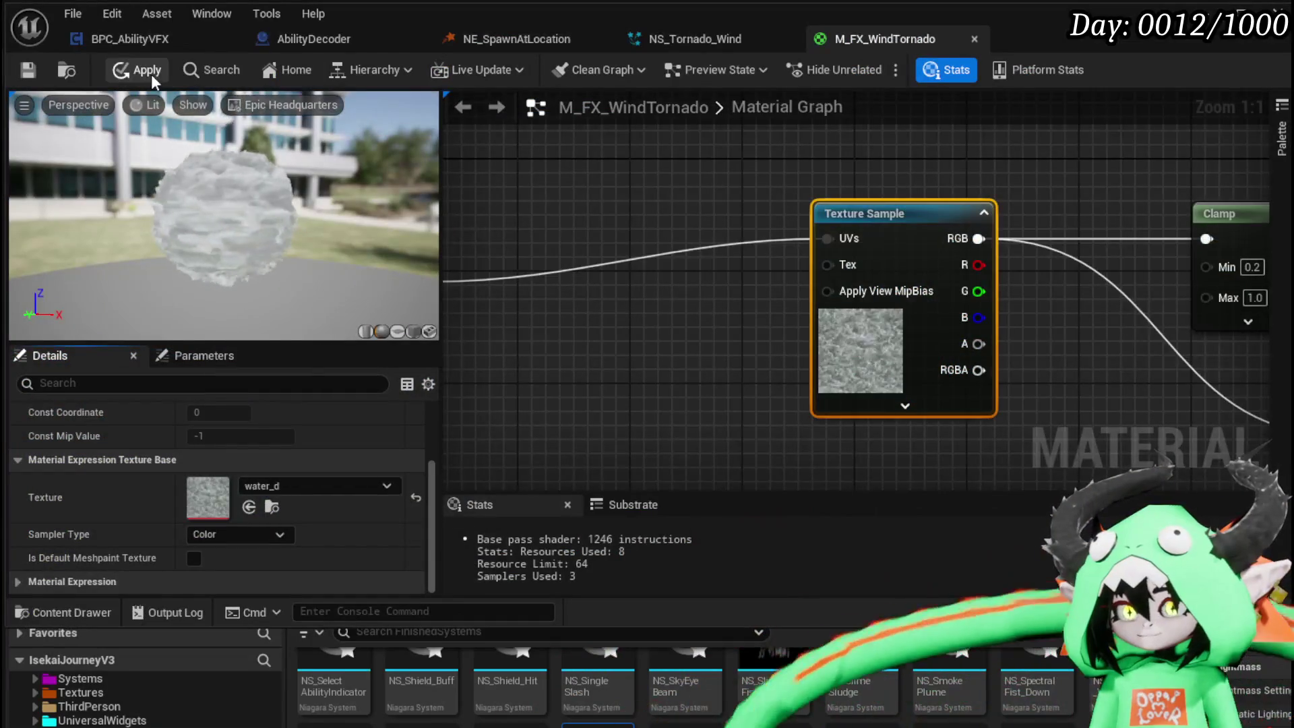
- Apply the water_d change and check the streaked tornado in the level
click(154, 80)
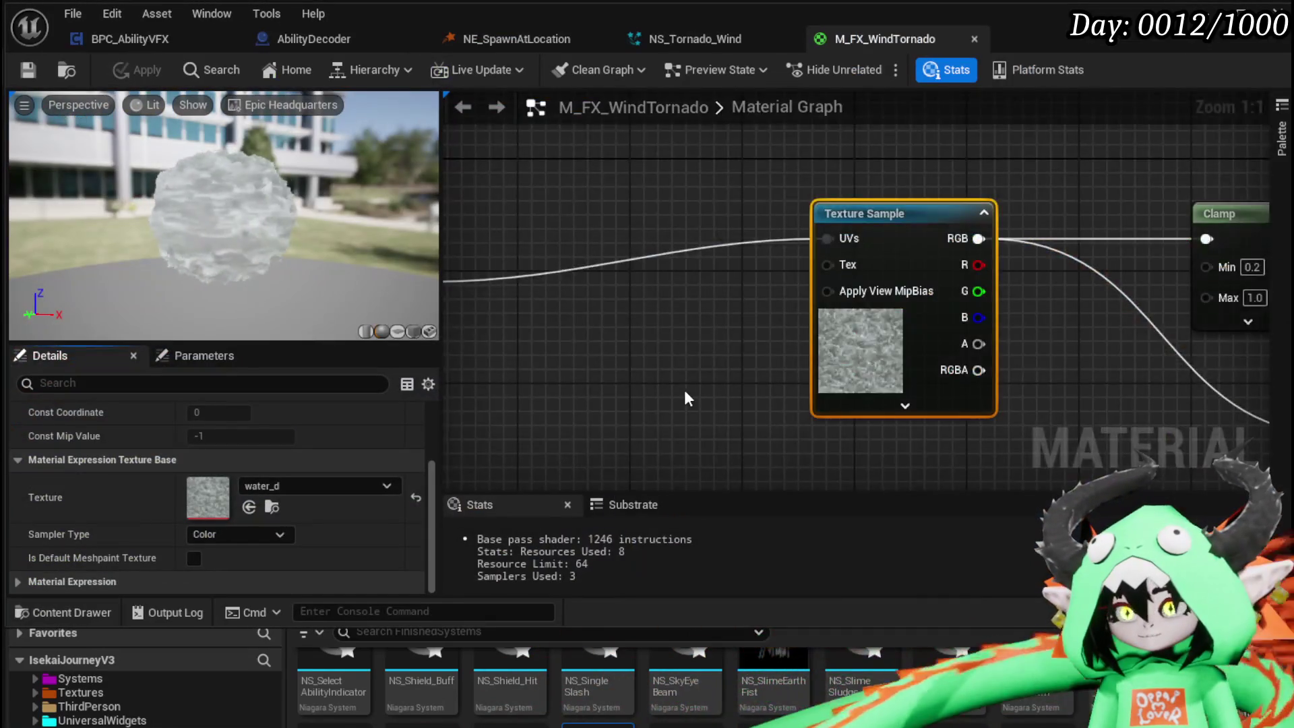
scroll(686, 398, down, 5)
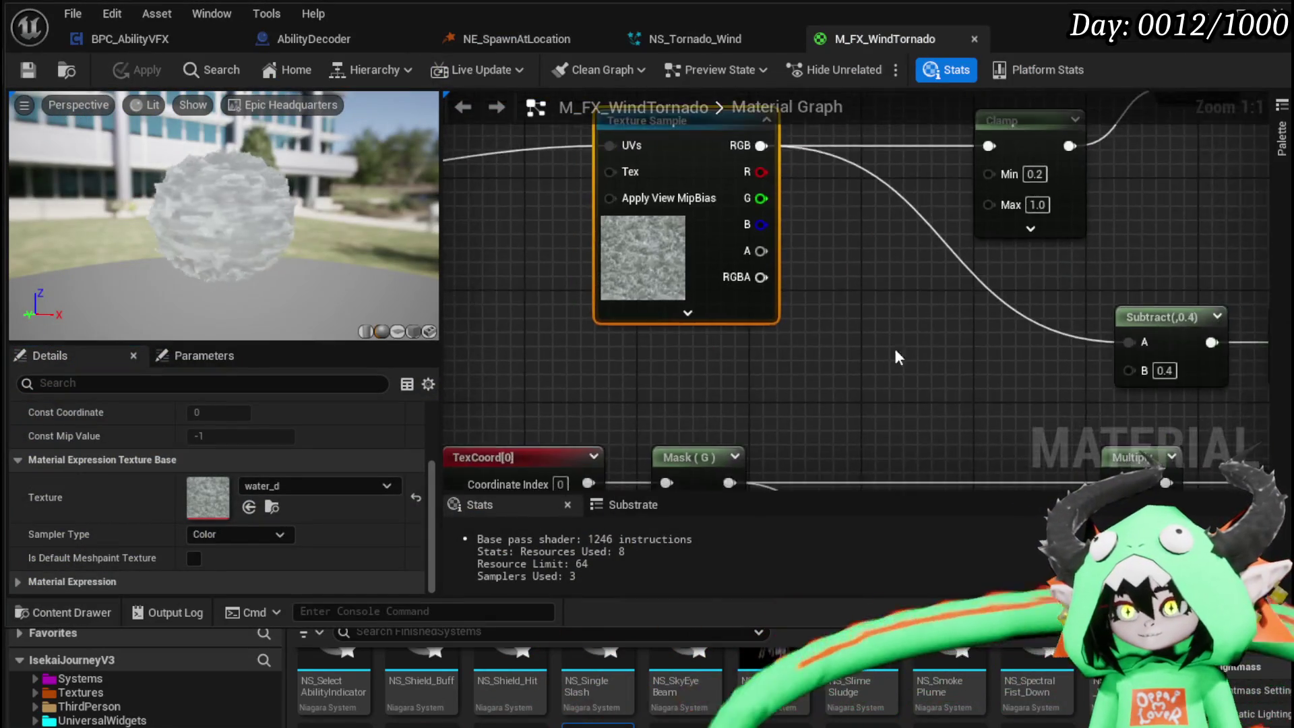
- Rewire the Substrate node's opacity into Opacity Mask, then apply and save M_FX_WindTornado
scroll(903, 317, up, 3)
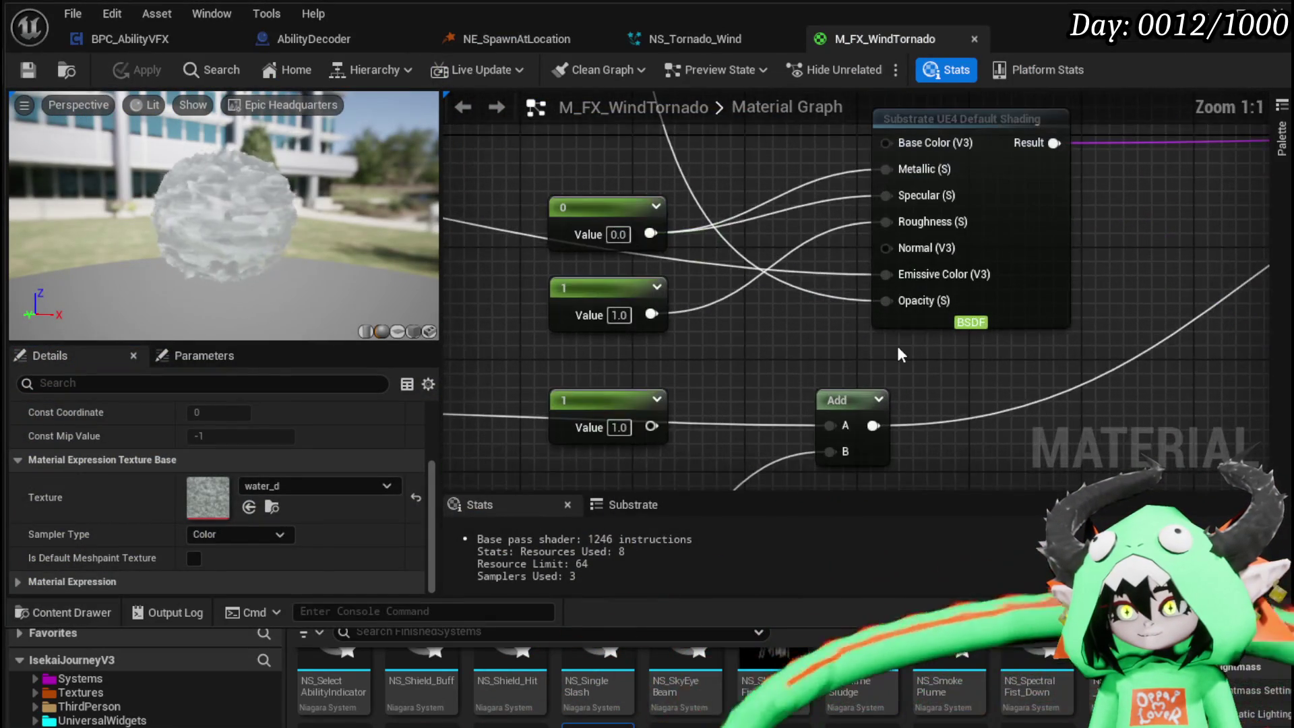
click(1022, 290)
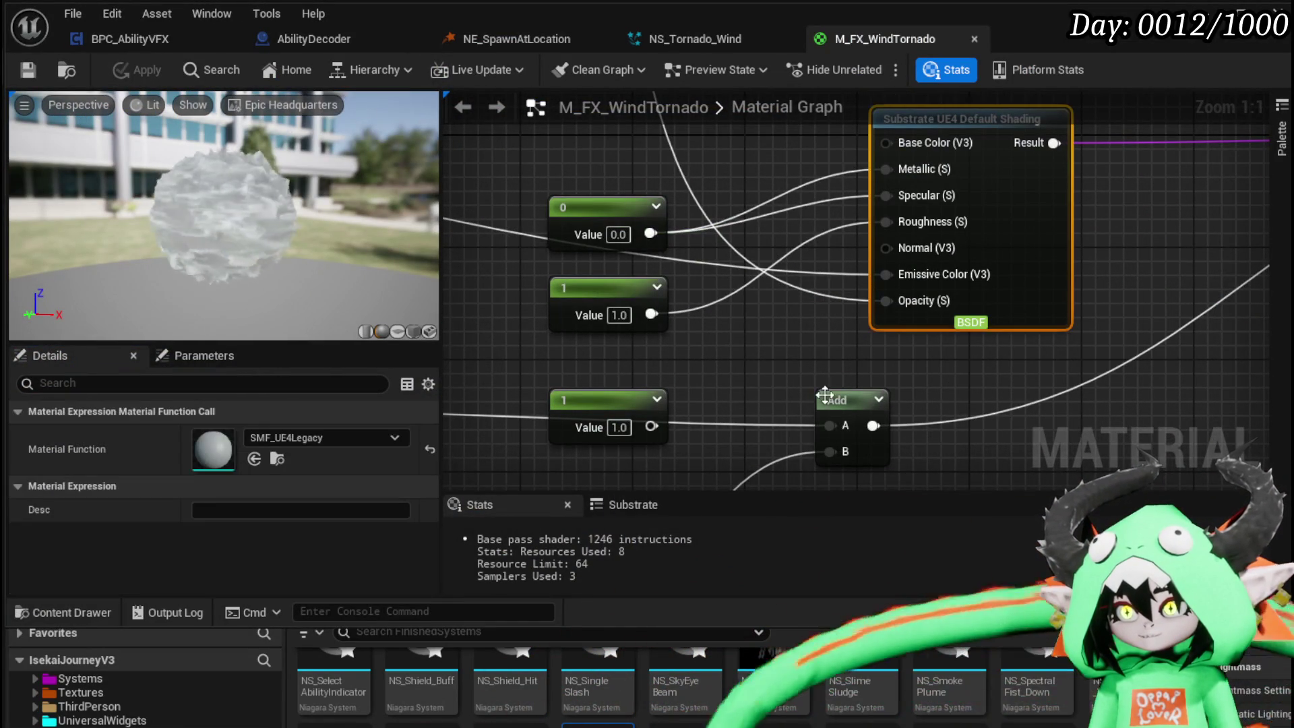
scroll(802, 417, down, 5)
scroll(802, 417, up, 5)
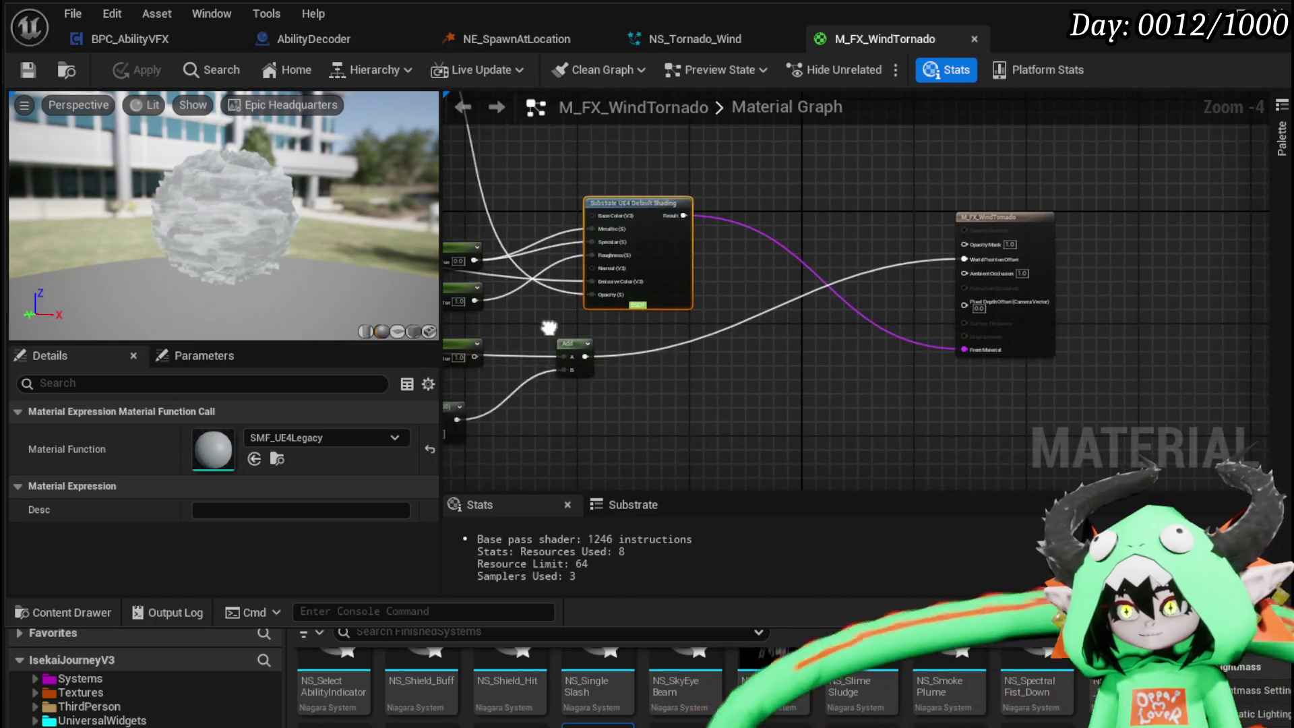
drag(795, 383, 876, 383)
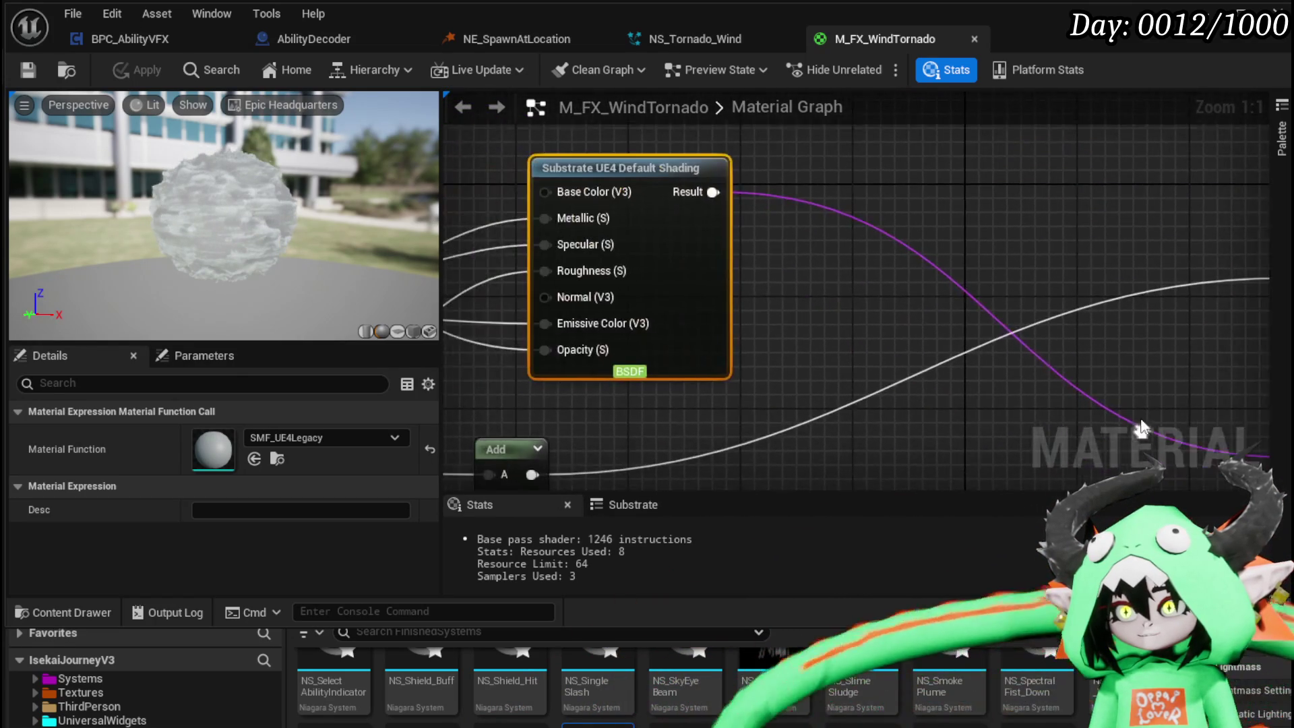
scroll(876, 382, down, 1)
drag(687, 372, 818, 274)
drag(623, 315, 893, 322)
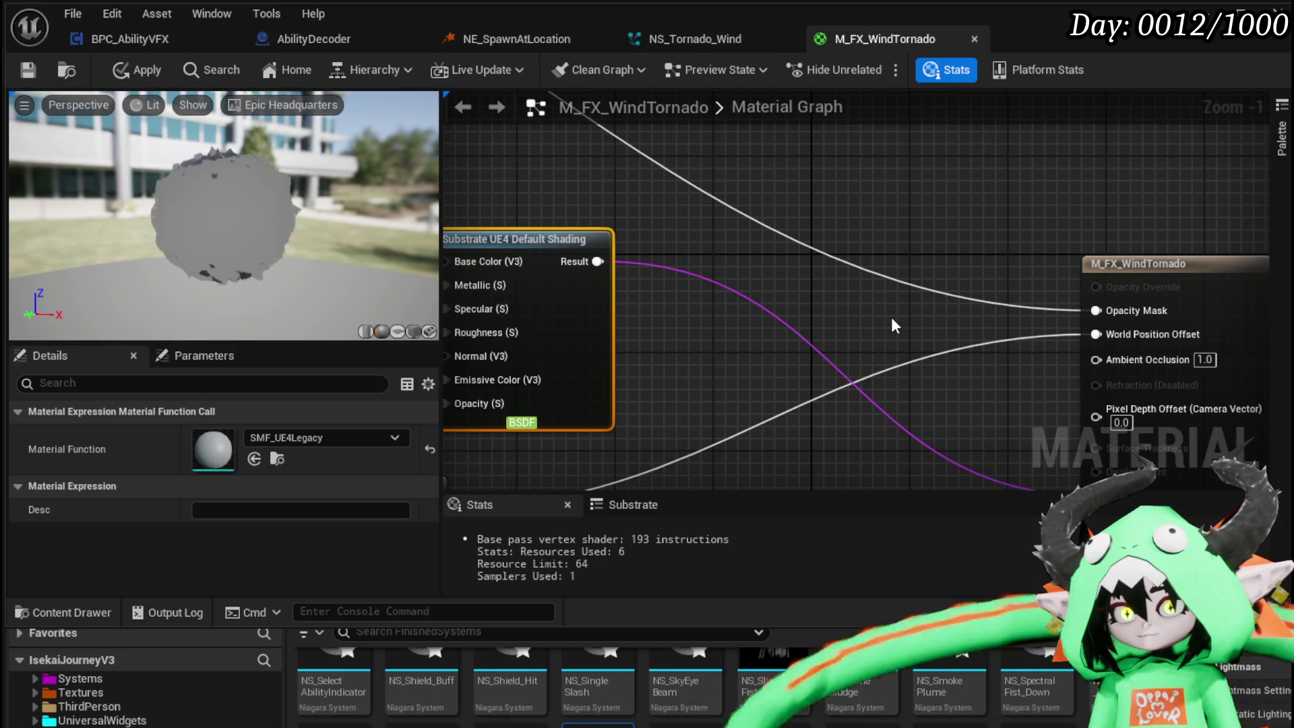
click(137, 70)
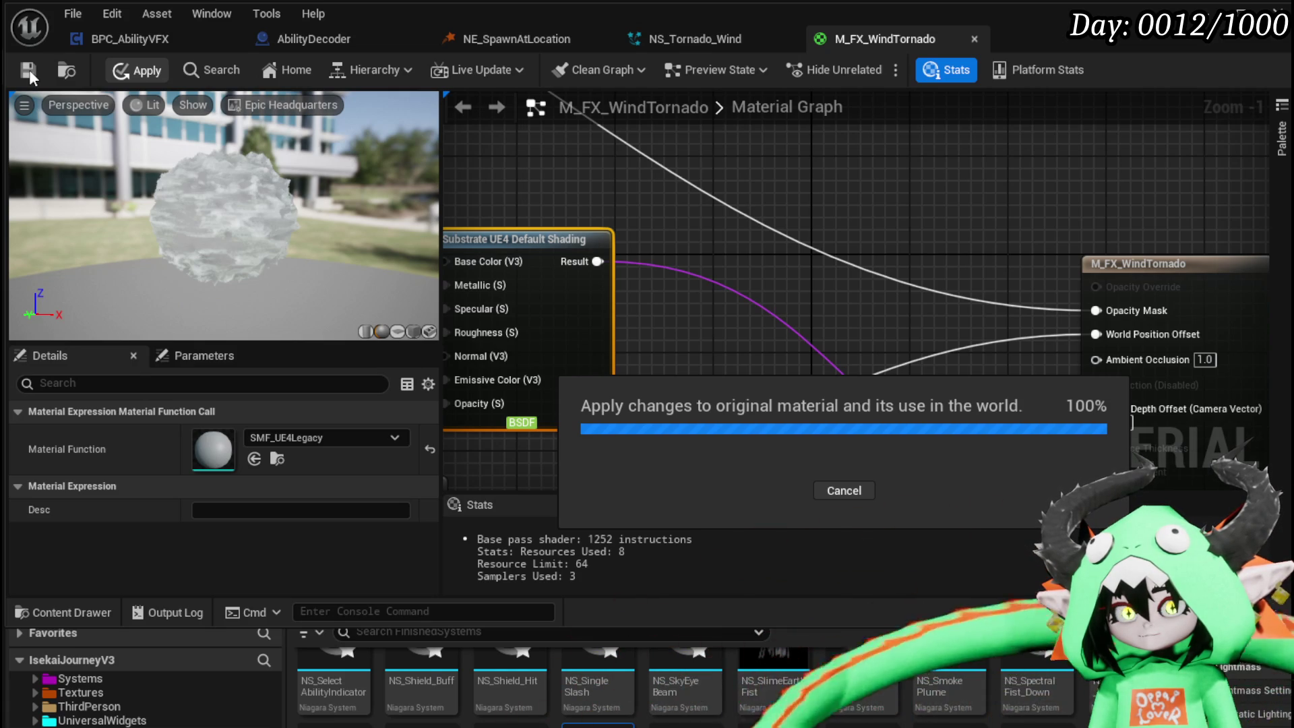
click(28, 72)
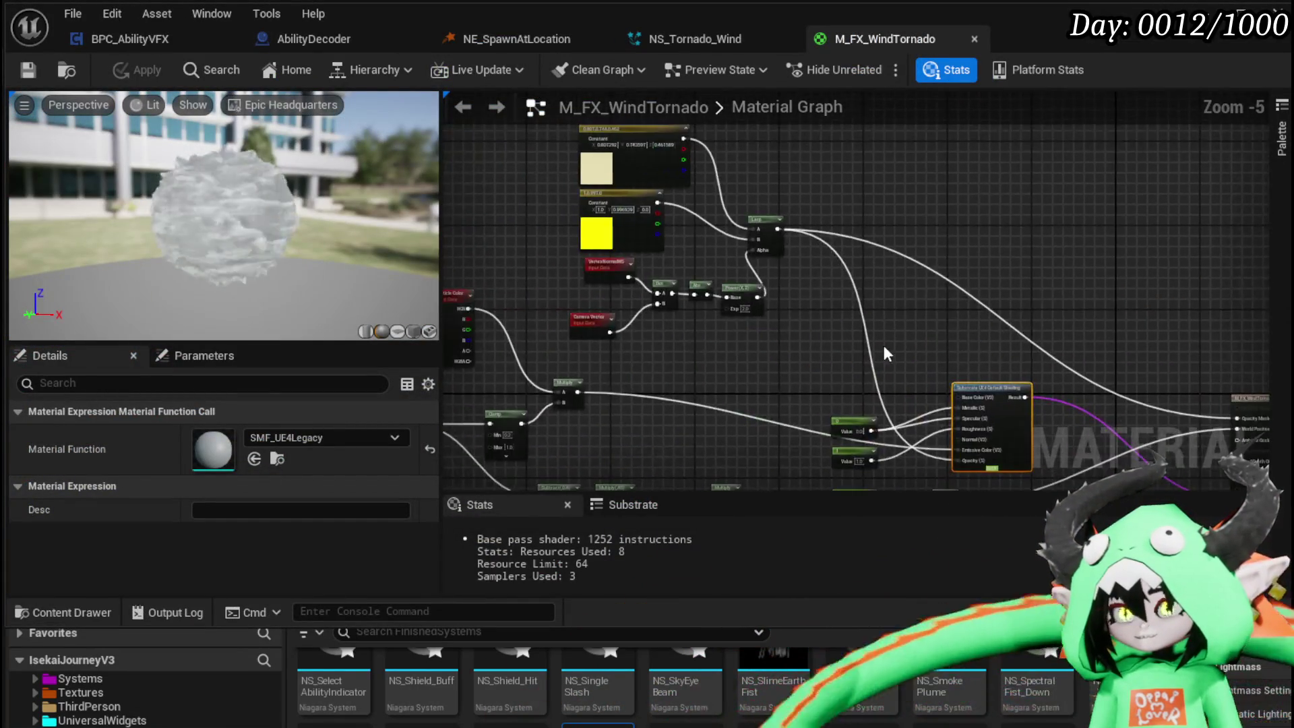
- Connect the output wire to Opacity Mask and inspect the material's own settings
scroll(940, 404, up, 3)
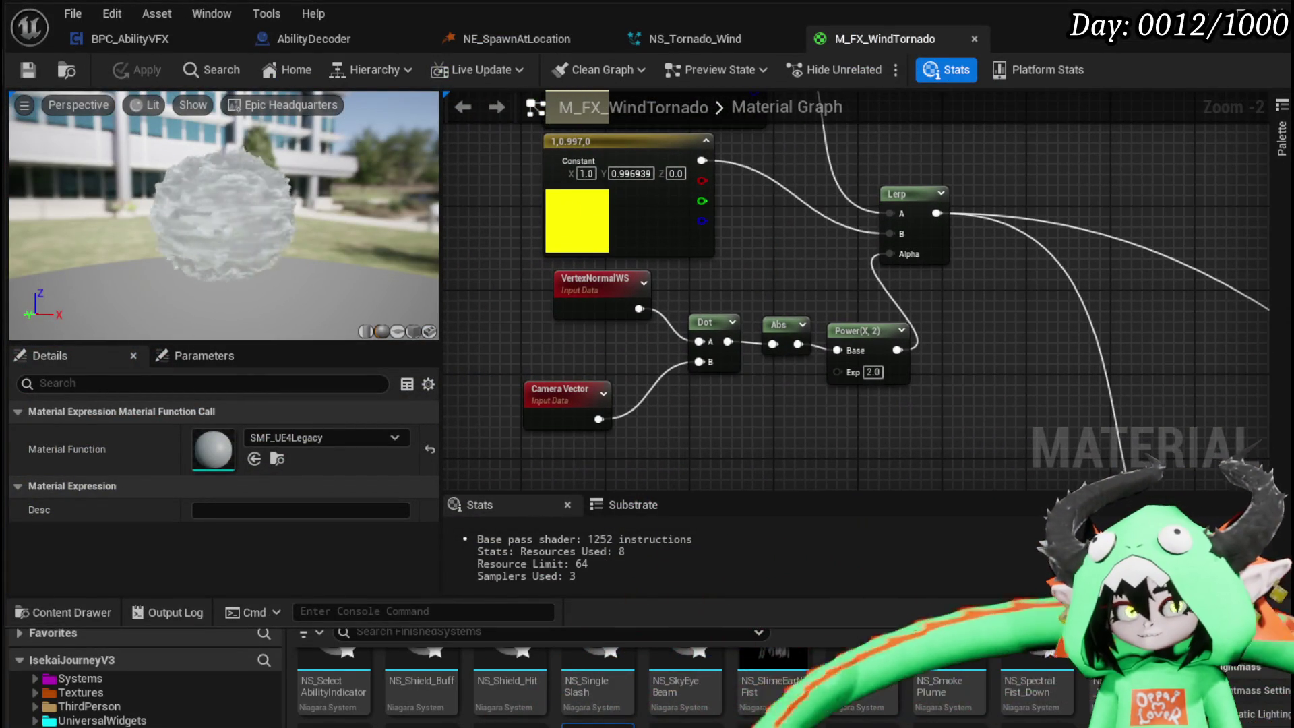
mouse_move(790, 253)
mouse_down()
mouse_move(822, 255)
mouse_move(586, 246)
mouse_up()
scroll(741, 377, up, 5)
scroll(957, 199, down, 5)
mouse_move(1144, 351)
mouse_down()
mouse_move(956, 199)
mouse_move(1045, 305)
mouse_up()
drag(914, 224, 728, 344)
click(725, 338)
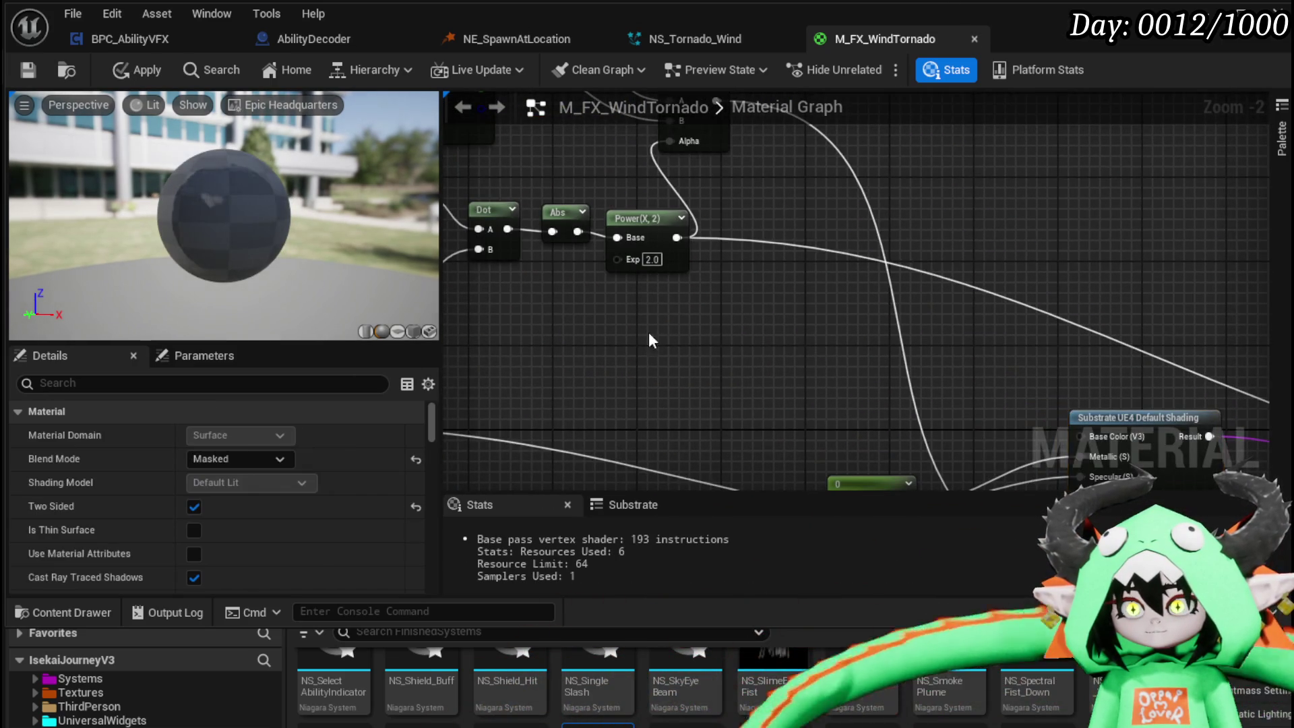
- Apply the opacity mask change and close the material editor to view the level
drag(647, 337, 786, 333)
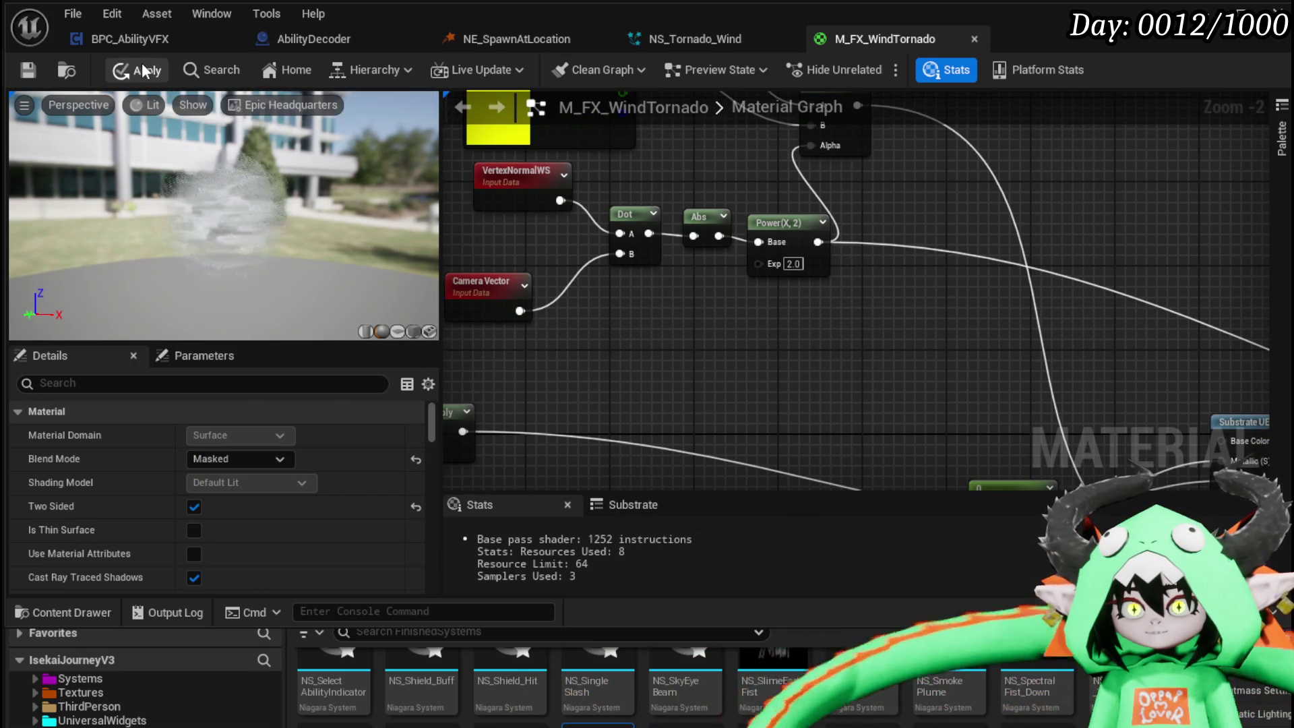
click(143, 70)
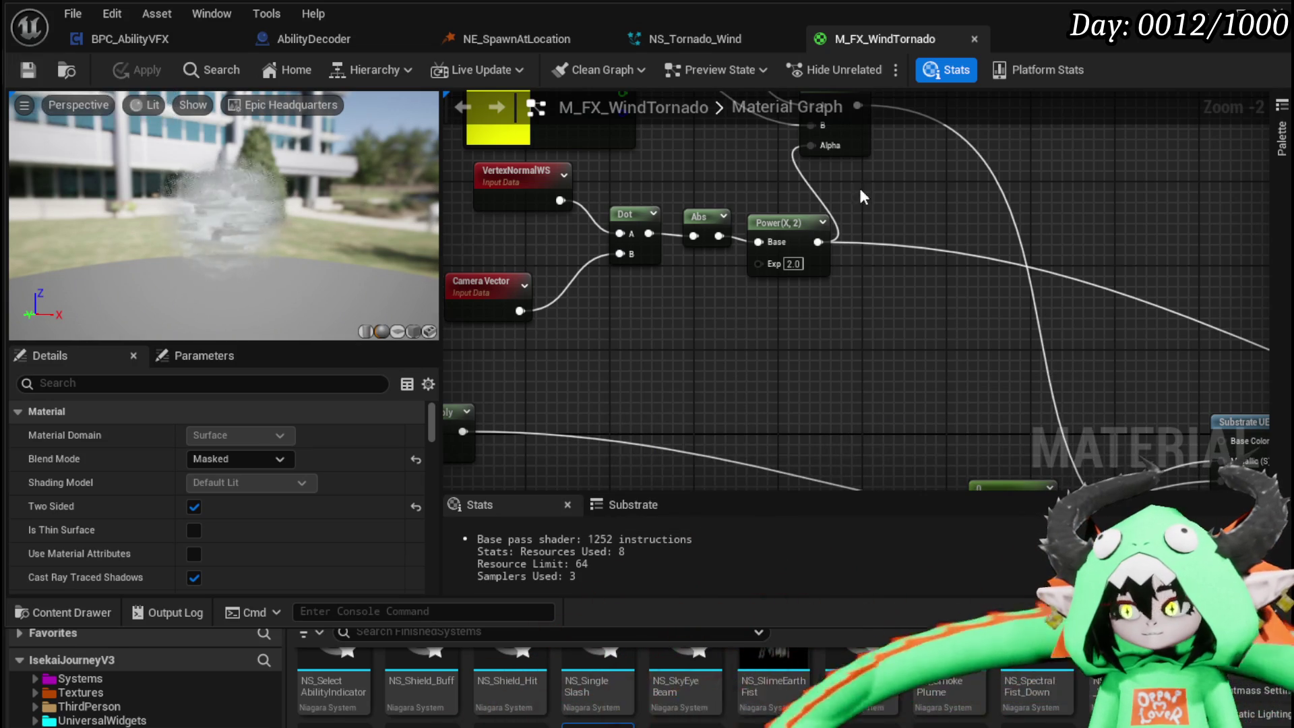
mouse_move(1038, 164)
mouse_down()
mouse_move(1098, 250)
mouse_move(1054, 256)
mouse_move(1072, 248)
mouse_up()
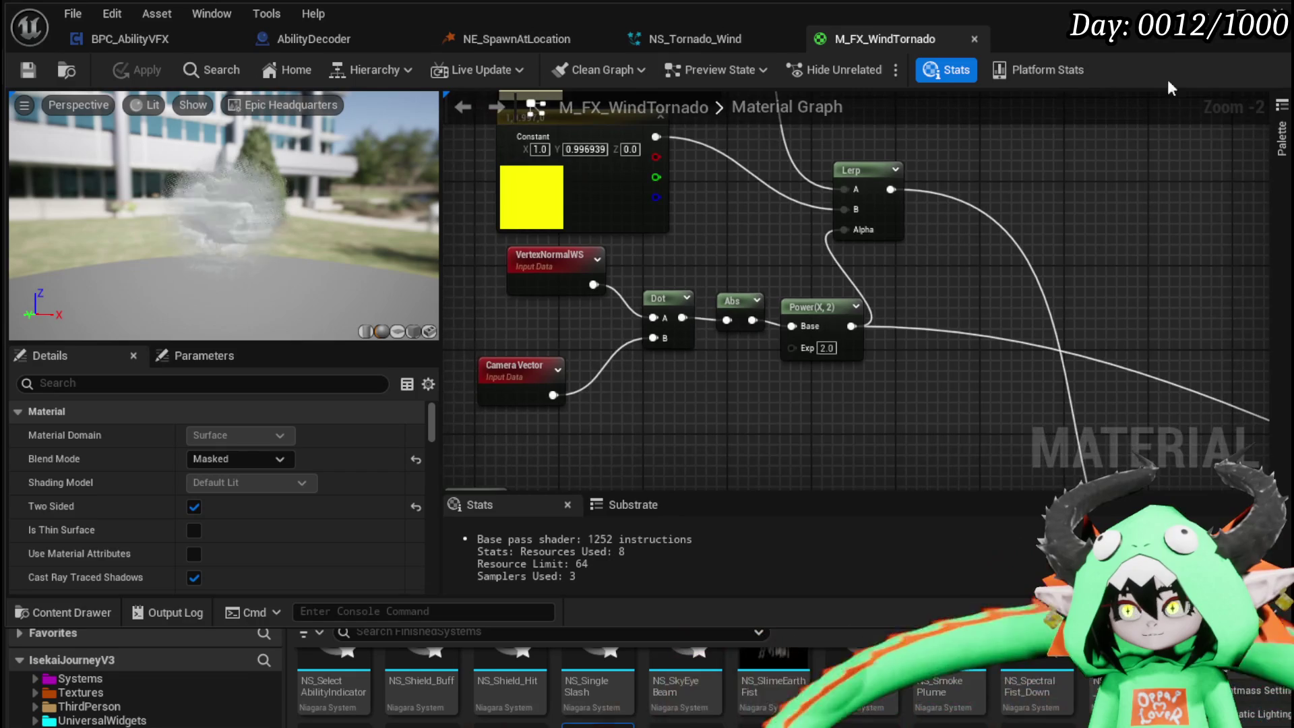
click(1215, 37)
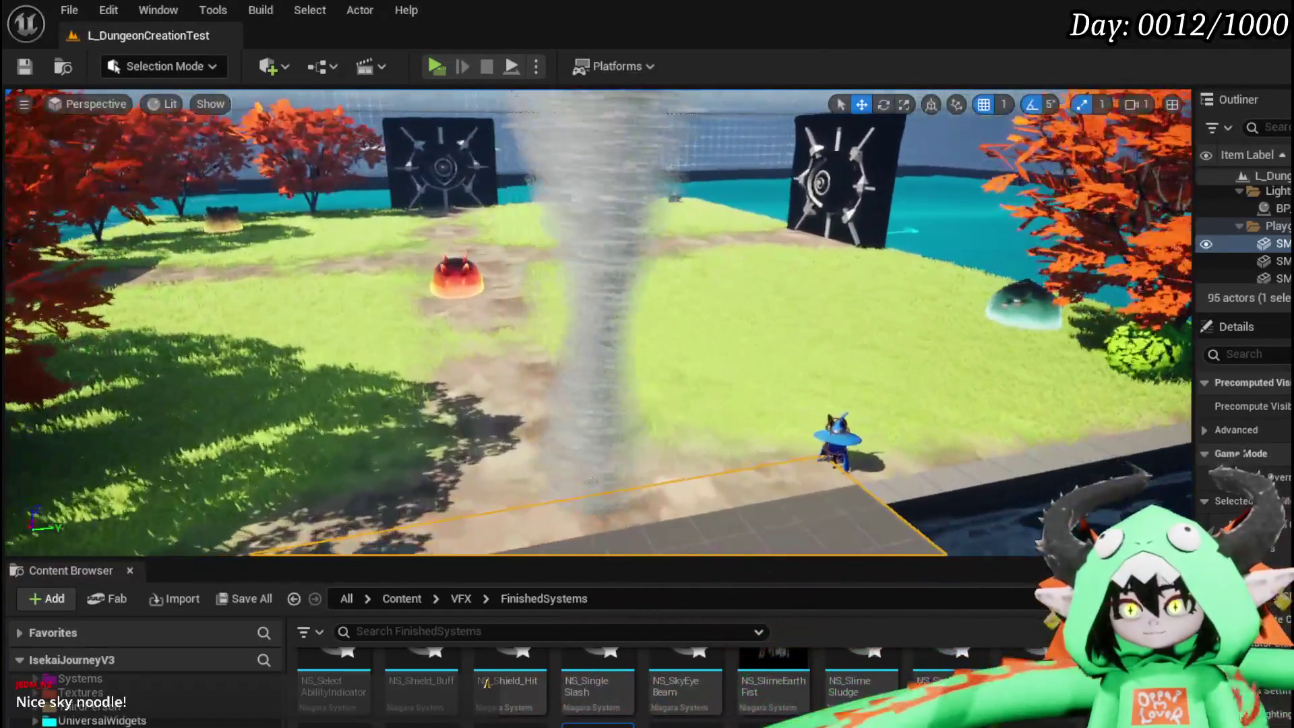
- Move the viewport camera around the wispy tornado and save L_DungeonCreationTest
drag(592, 479, 608, 491)
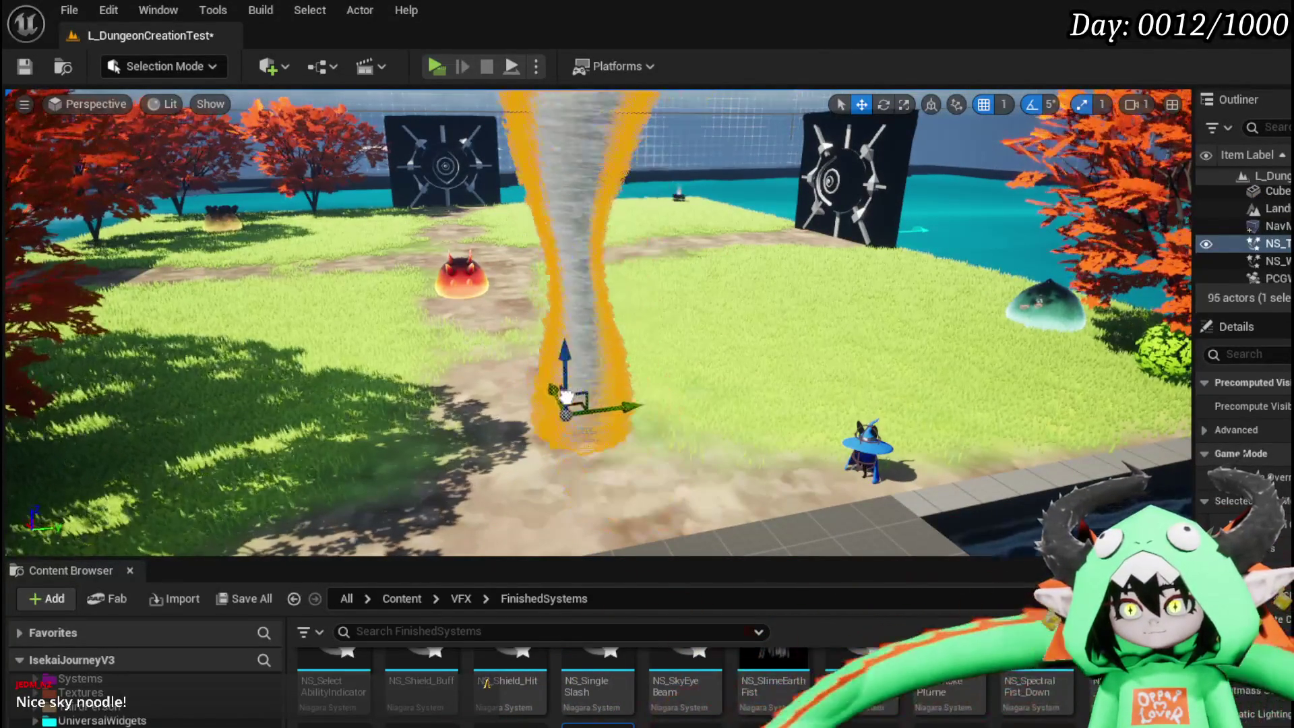
mouse_move(745, 424)
mouse_down()
mouse_move(805, 447)
mouse_move(517, 392)
mouse_move(510, 308)
mouse_up()
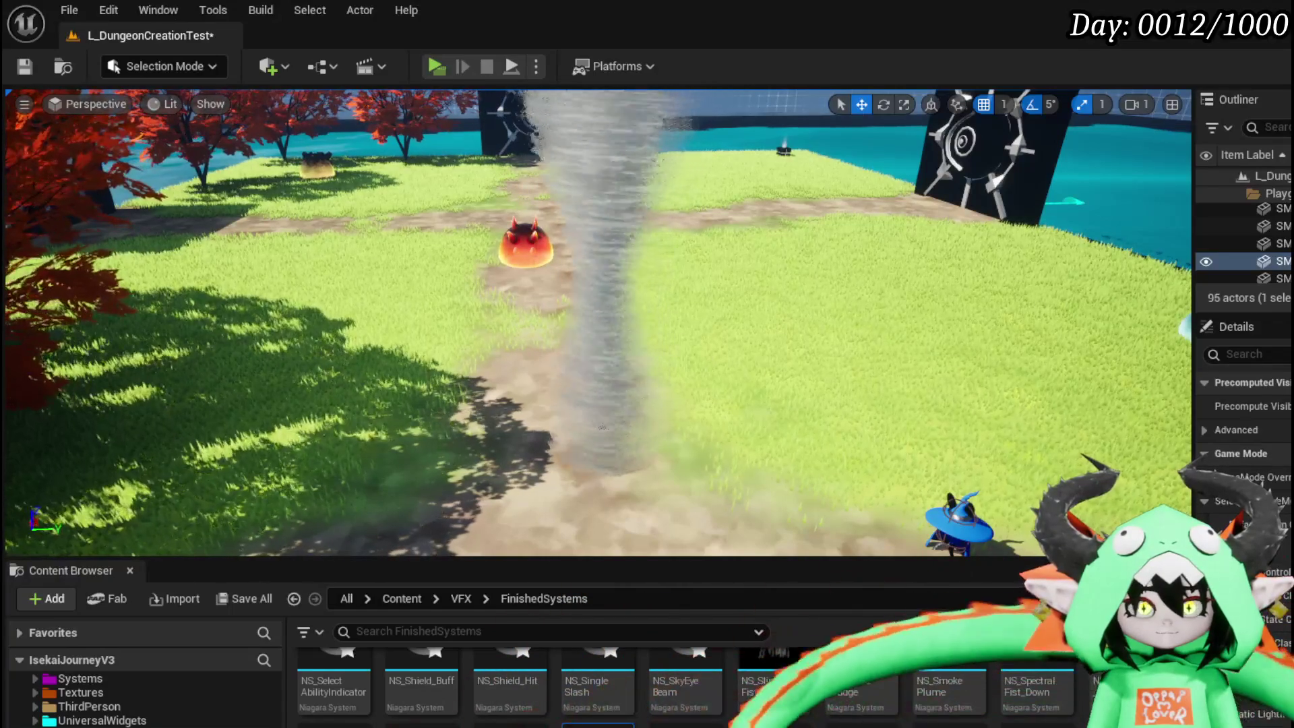
scroll(419, 370, down, 3)
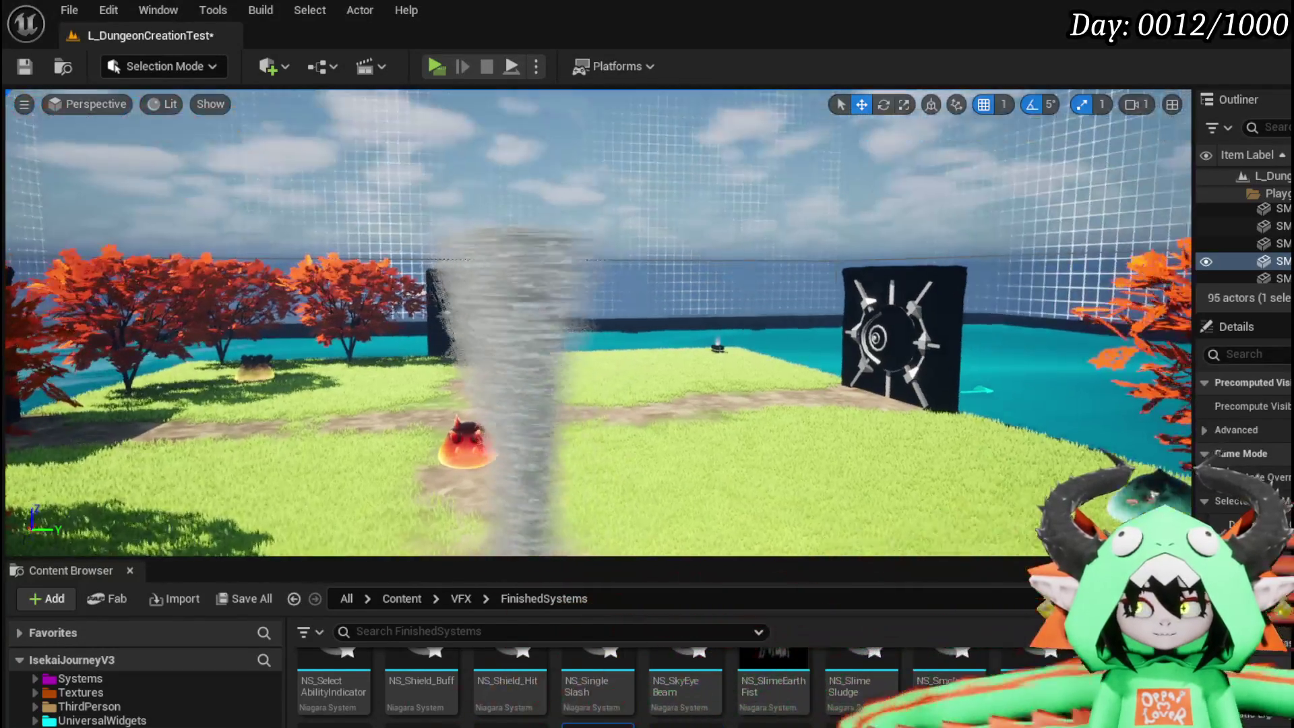
drag(240, 350, 239, 317)
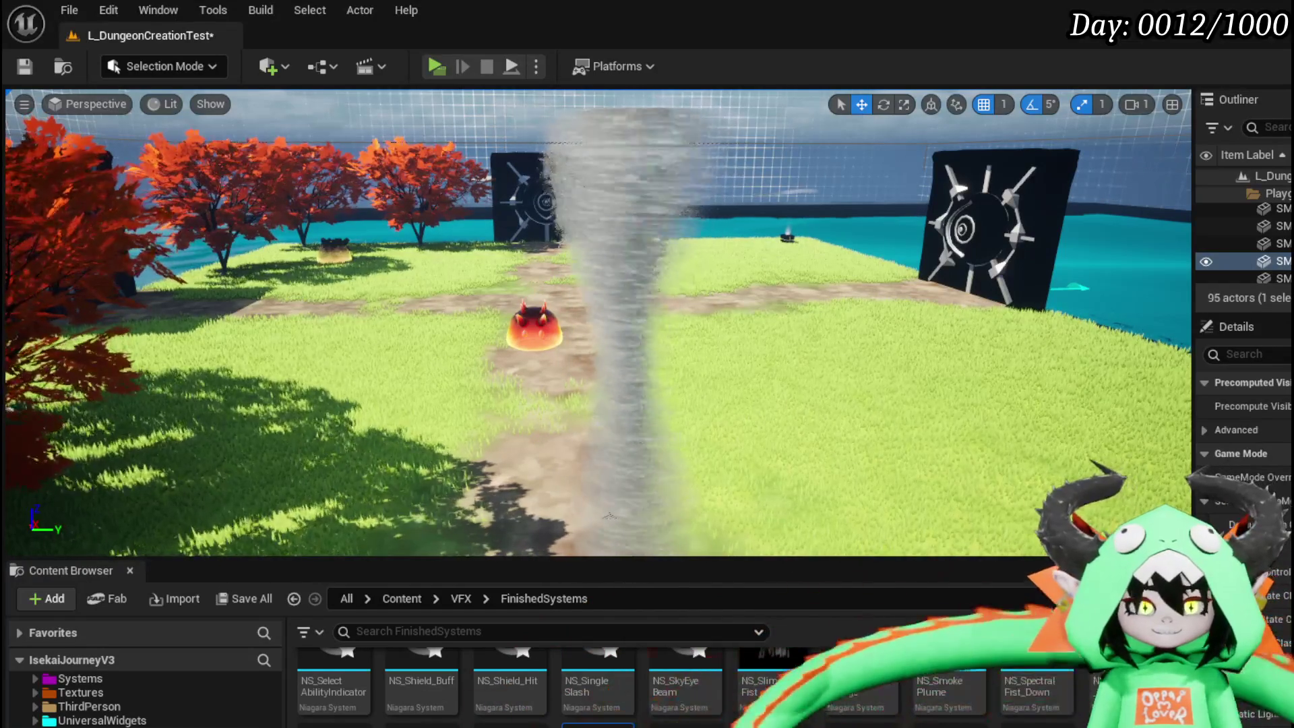
mouse_move(608, 514)
mouse_down()
mouse_move(702, 403)
mouse_move(384, 229)
mouse_move(409, 246)
mouse_up()
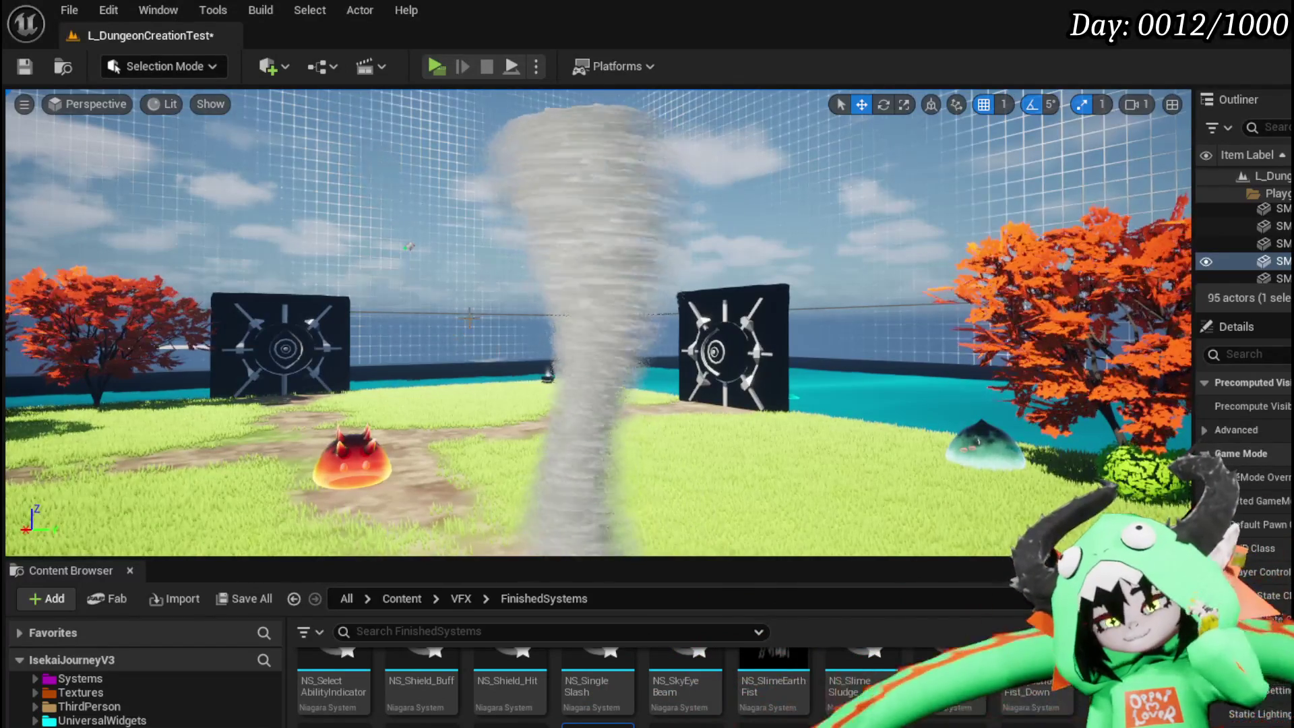
click(24, 67)
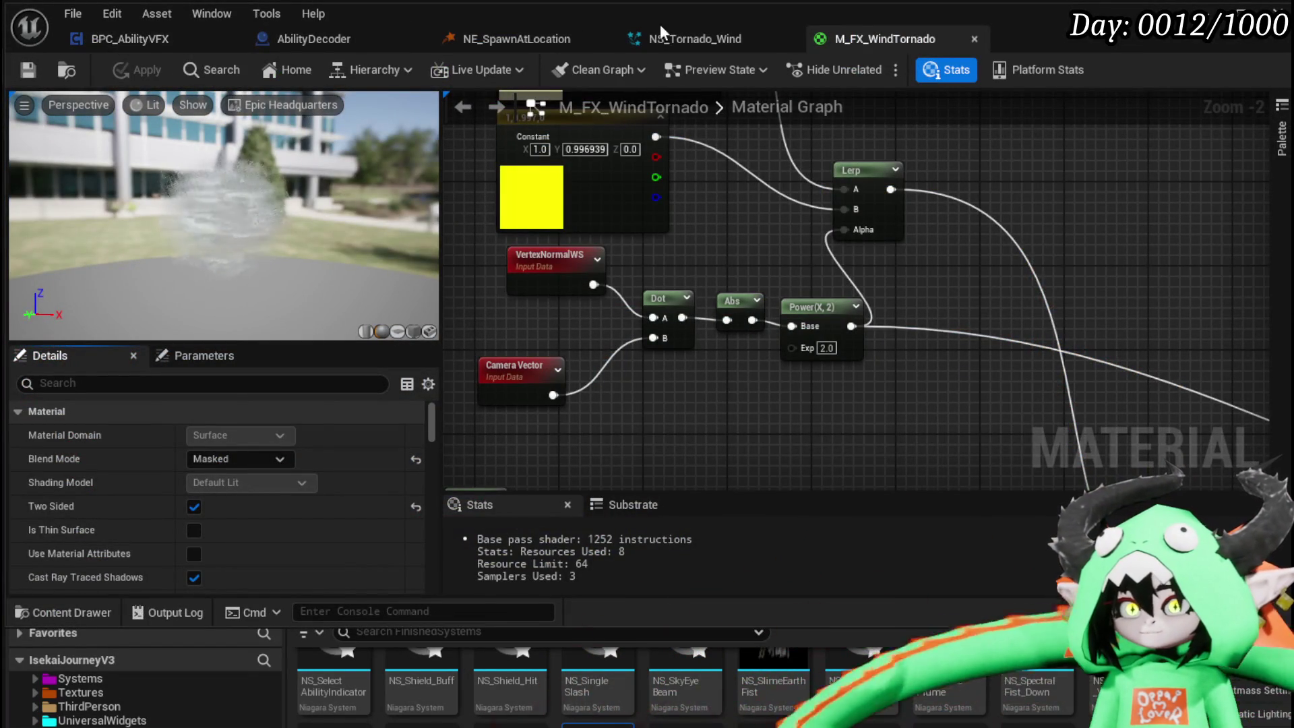
- Set NS_Tornado_Wind's particle colour mode to Direct Set, try a yellow colour, and save
click(723, 40)
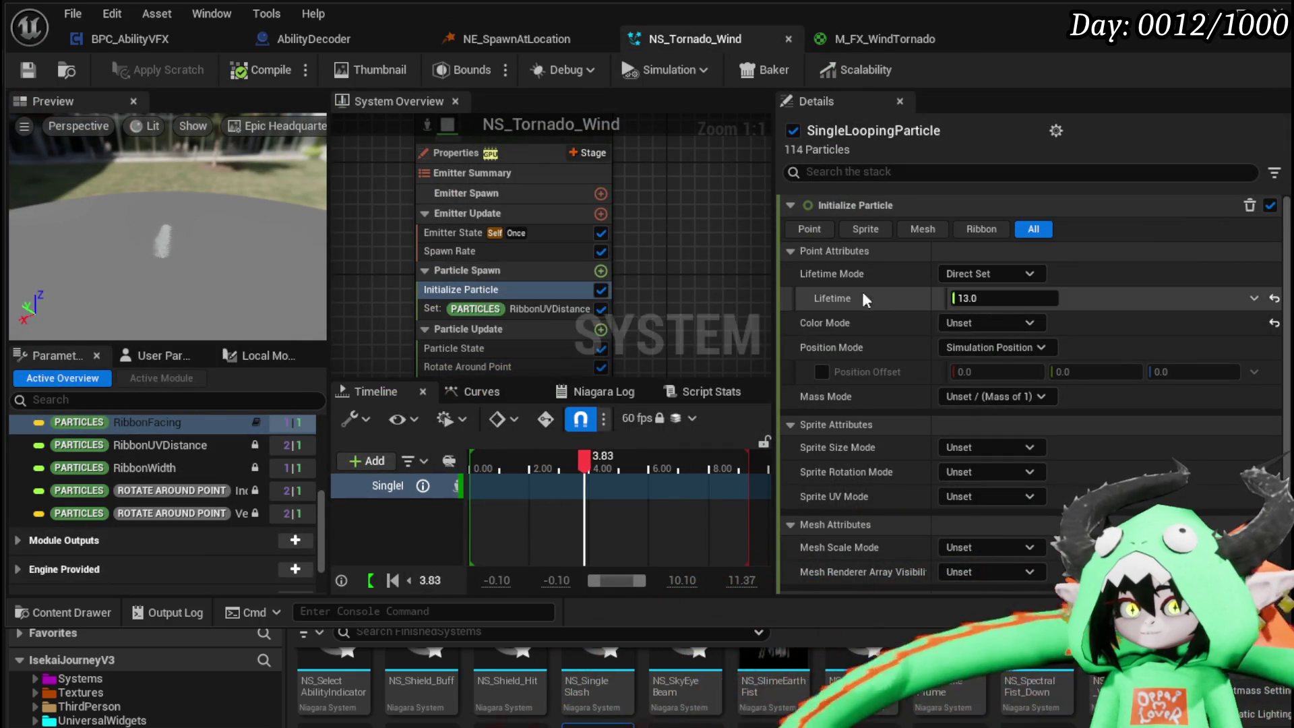
click(977, 324)
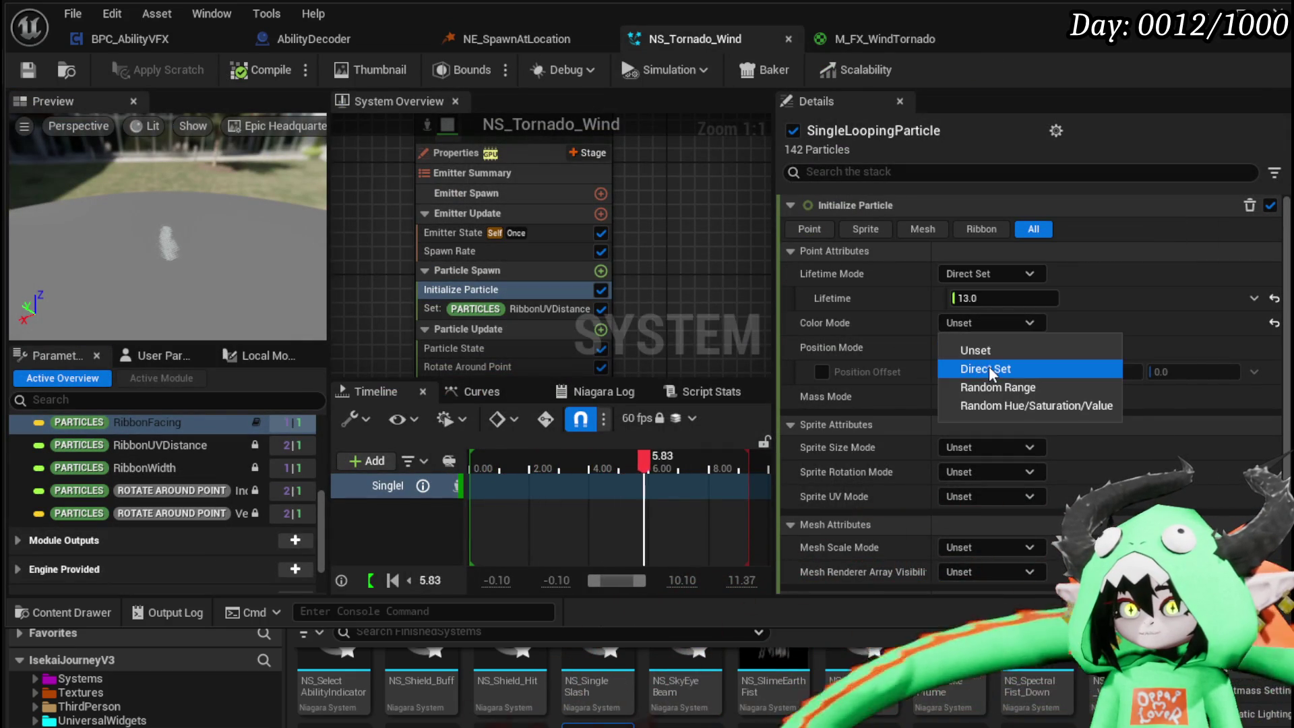
click(987, 368)
click(956, 348)
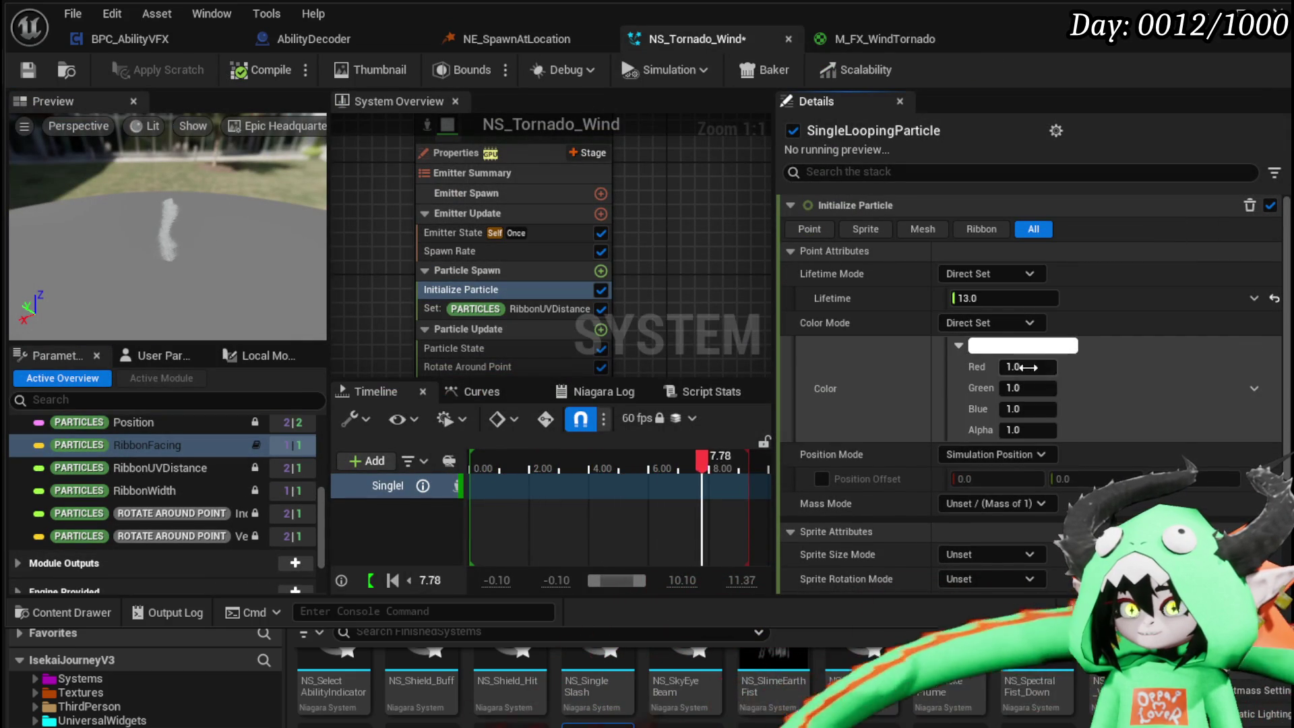
click(1005, 345)
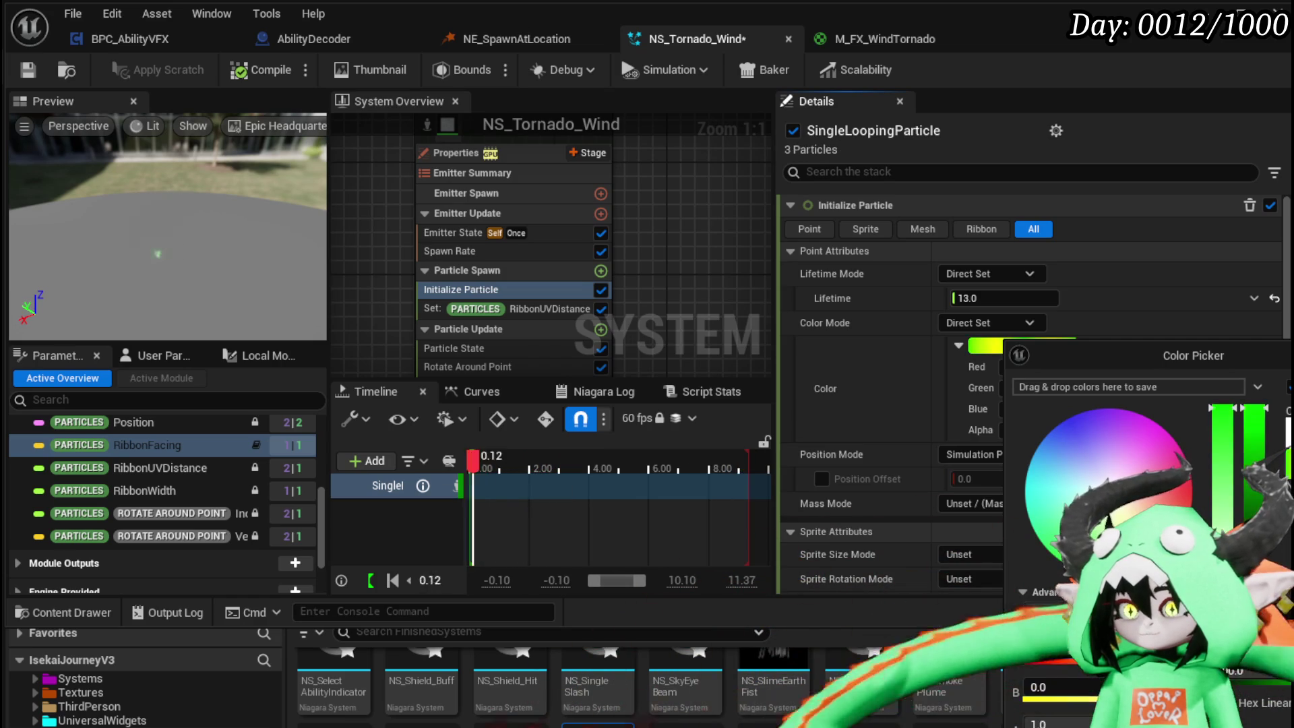
click(1043, 611)
text(100.0)
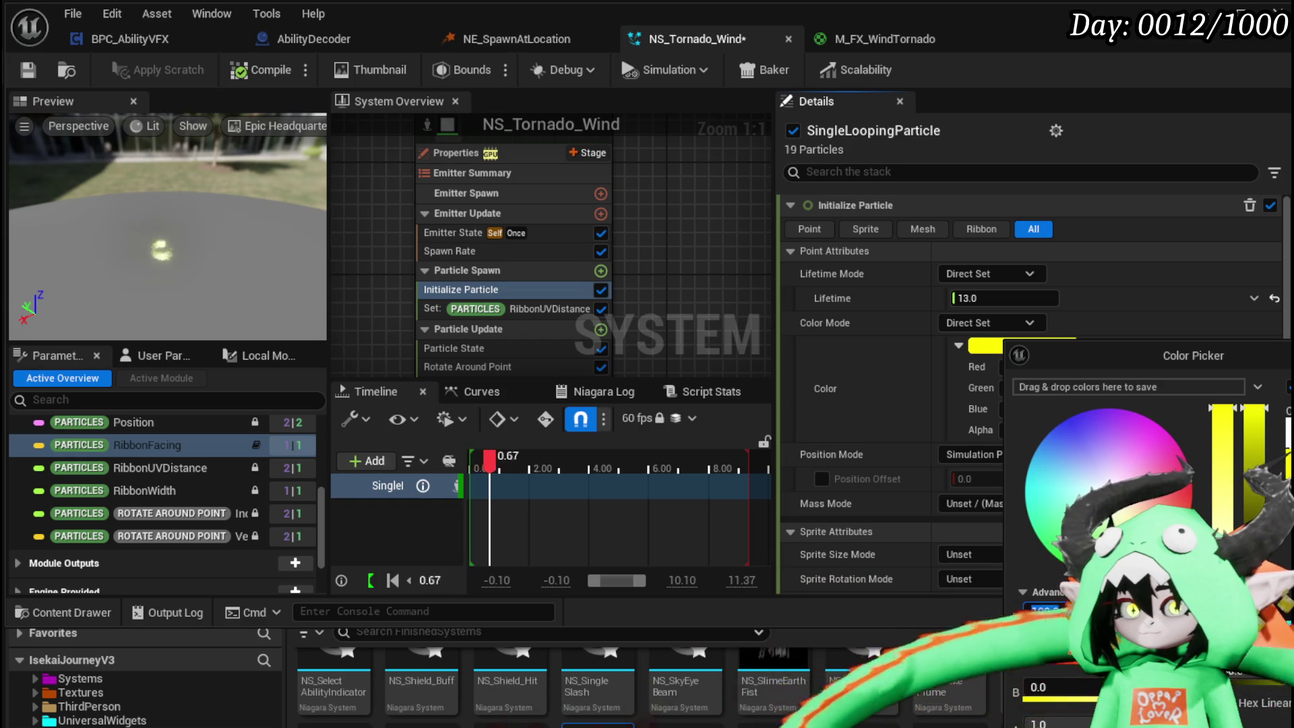
key(Escape)
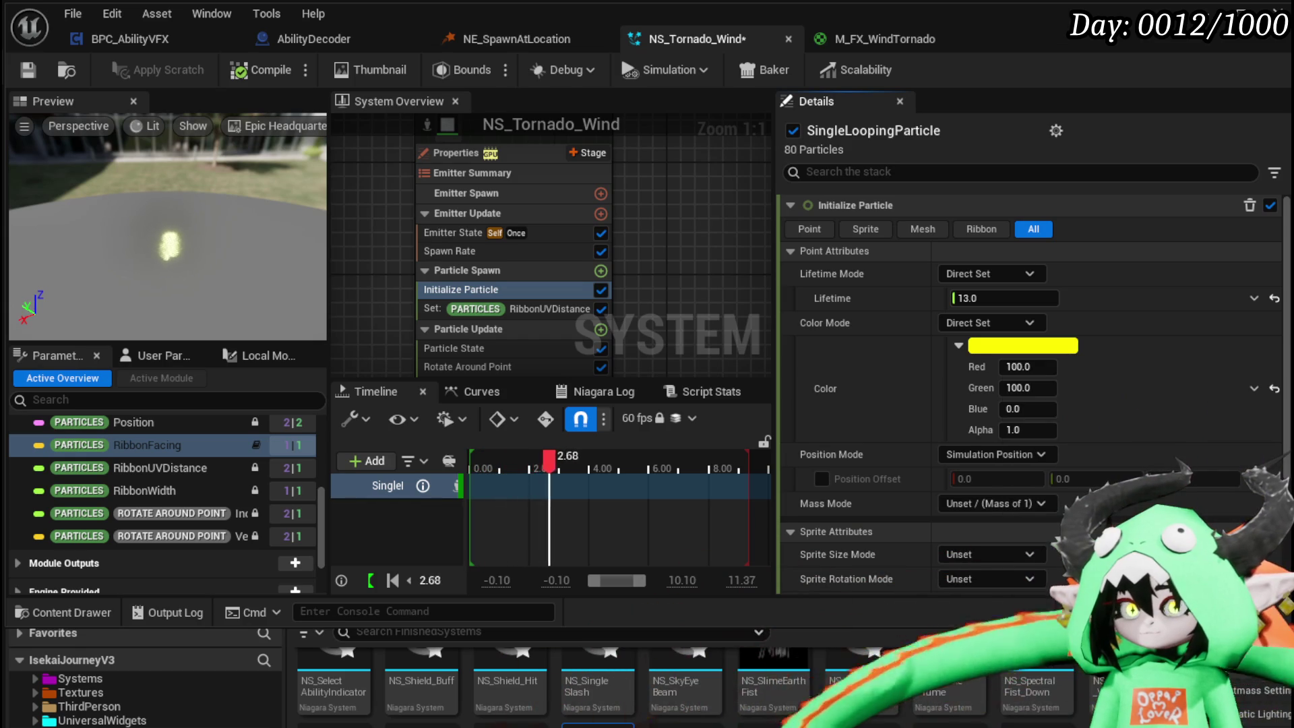
click(28, 70)
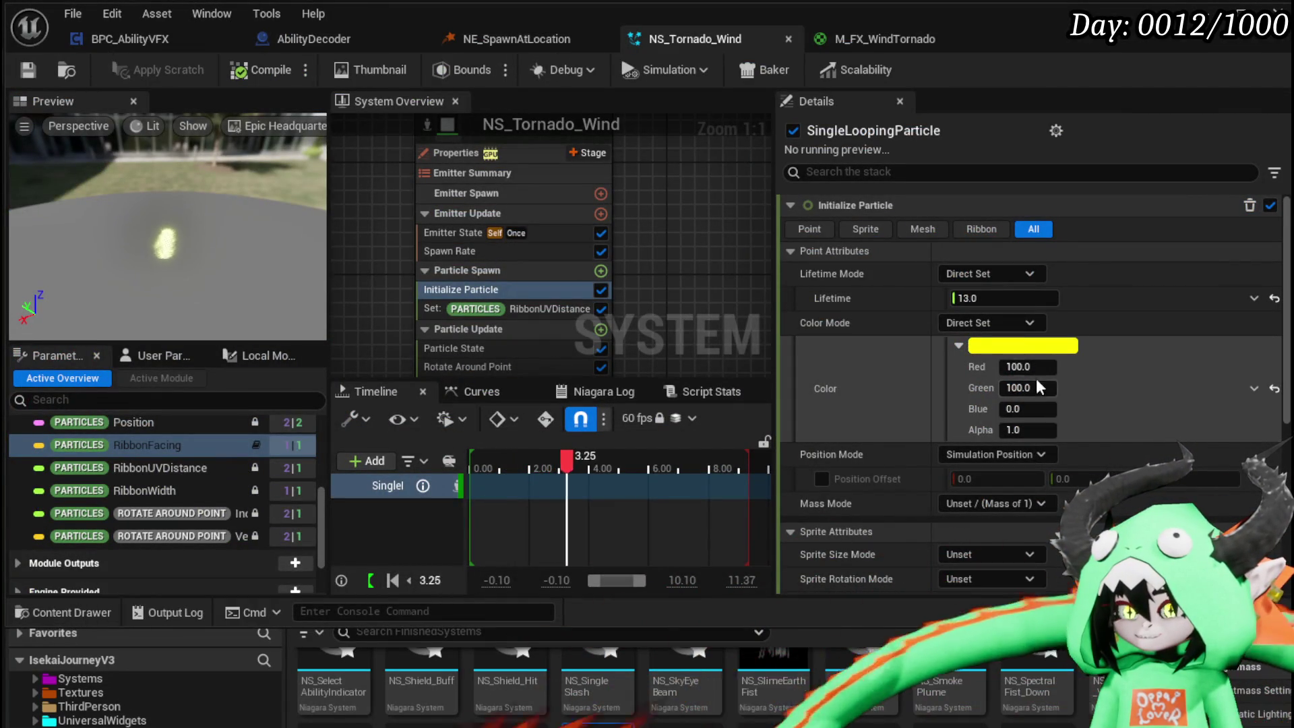
- Rework the particle colour from white to yellow with Red 1 and Green 1
click(981, 346)
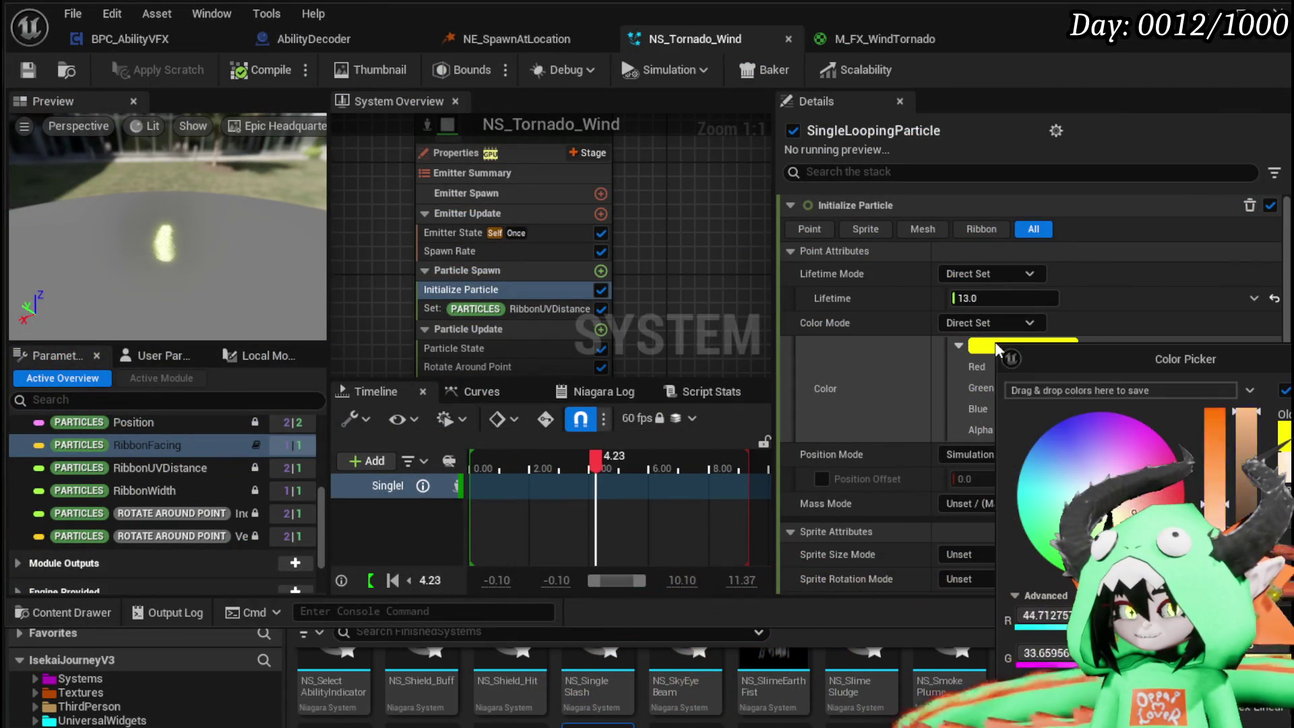
click(1100, 492)
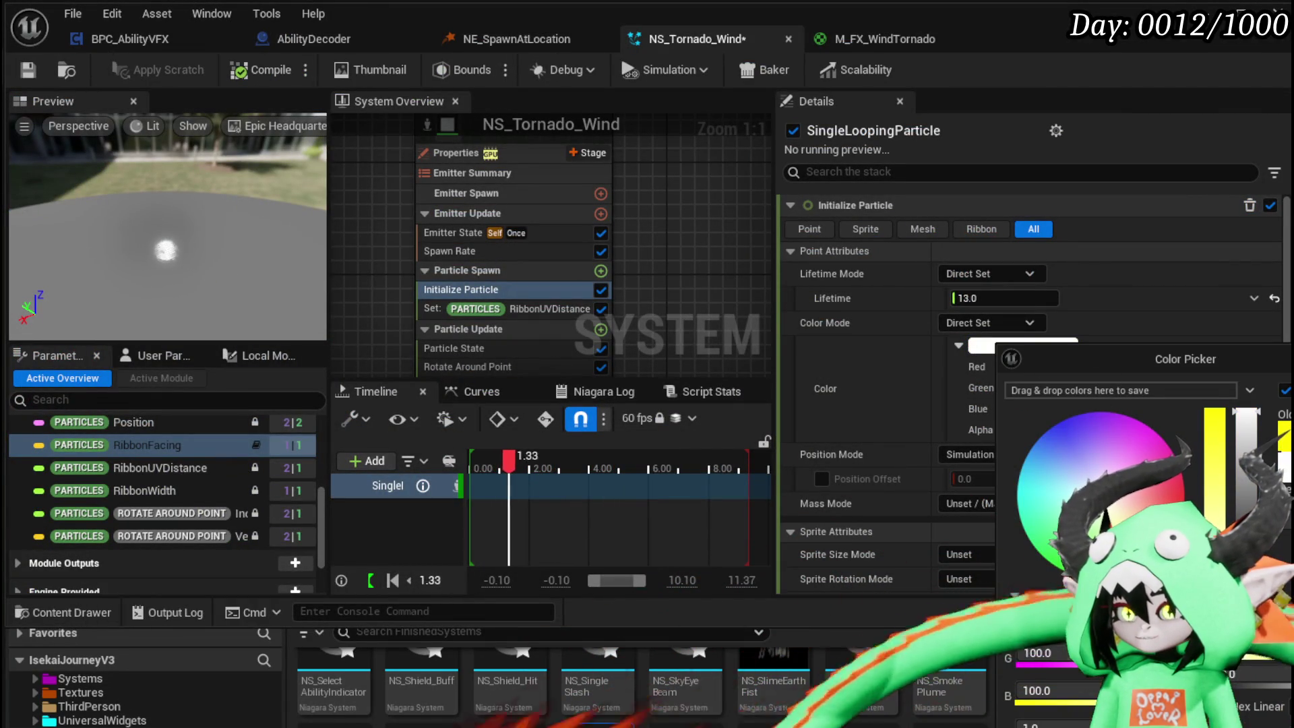
click(1041, 615)
text(0)
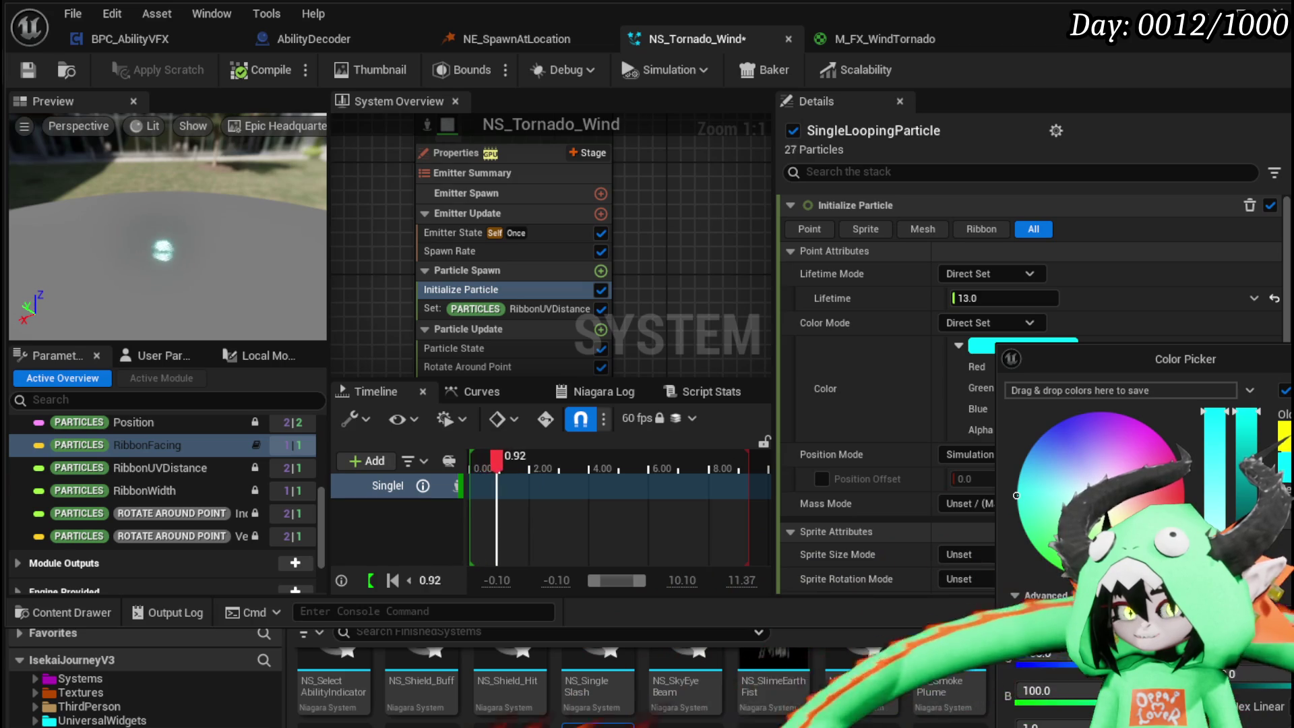
key(Return)
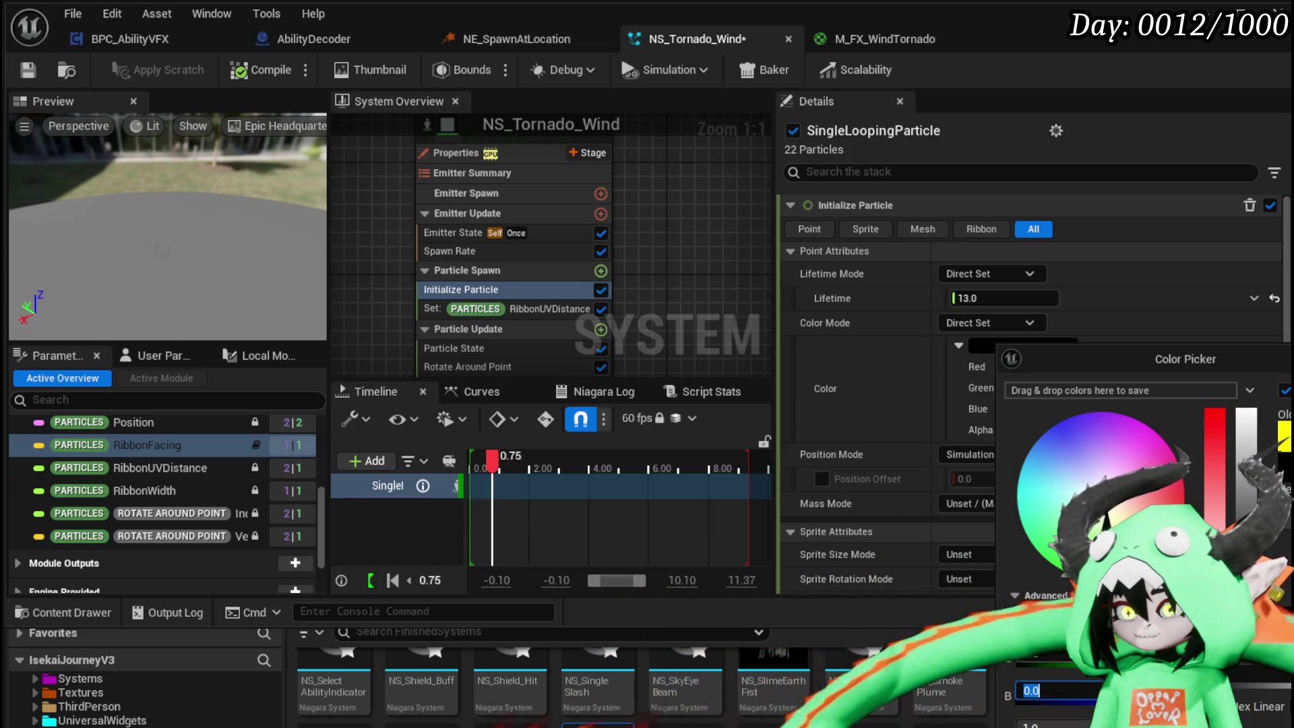
click(1041, 615)
text(1)
key(Return)
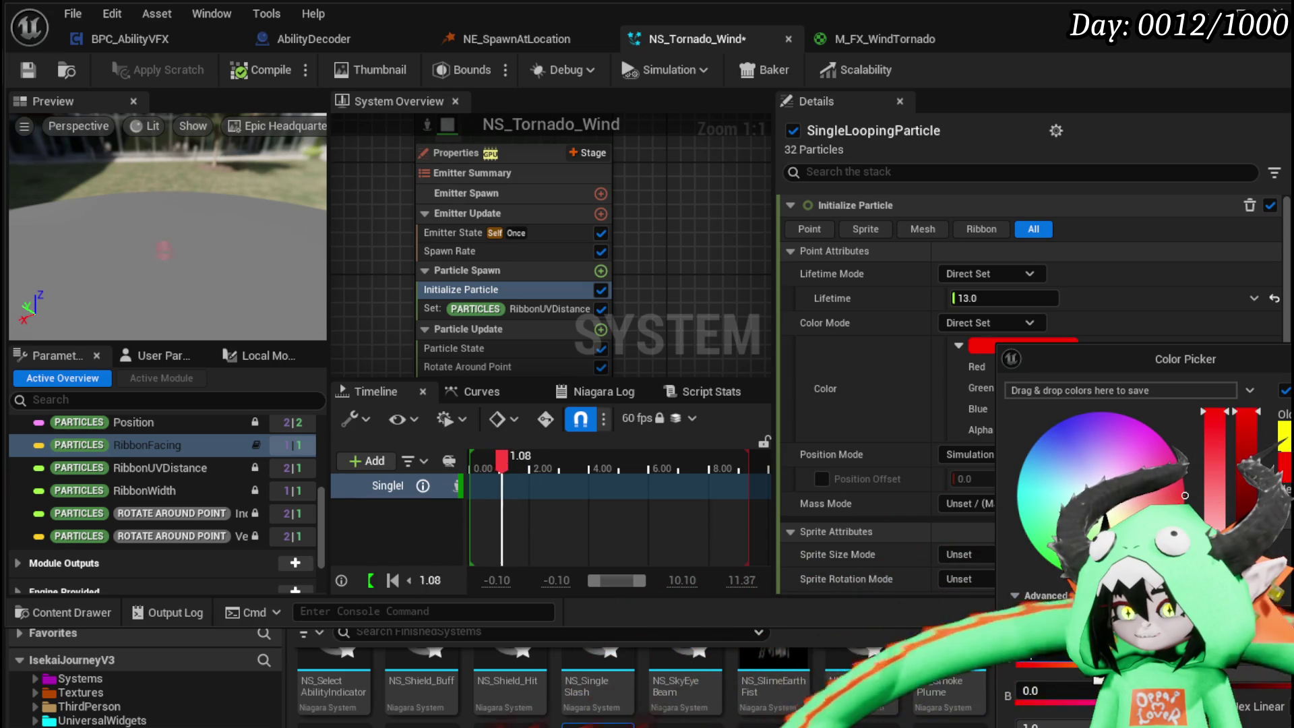
click(1041, 652)
text(1)
key(Return)
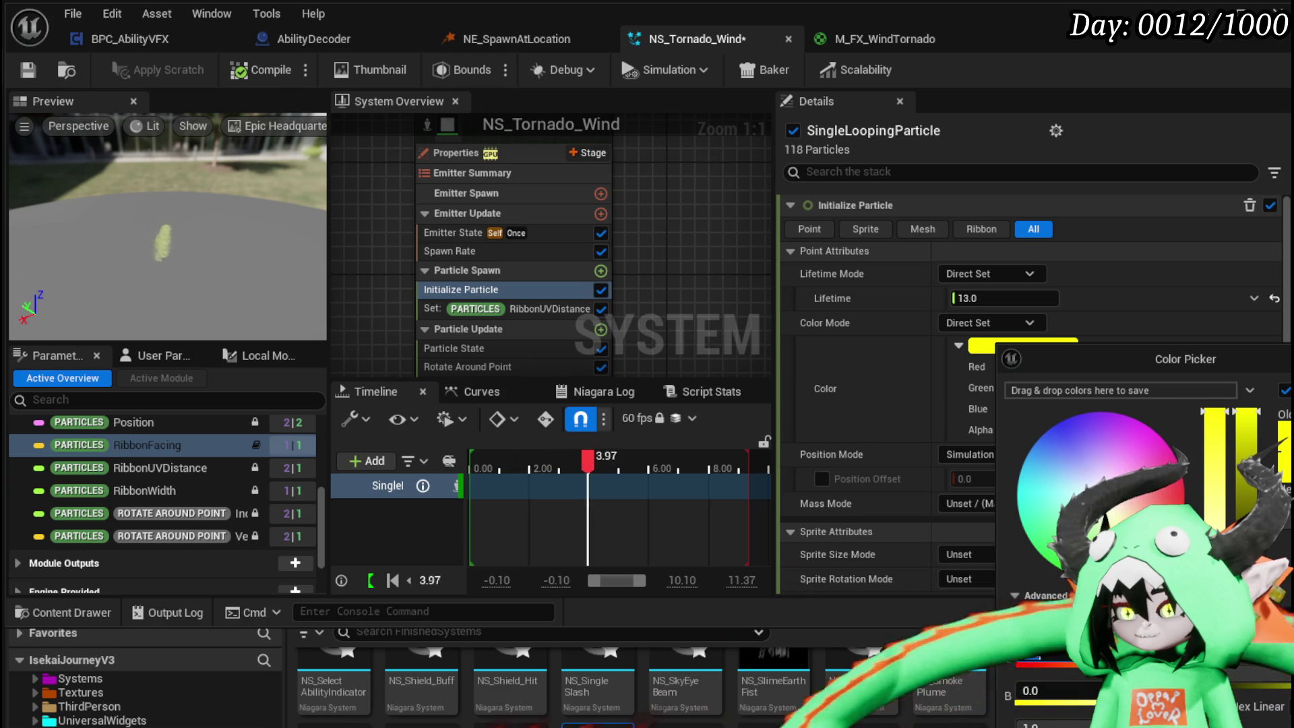
click(1000, 368)
- Make the particle colour green (Red 0, Green 5.0, Blue 1.0) and save NS_Tornado_Wind
click(1010, 347)
click(1043, 625)
text(0)
key(Return)
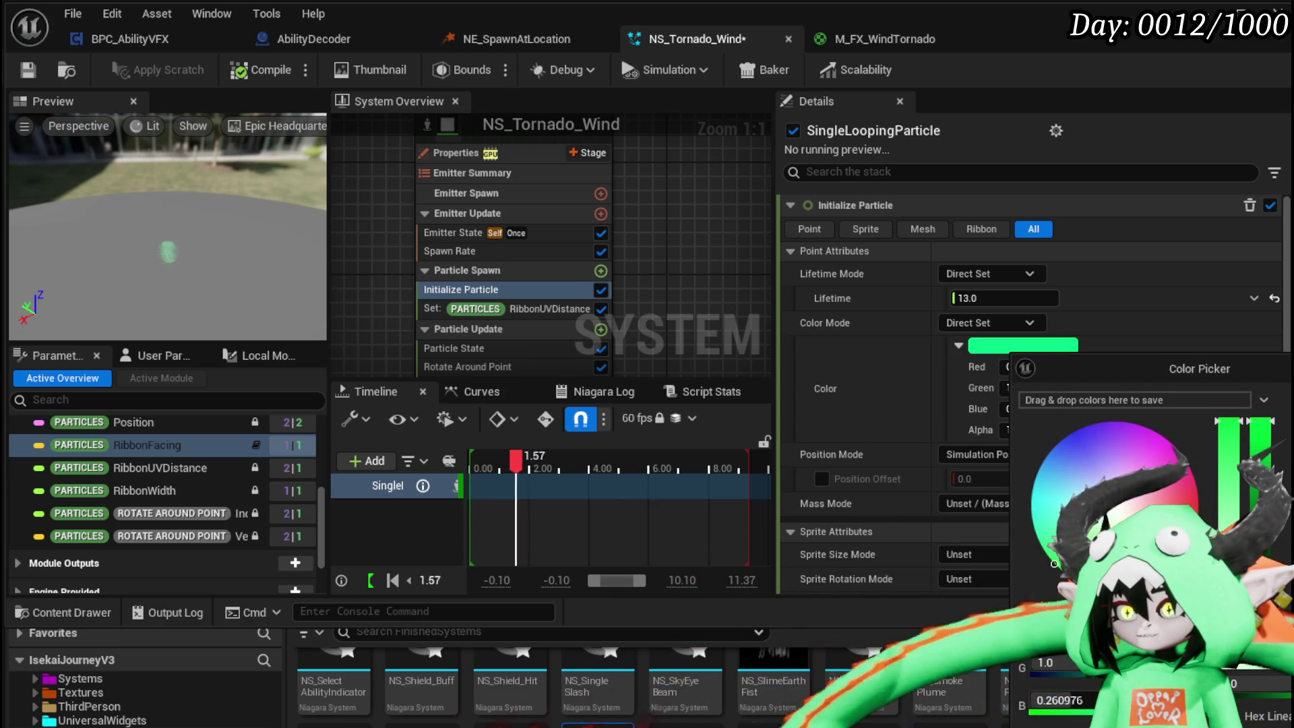
click(875, 404)
key(ctrl+shift+s)
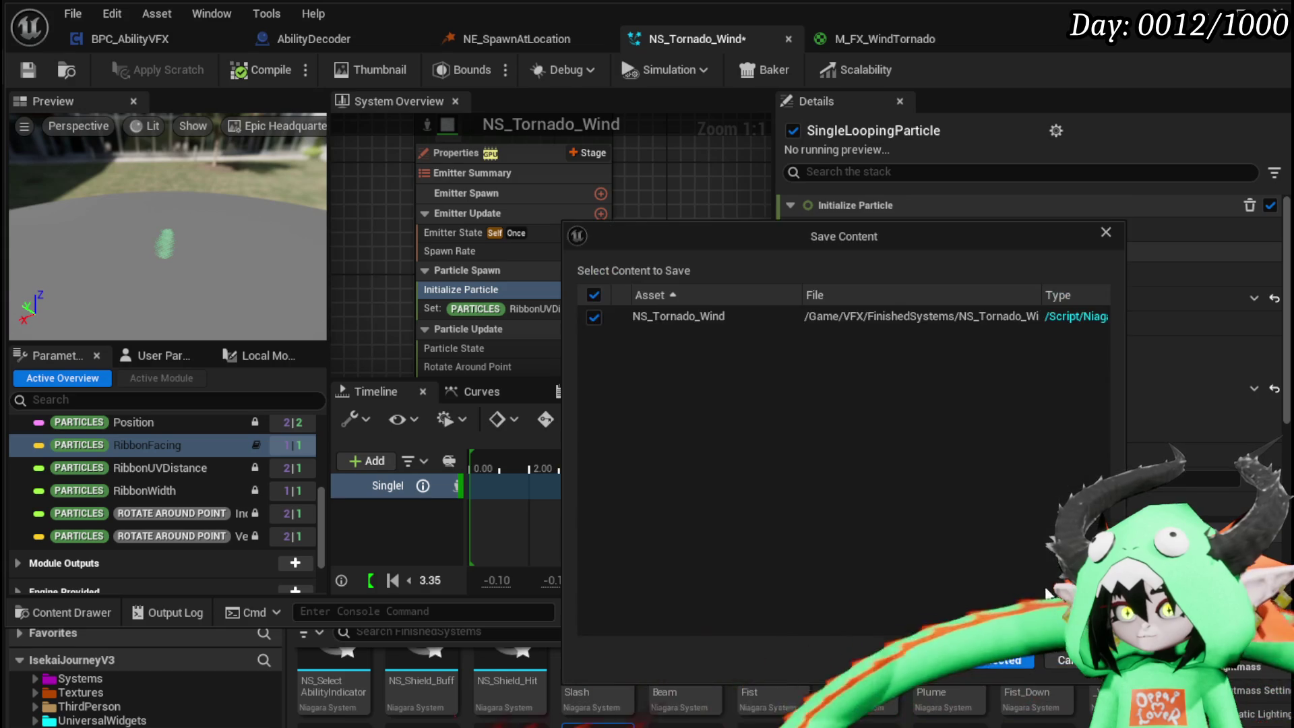
click(982, 659)
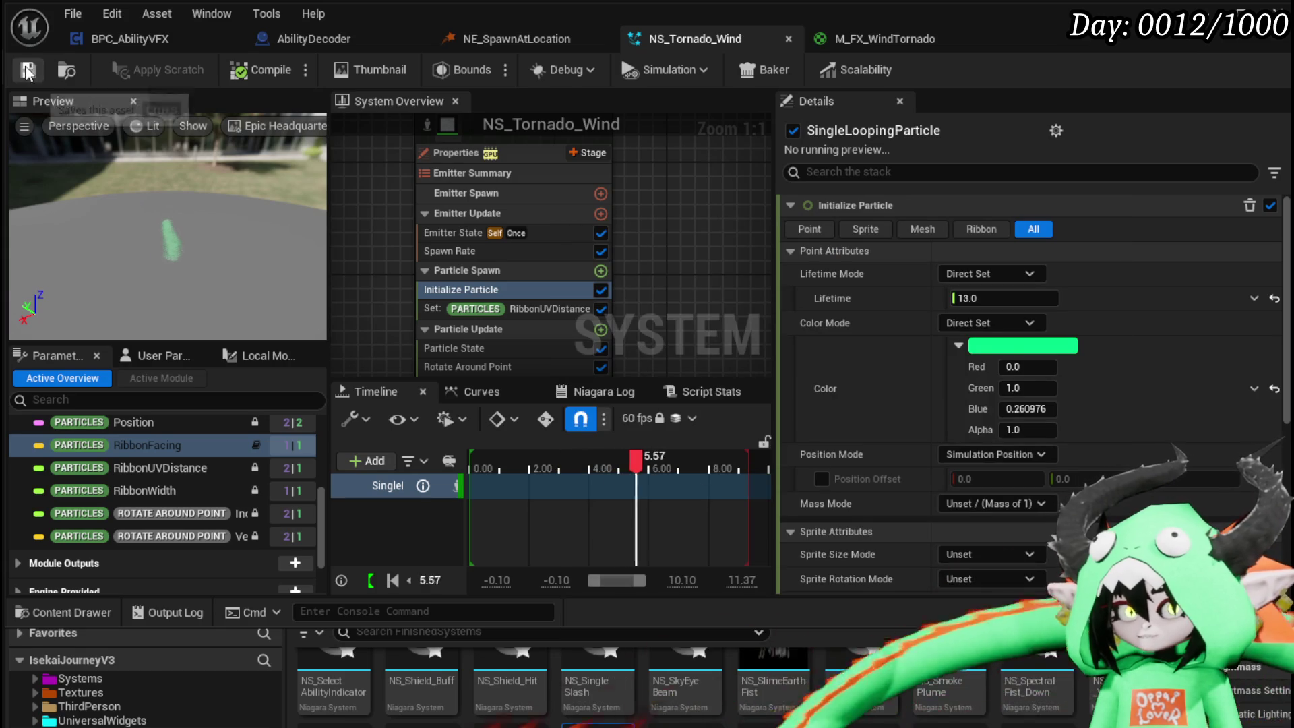
key(alt+Tab)
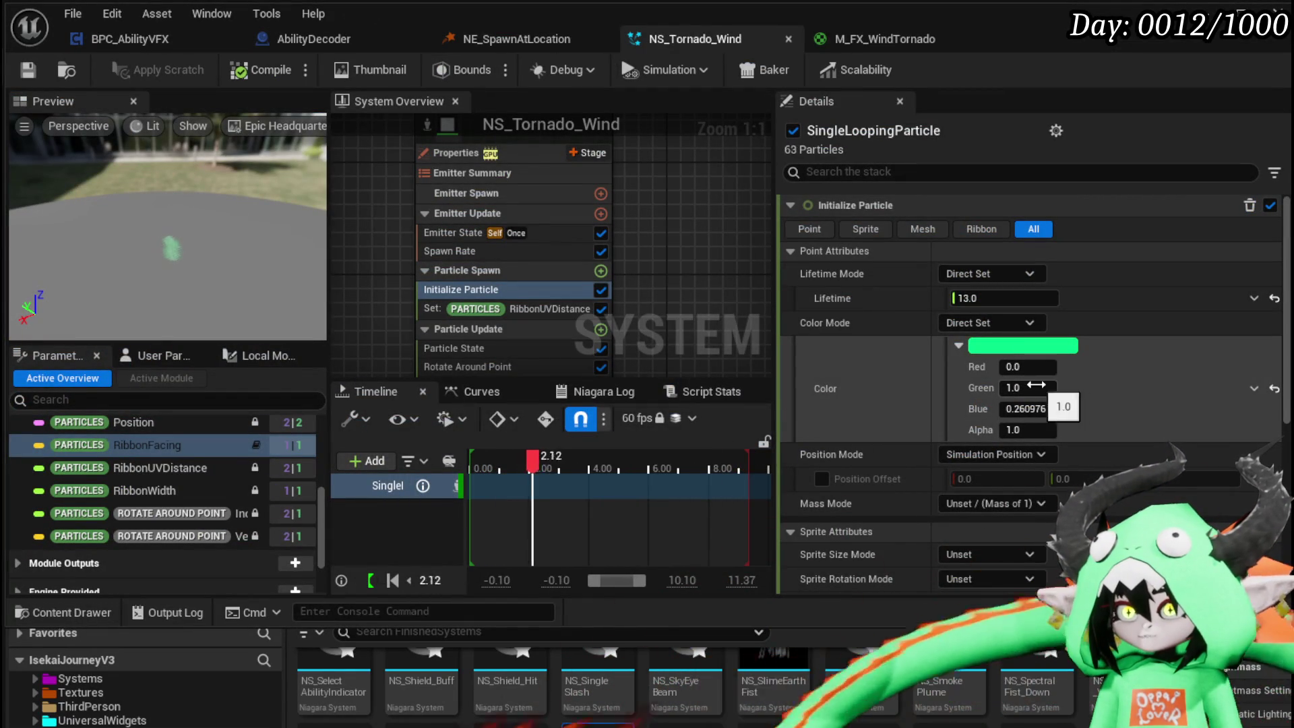
click(1027, 409)
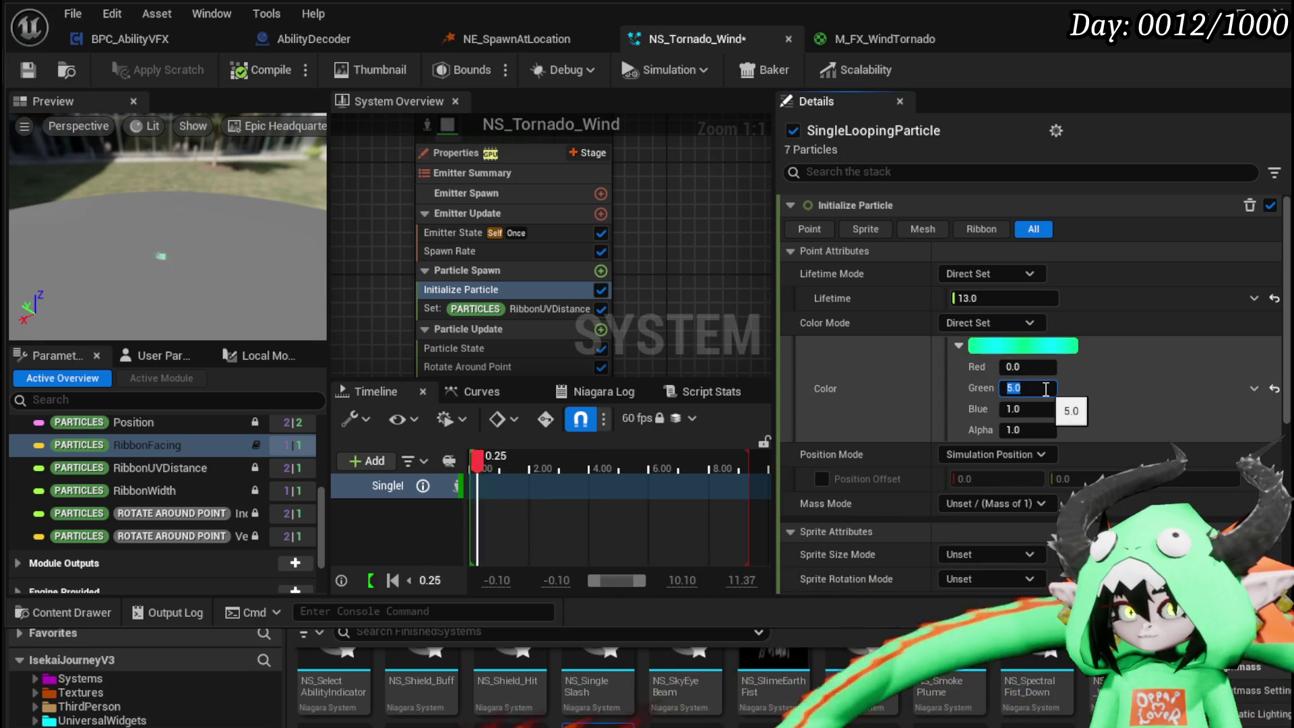
click(30, 70)
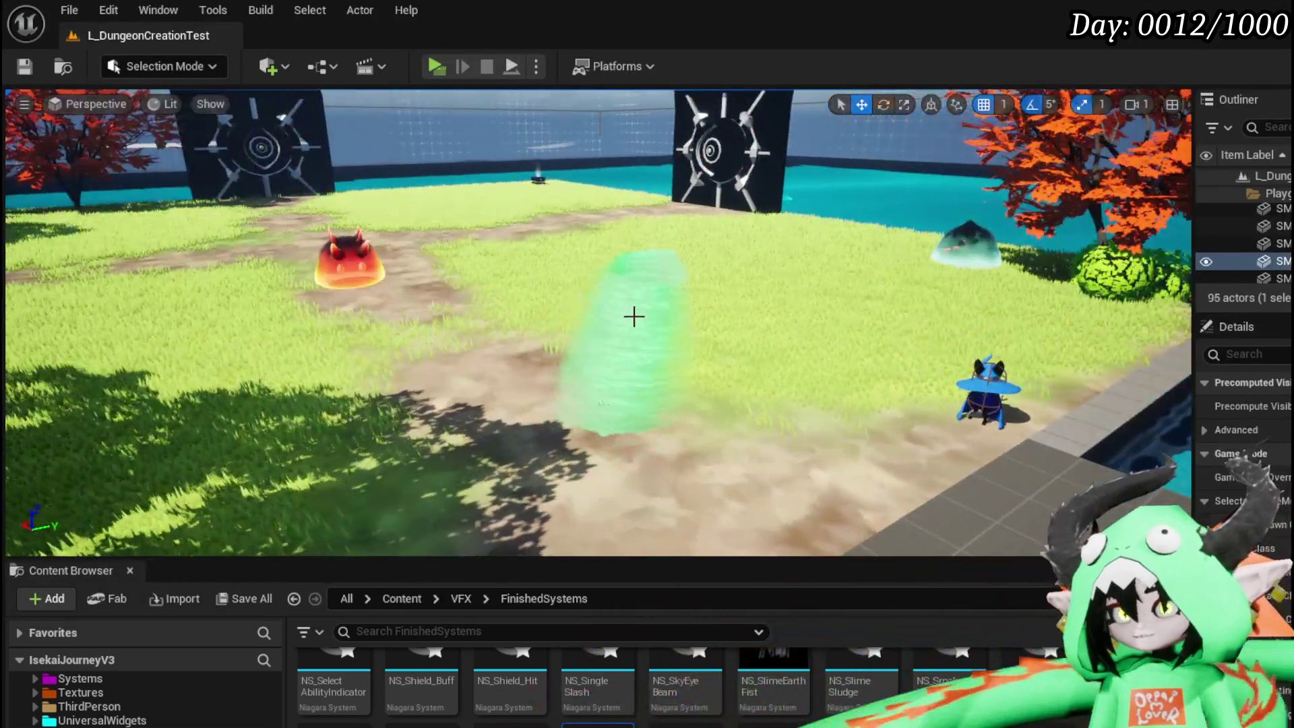
- Move the green tornado actor to a new spot and save the level
click(633, 315)
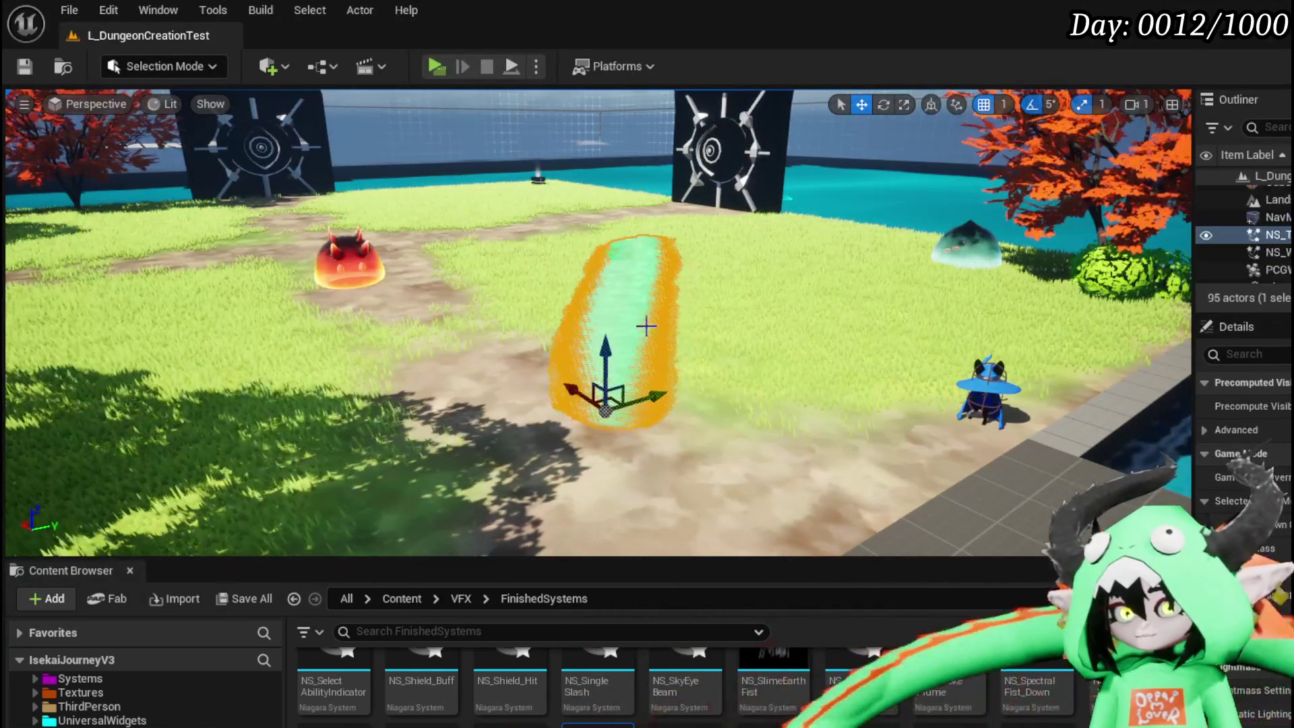
mouse_move(593, 367)
mouse_down()
mouse_move(526, 355)
mouse_move(367, 266)
mouse_move(435, 270)
mouse_move(591, 369)
mouse_up()
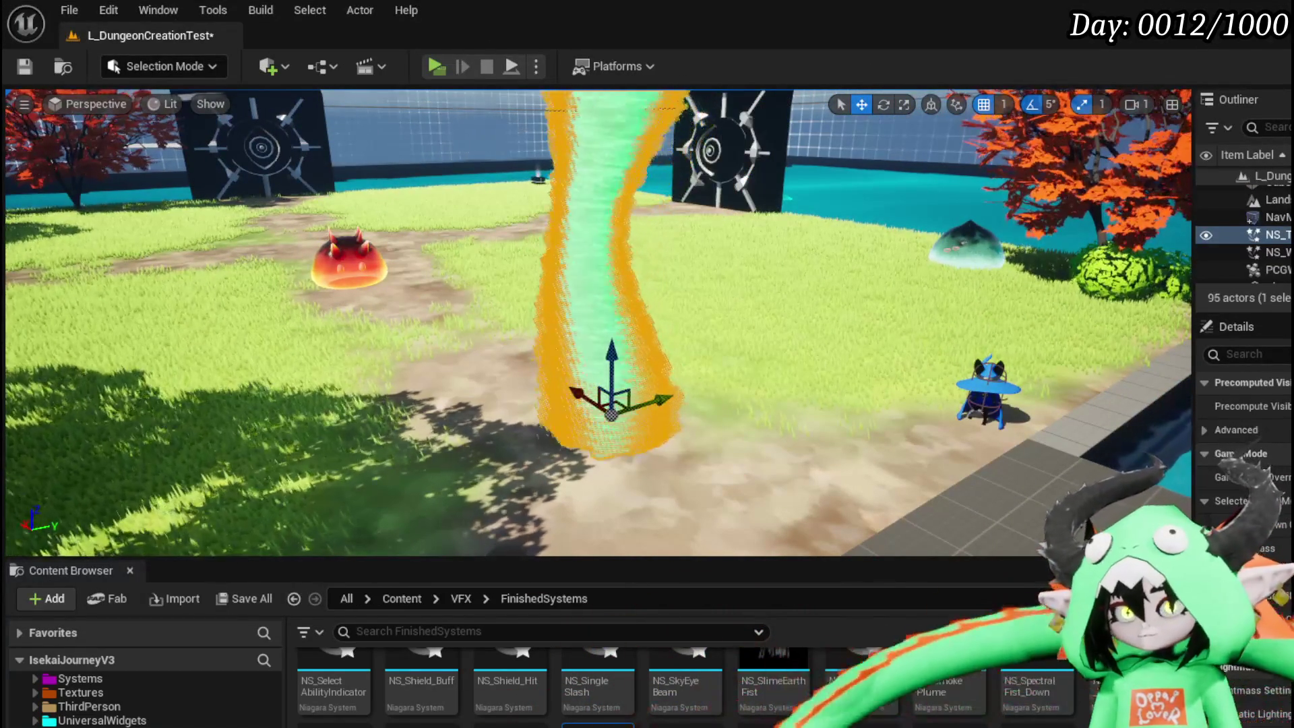
click(25, 66)
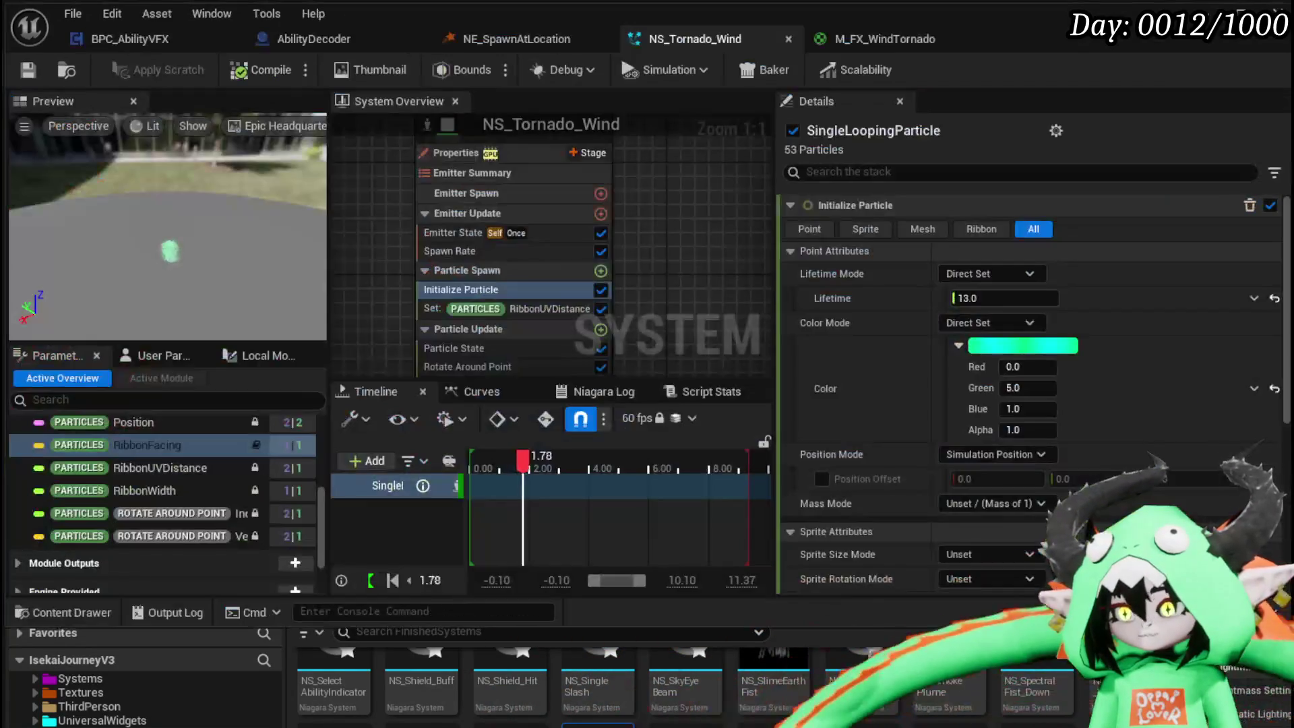
- Open M_FX_WindTornado and delete its two Constant nodes
click(898, 45)
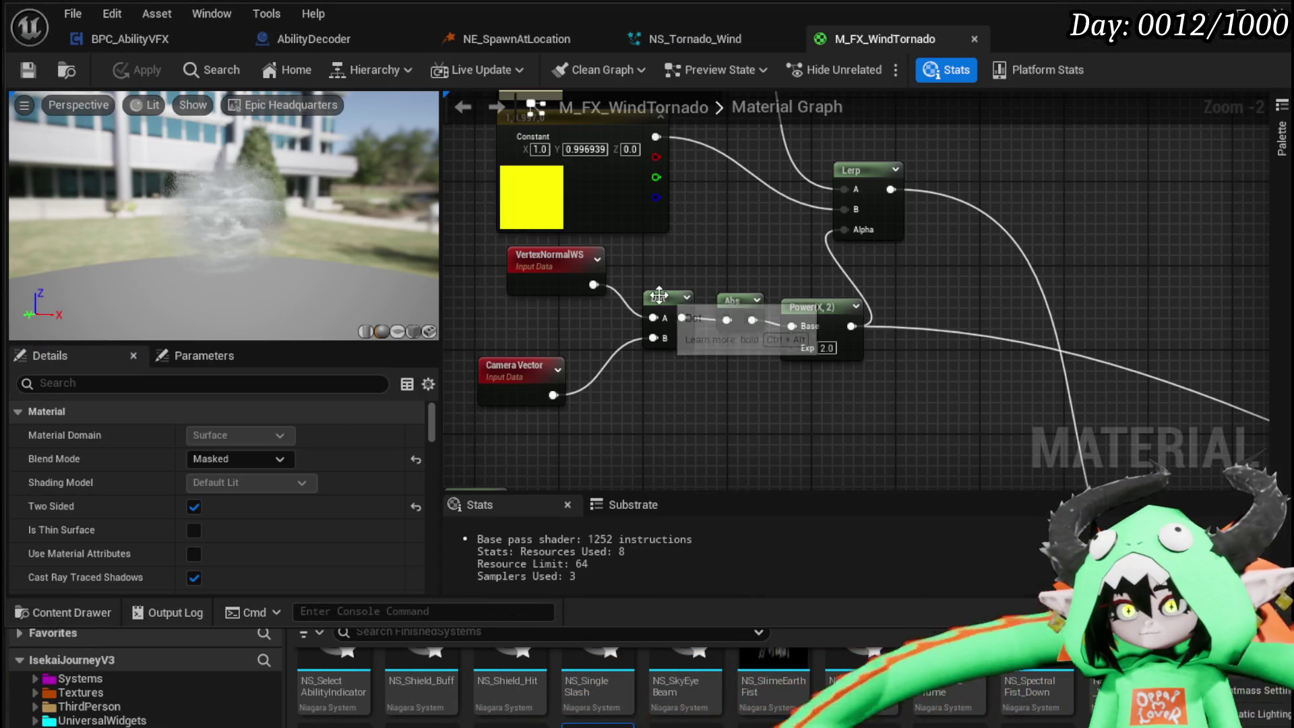
scroll(658, 295, down, 3)
drag(809, 214, 811, 217)
key(Delete)
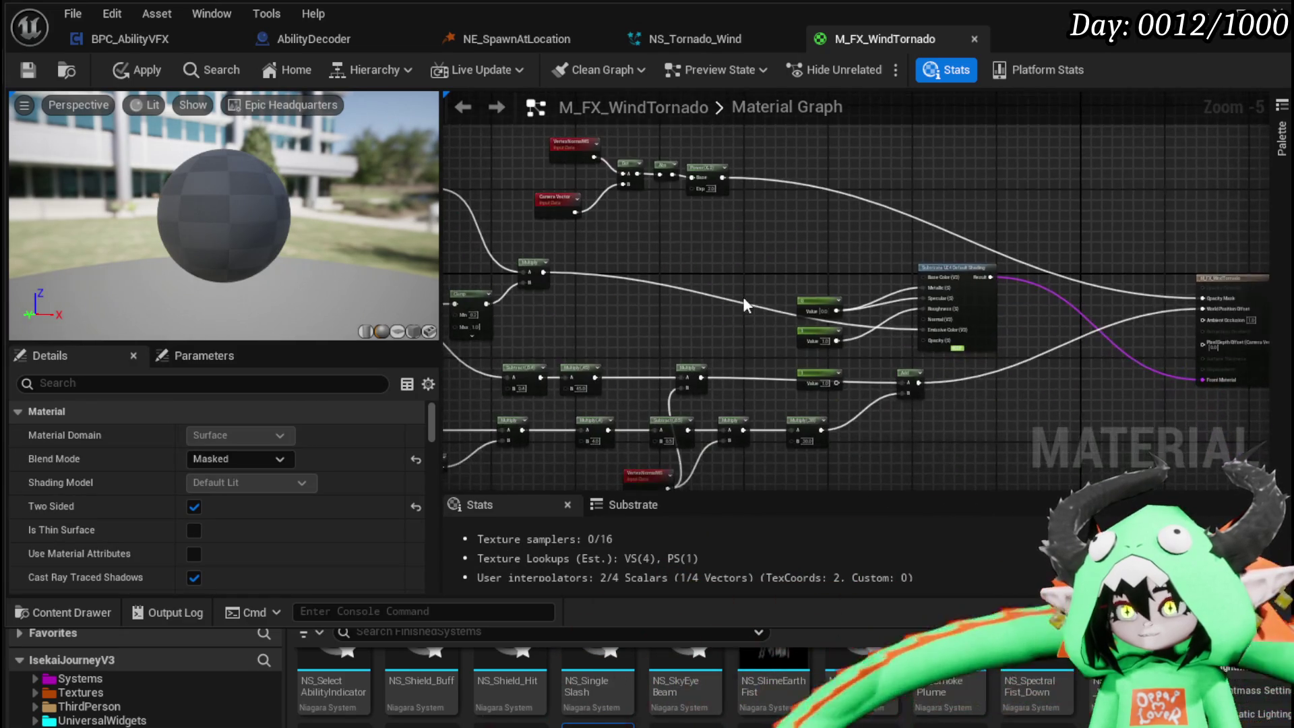
- Reposition the Clamp node and move Multiply up beside Camera Vector
scroll(746, 240, up, 4)
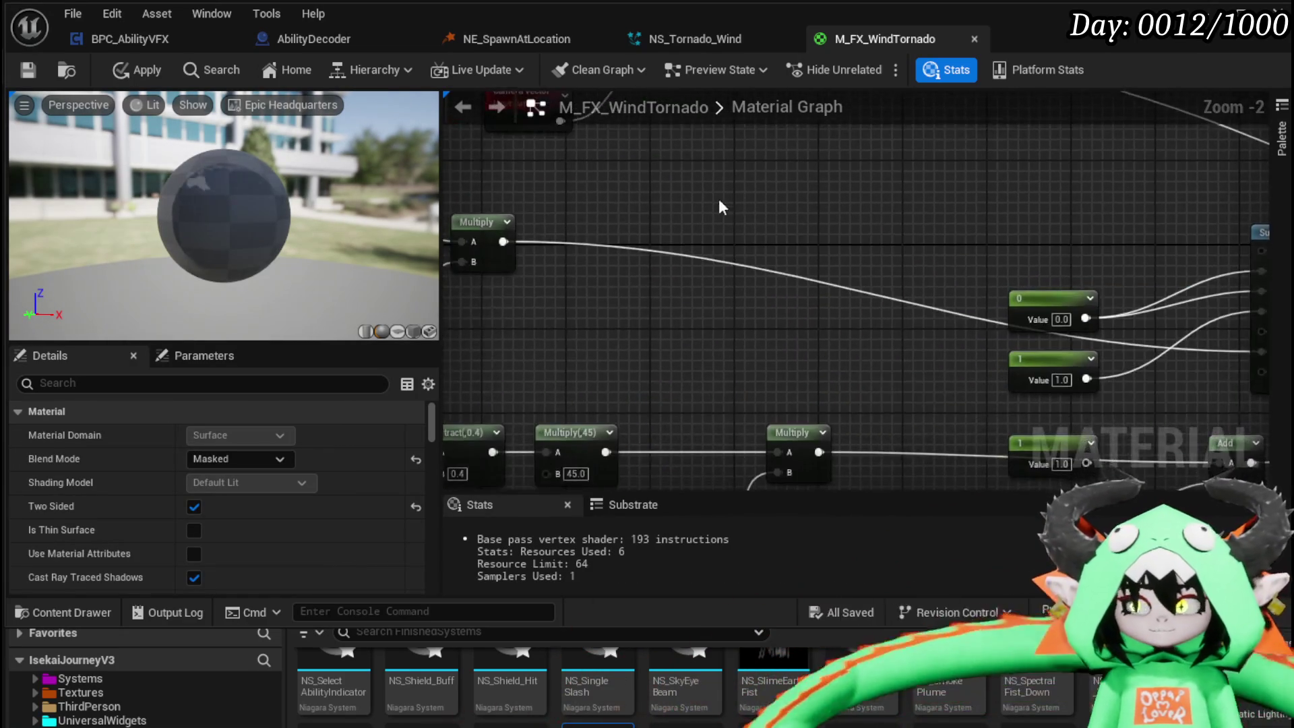
mouse_move(979, 222)
mouse_down()
mouse_move(968, 253)
mouse_move(1001, 251)
mouse_up()
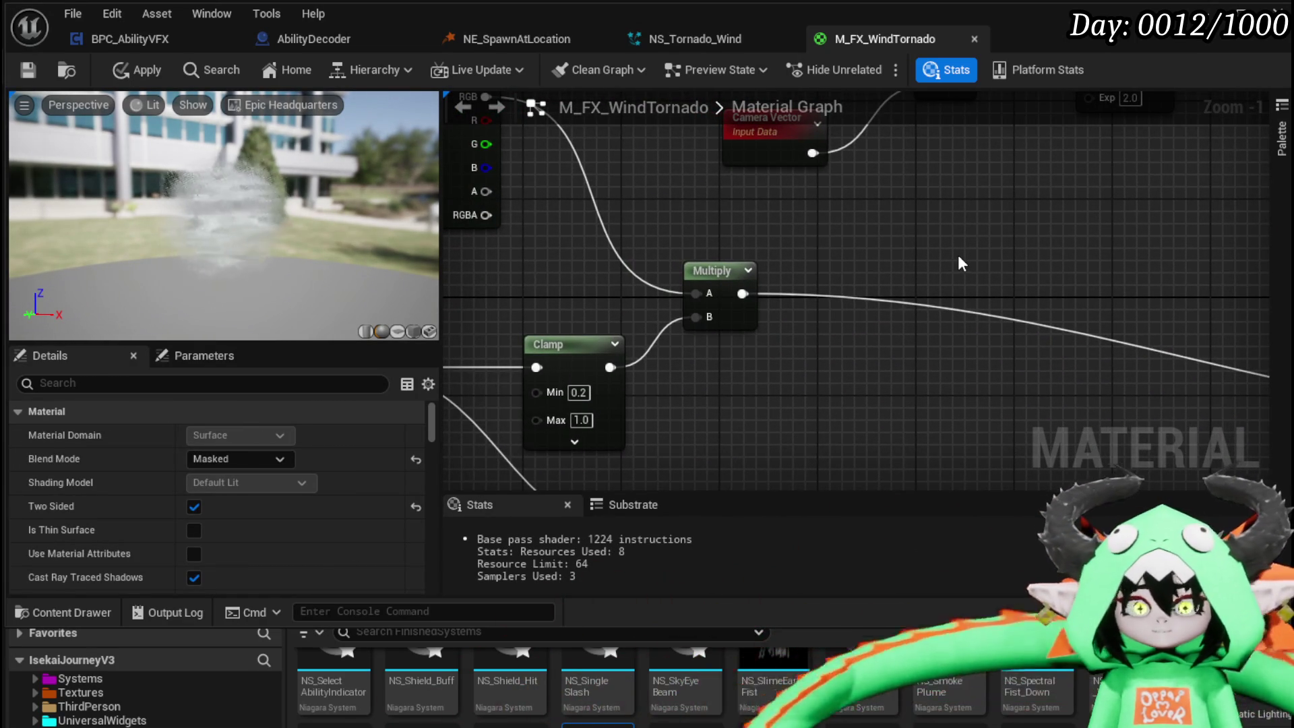
scroll(957, 255, down, 1)
mouse_move(957, 255)
mouse_down()
mouse_move(1156, 364)
mouse_move(1167, 278)
mouse_move(1050, 163)
mouse_move(978, 150)
mouse_move(946, 252)
mouse_up()
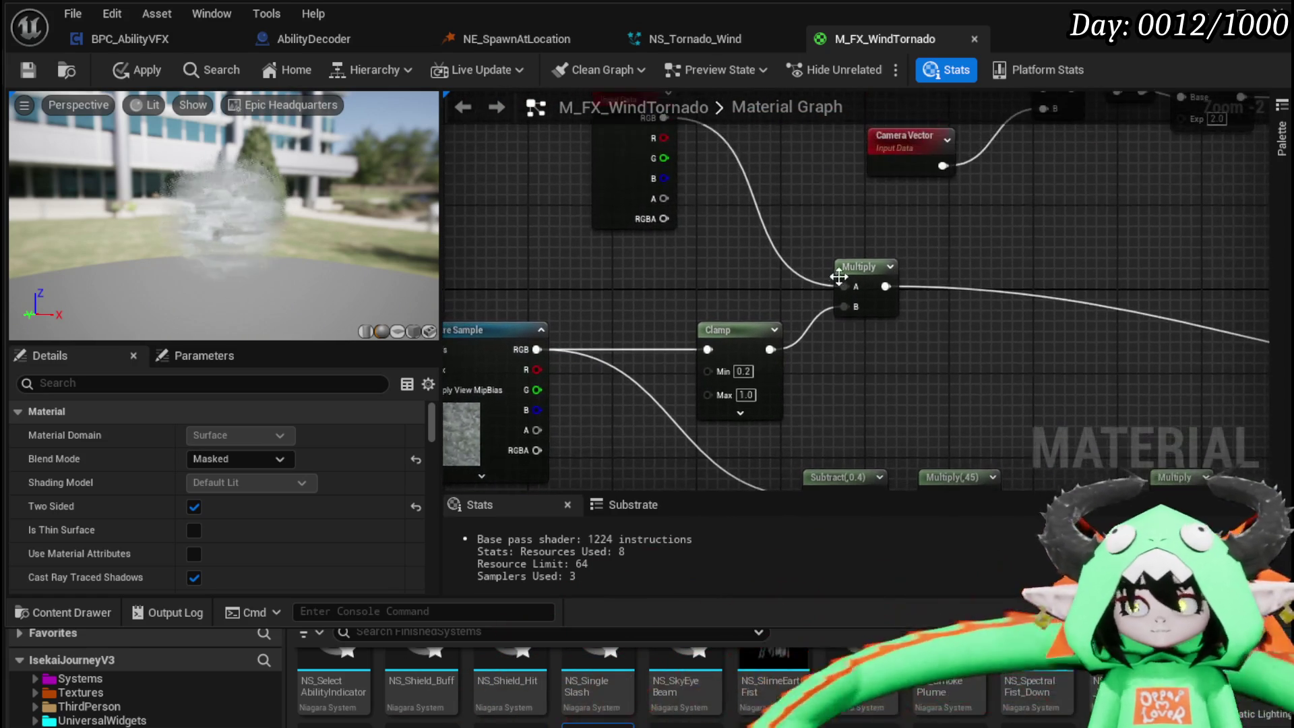
drag(874, 274, 1043, 264)
drag(753, 326, 789, 224)
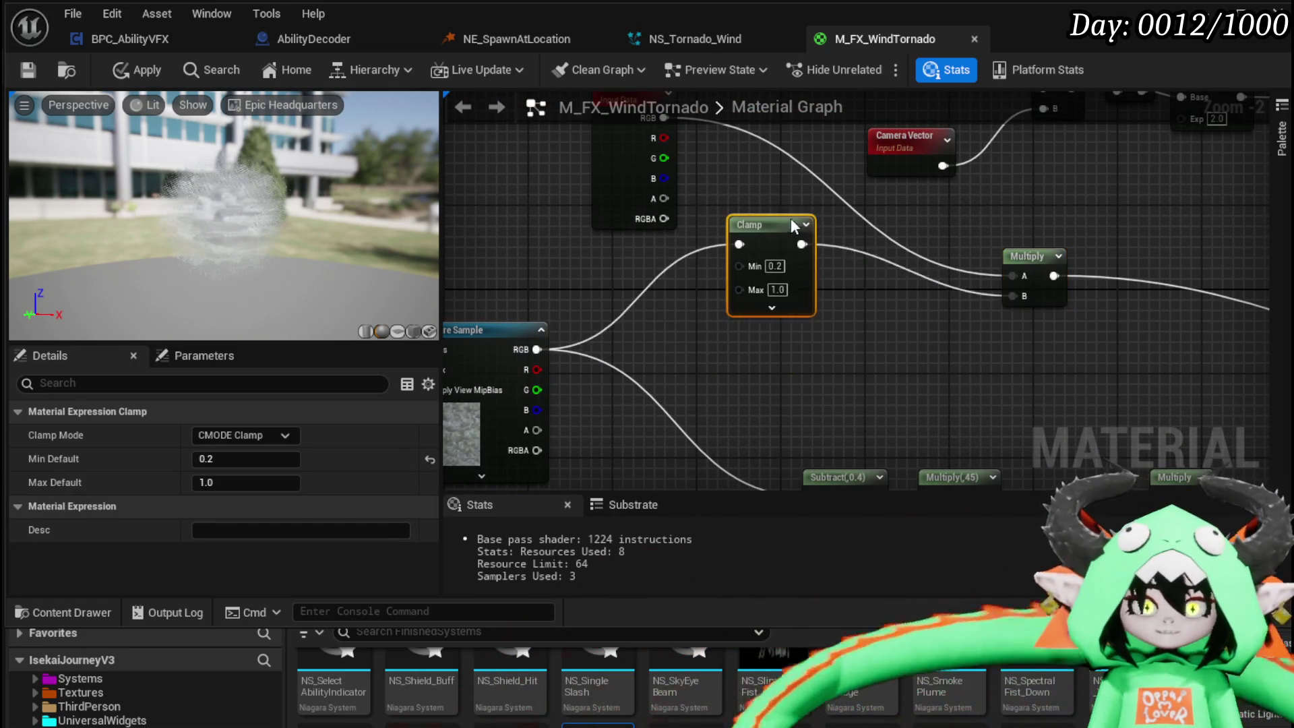
drag(1025, 256, 1033, 142)
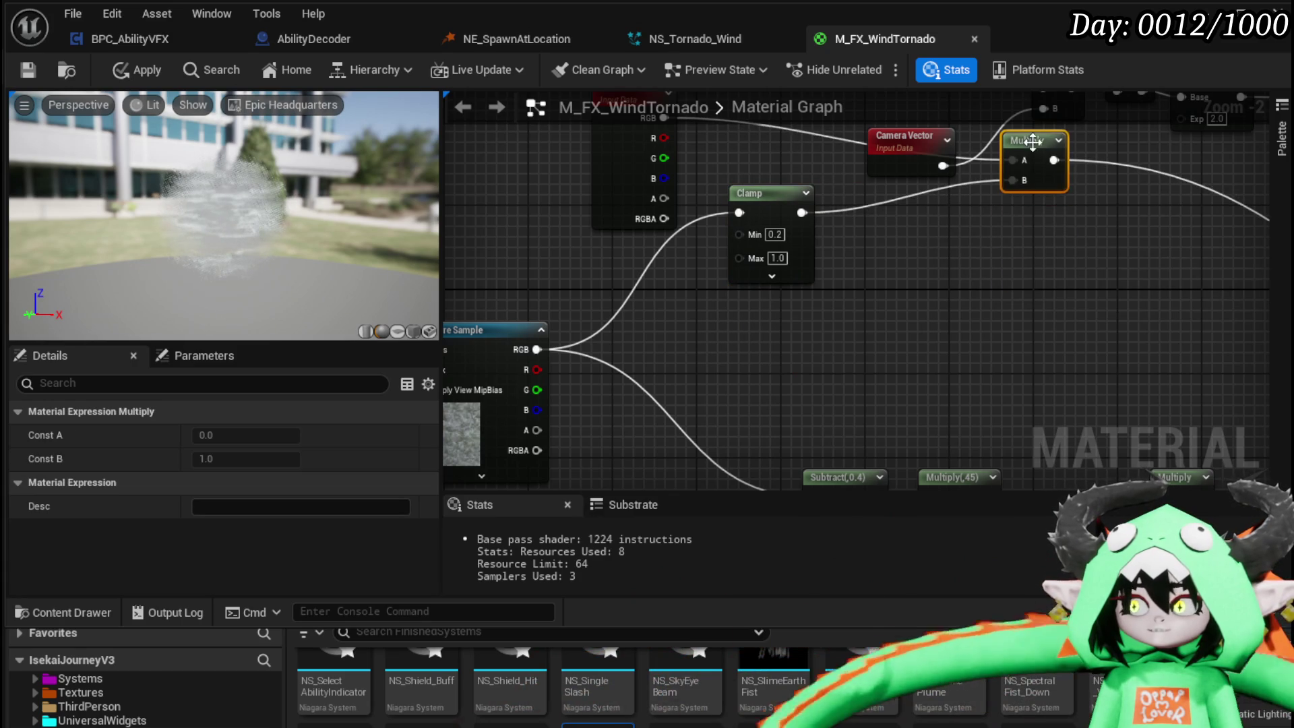
mouse_move(597, 324)
mouse_down()
mouse_move(568, 256)
mouse_move(550, 276)
mouse_move(919, 274)
mouse_up()
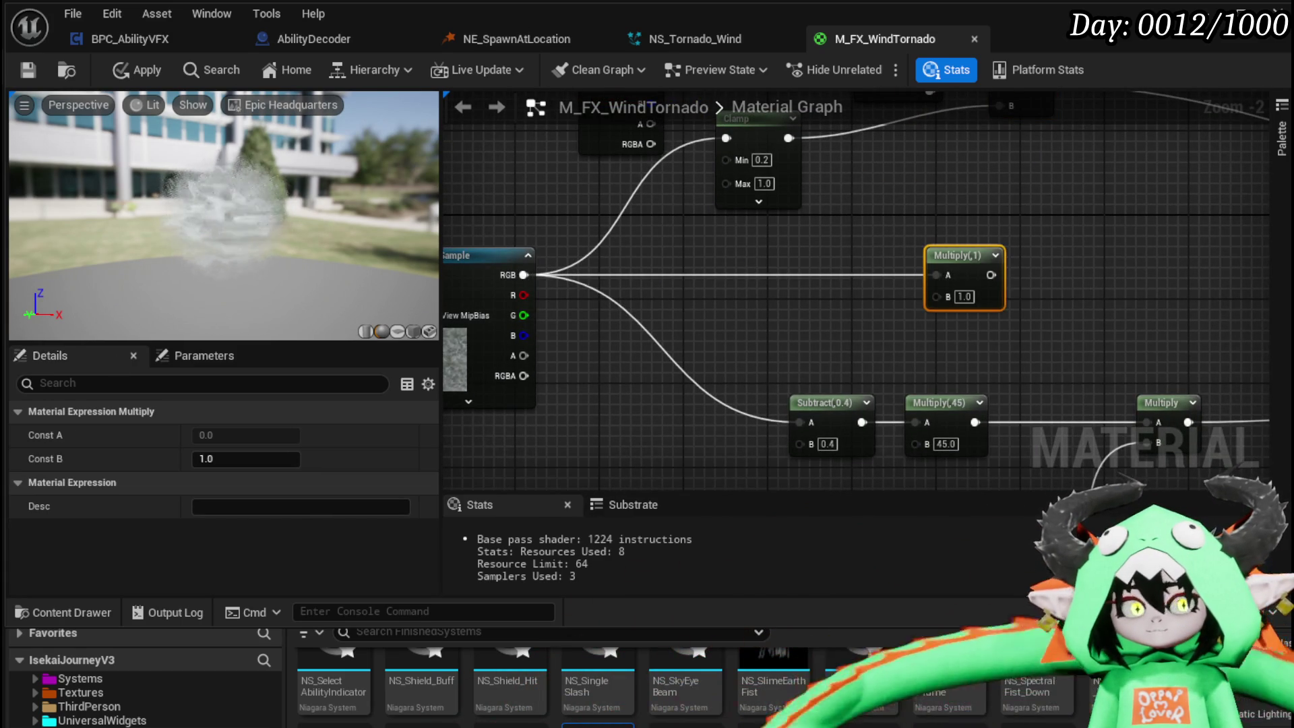
drag(523, 275, 706, 285)
- Add a SmoothStep node fed by the texture RGB in Value, with its Min wire cleared
text(sm)
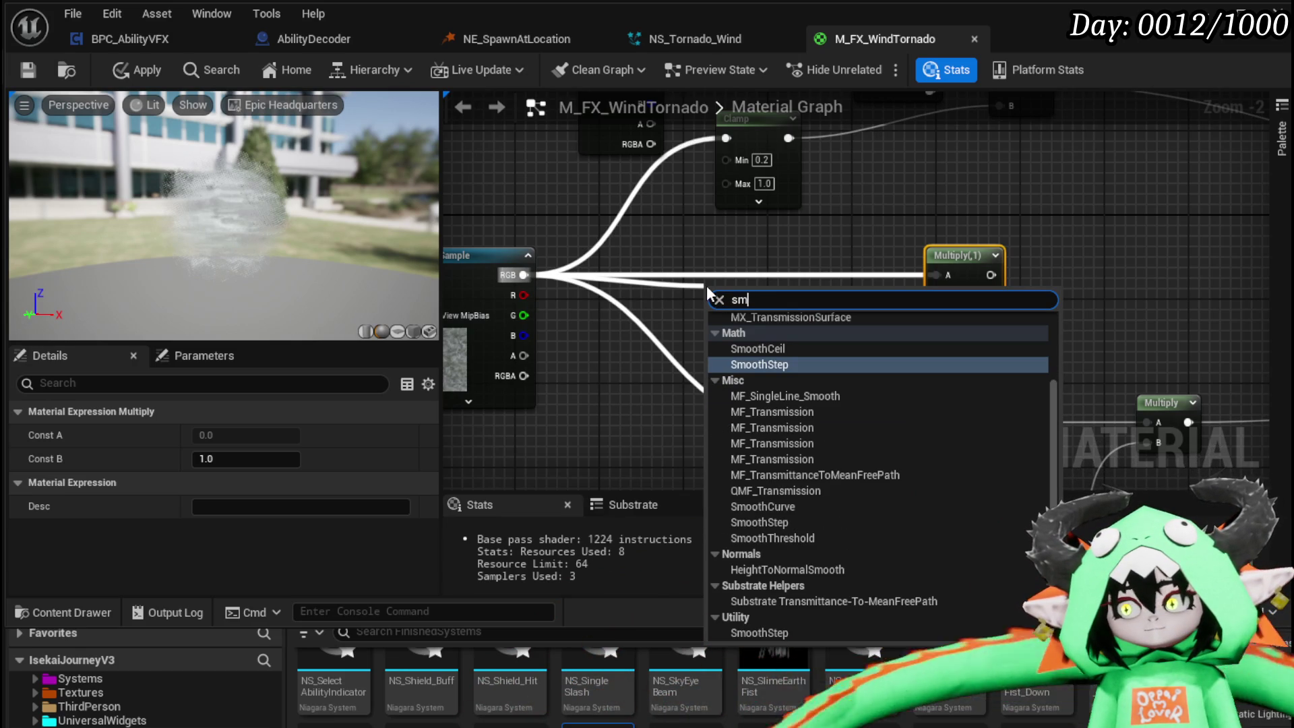
click(810, 364)
drag(727, 296, 758, 256)
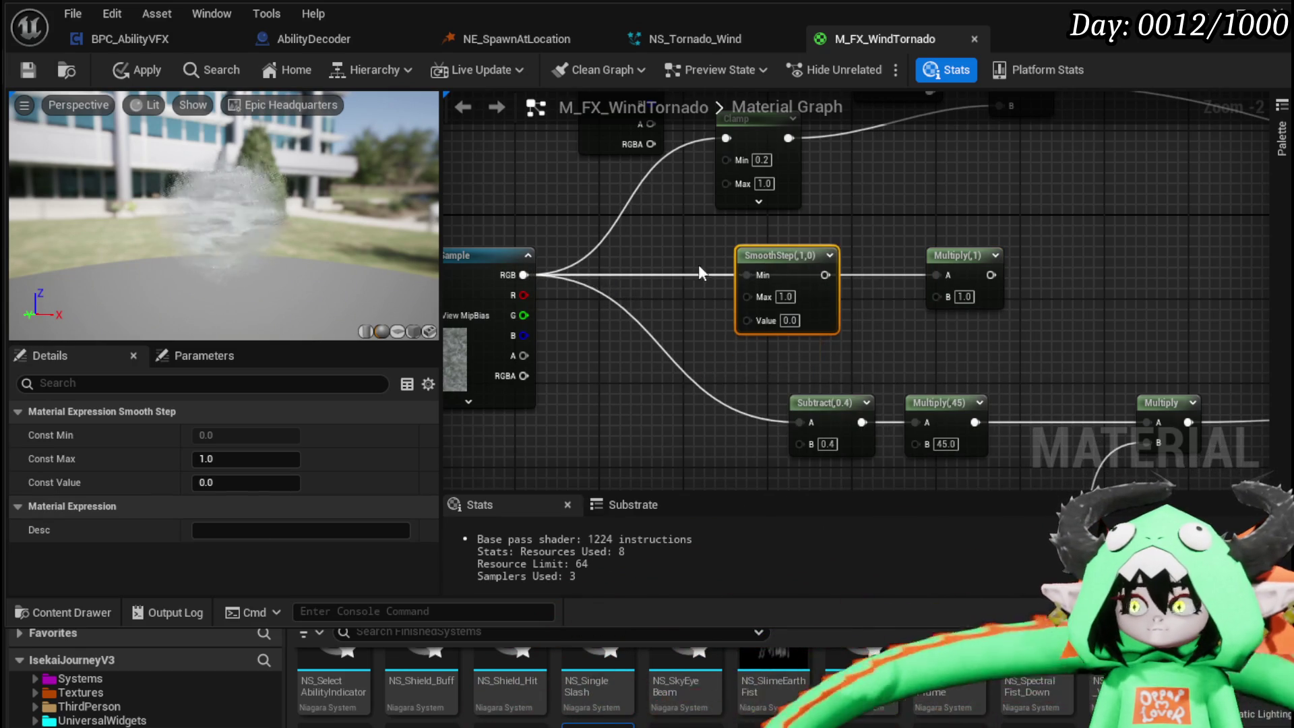
mouse_move(523, 274)
mouse_down()
mouse_move(753, 309)
mouse_move(766, 329)
mouse_up()
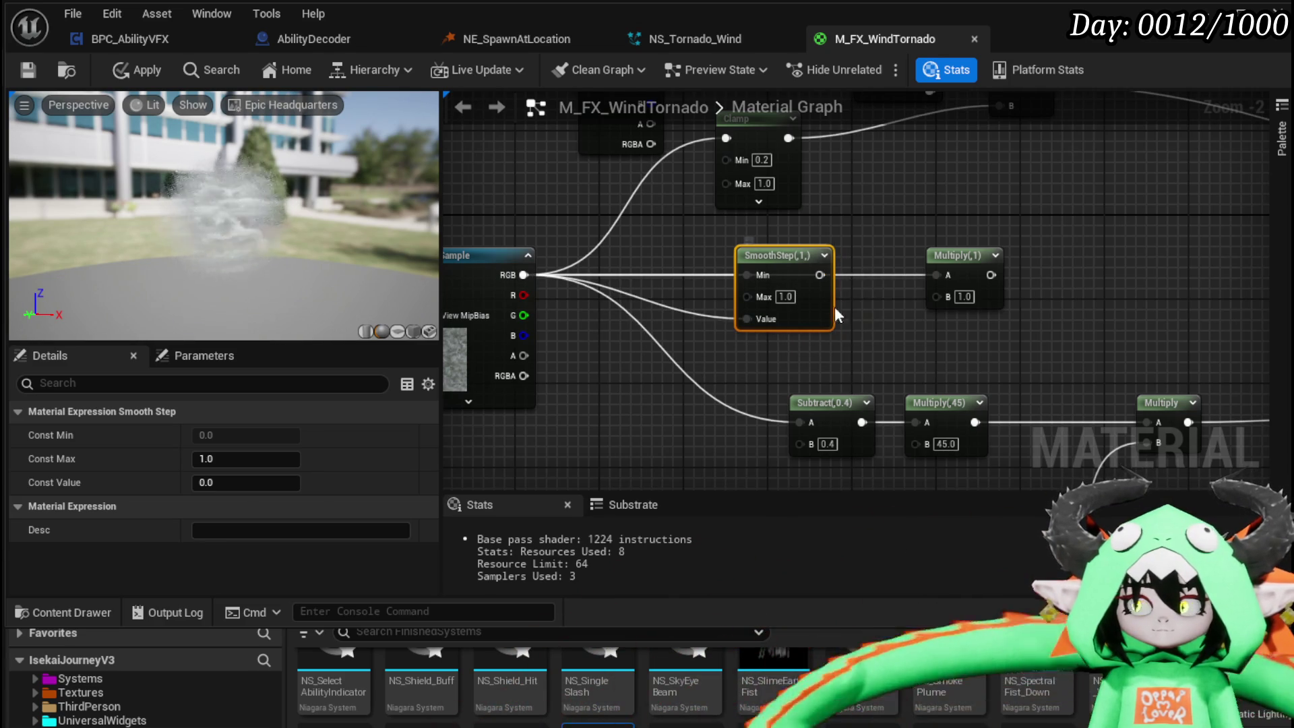
alt+click(756, 272)
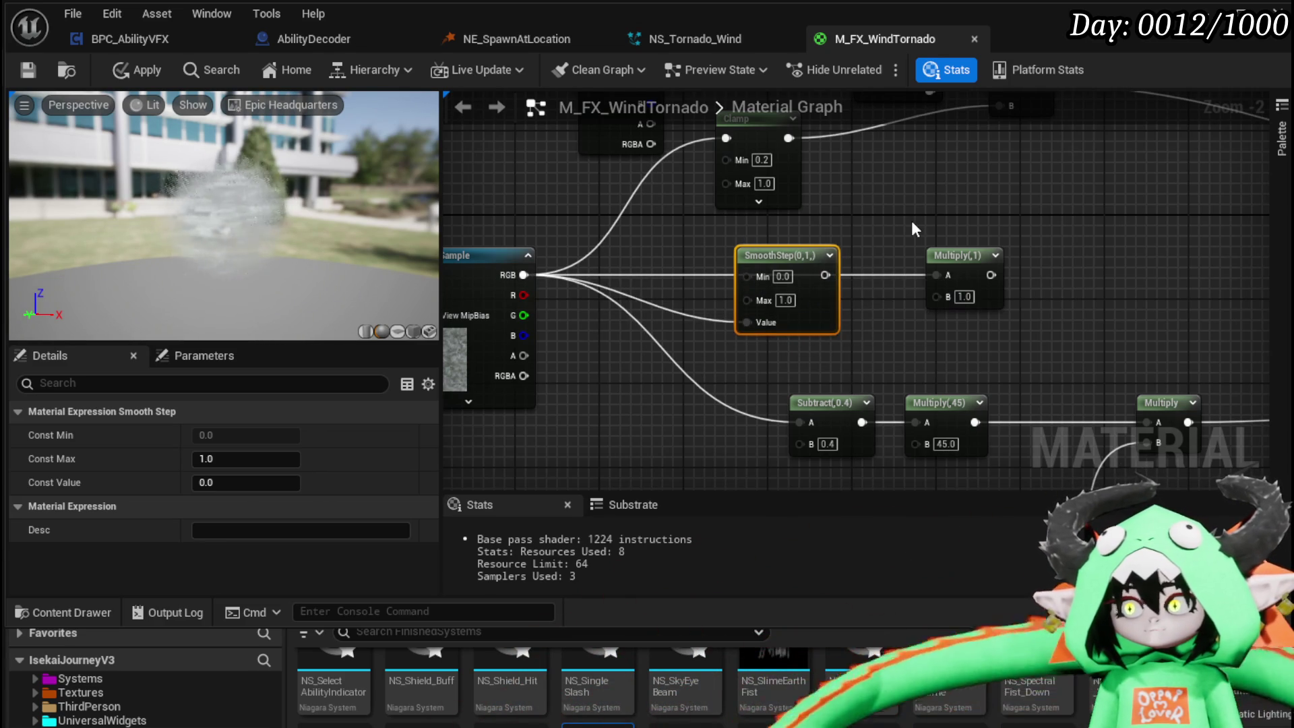
- Wire SmoothStep's output into the Multiply node's B input
mouse_move(911, 229)
mouse_down()
mouse_move(601, 280)
mouse_move(730, 276)
mouse_move(709, 282)
mouse_move(733, 296)
mouse_up()
scroll(736, 298, down, 3)
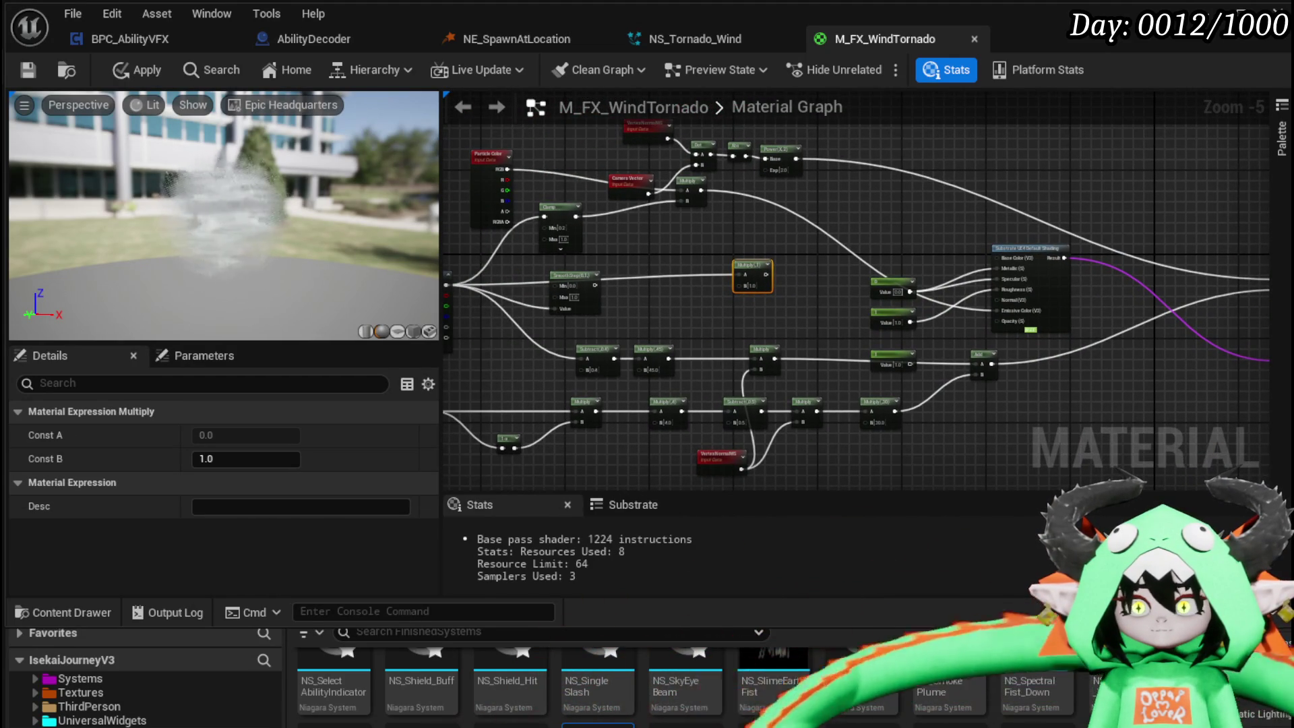
mouse_move(1207, 277)
mouse_down()
mouse_move(923, 295)
mouse_move(935, 318)
mouse_move(1051, 295)
mouse_move(588, 297)
mouse_move(1157, 305)
mouse_move(1139, 298)
mouse_up()
scroll(783, 309, up, 3)
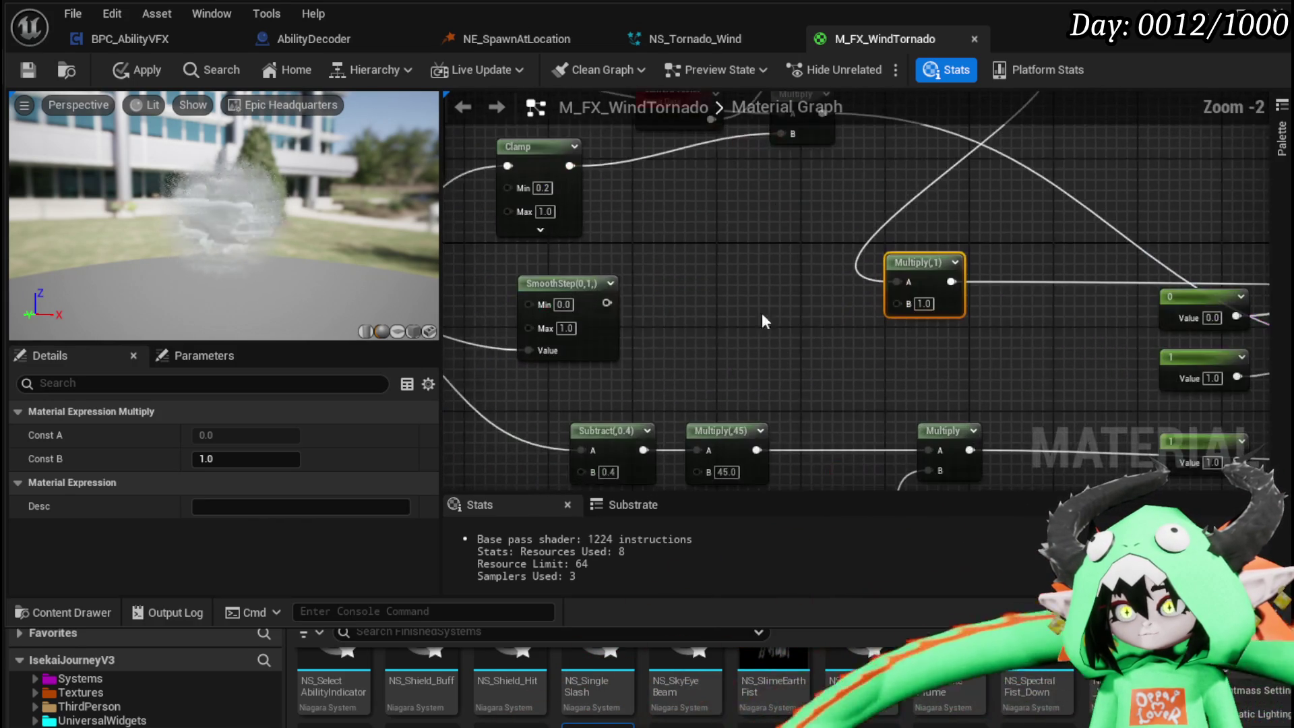
drag(607, 304, 899, 302)
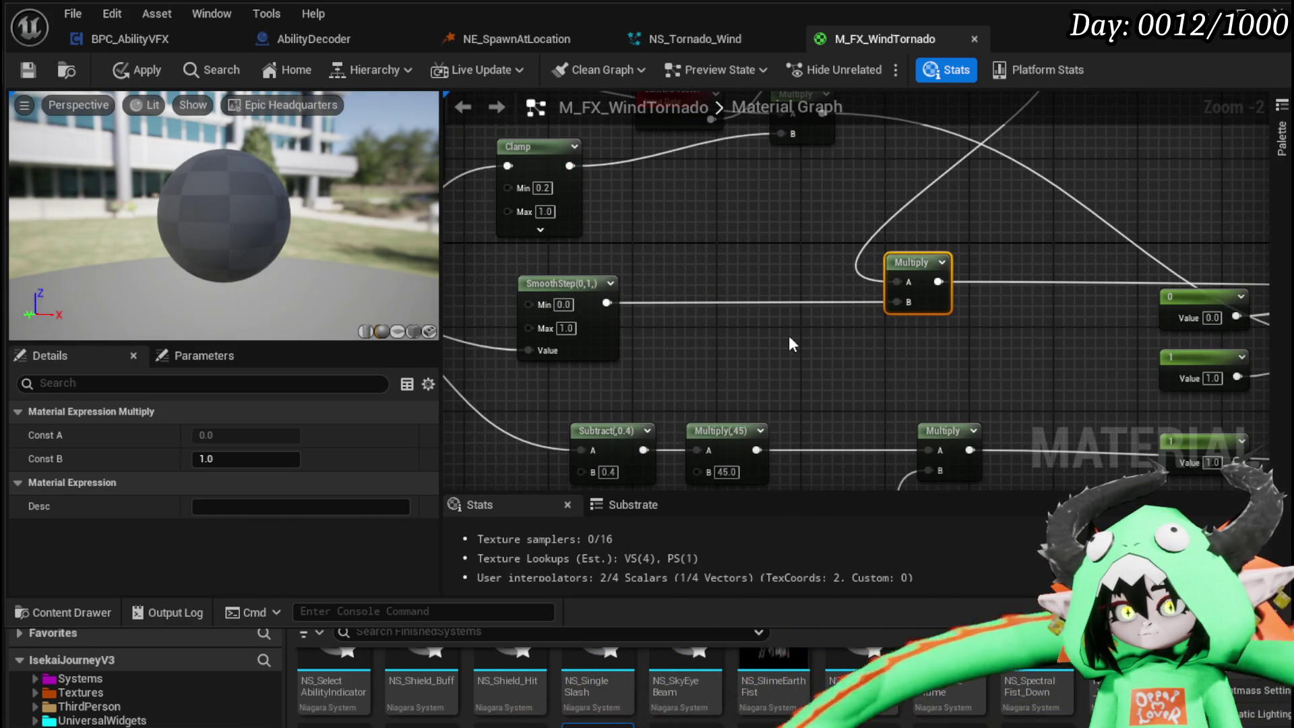
drag(789, 334, 994, 325)
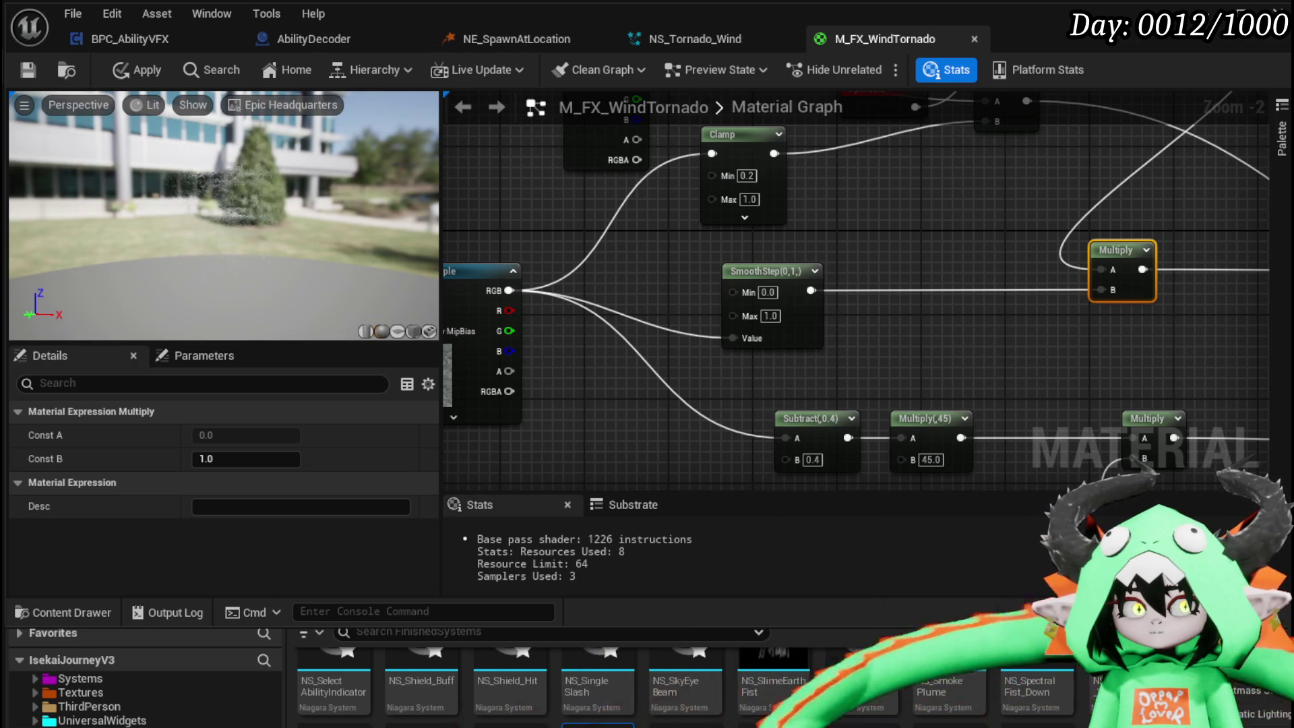
mouse_move(650, 197)
mouse_down()
mouse_move(818, 215)
mouse_move(1095, 282)
mouse_move(1155, 321)
mouse_up()
right_click(651, 202)
text(Dy)
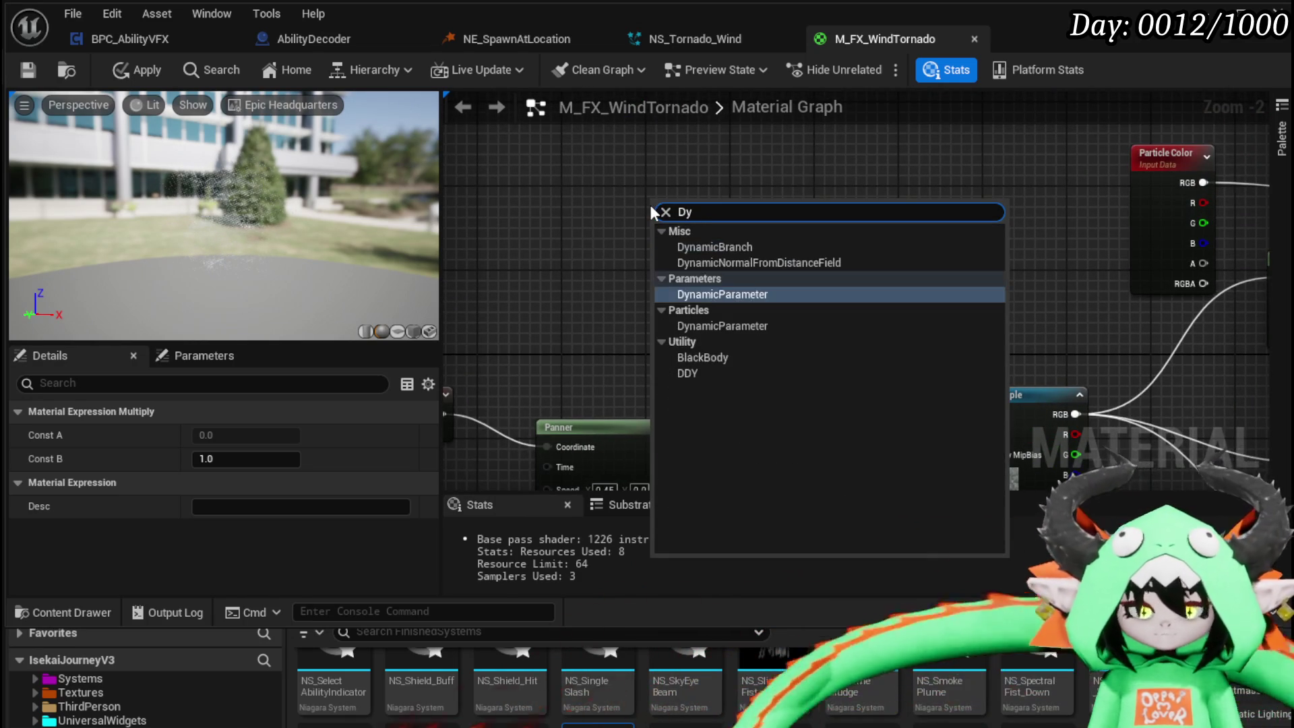
- Add a Dynamic Parameter node and place the Texture Sample beside the Panner
click(599, 211)
scroll(616, 263, down, 4)
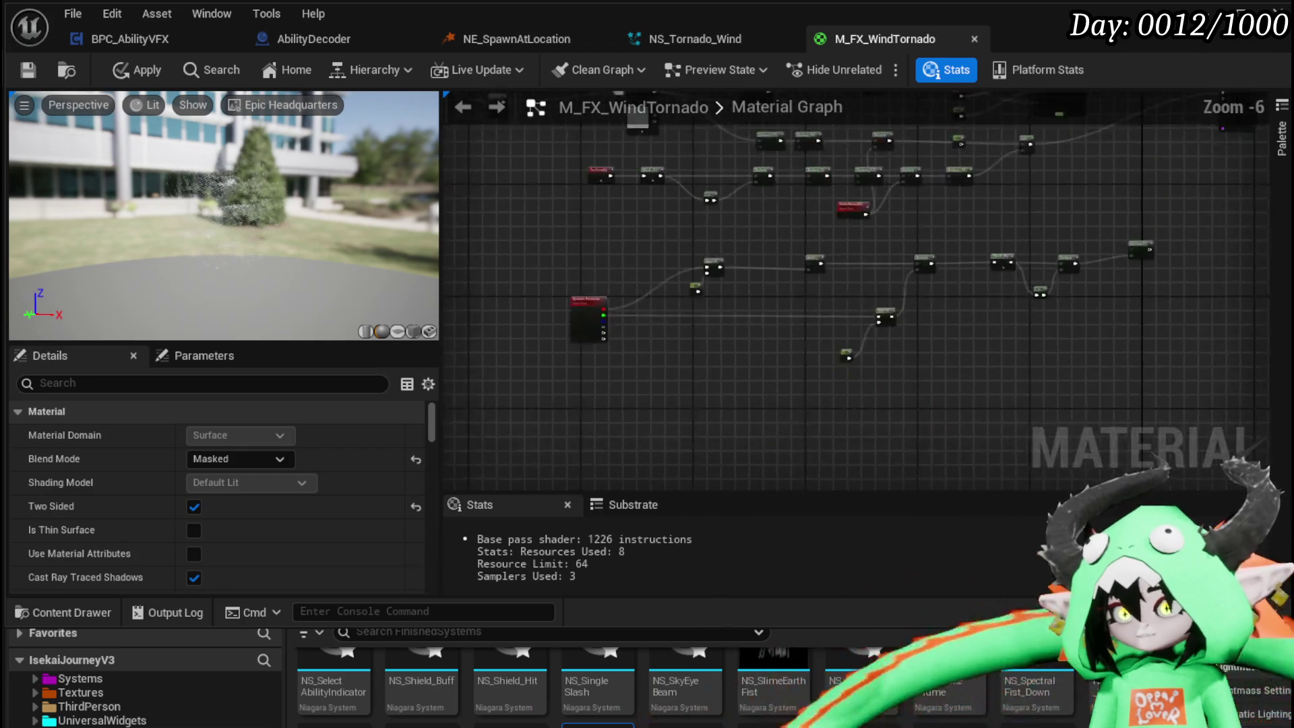
scroll(627, 347, up, 3)
scroll(680, 251, down, 3)
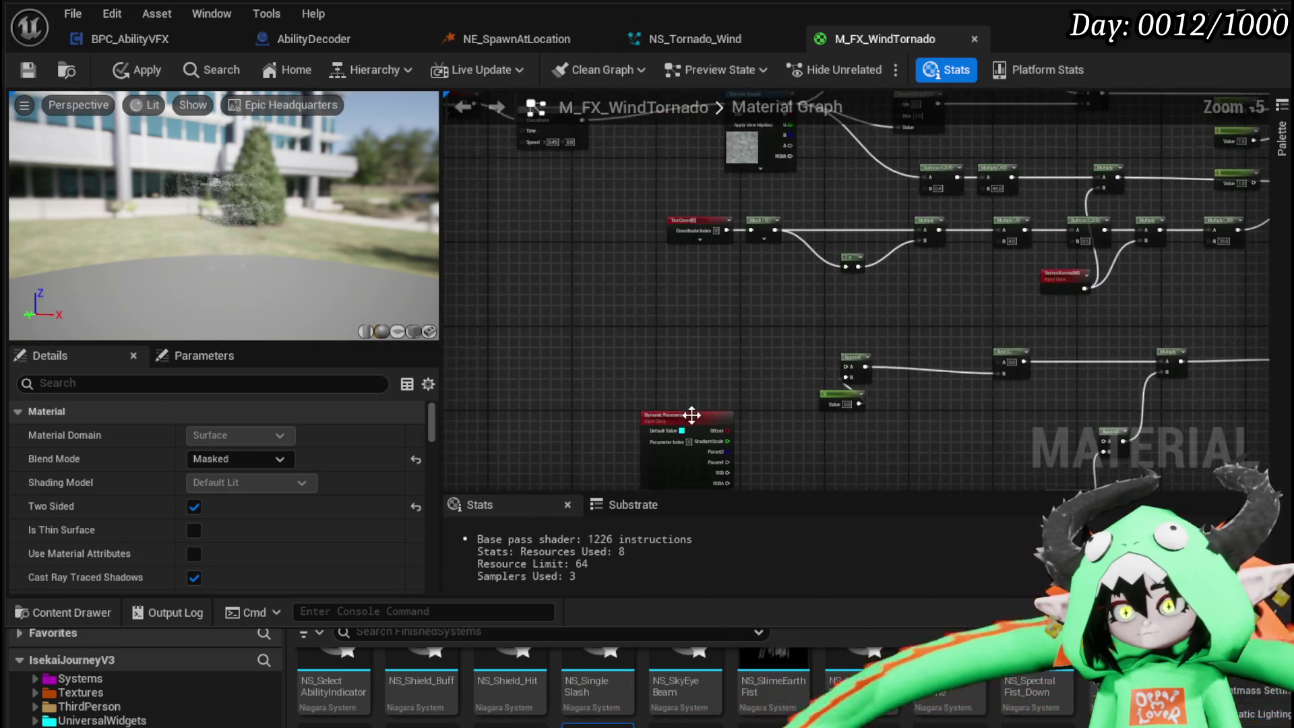
click(670, 431)
scroll(718, 293, up, 4)
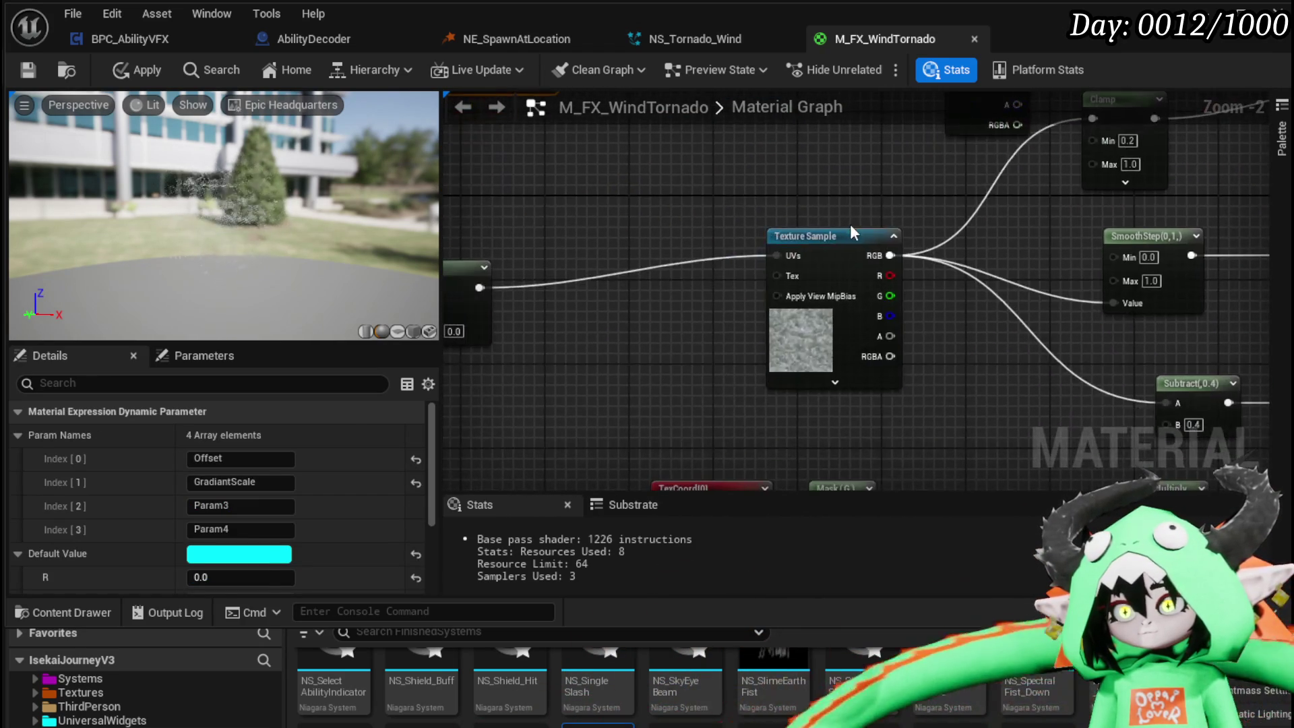
drag(836, 229, 632, 265)
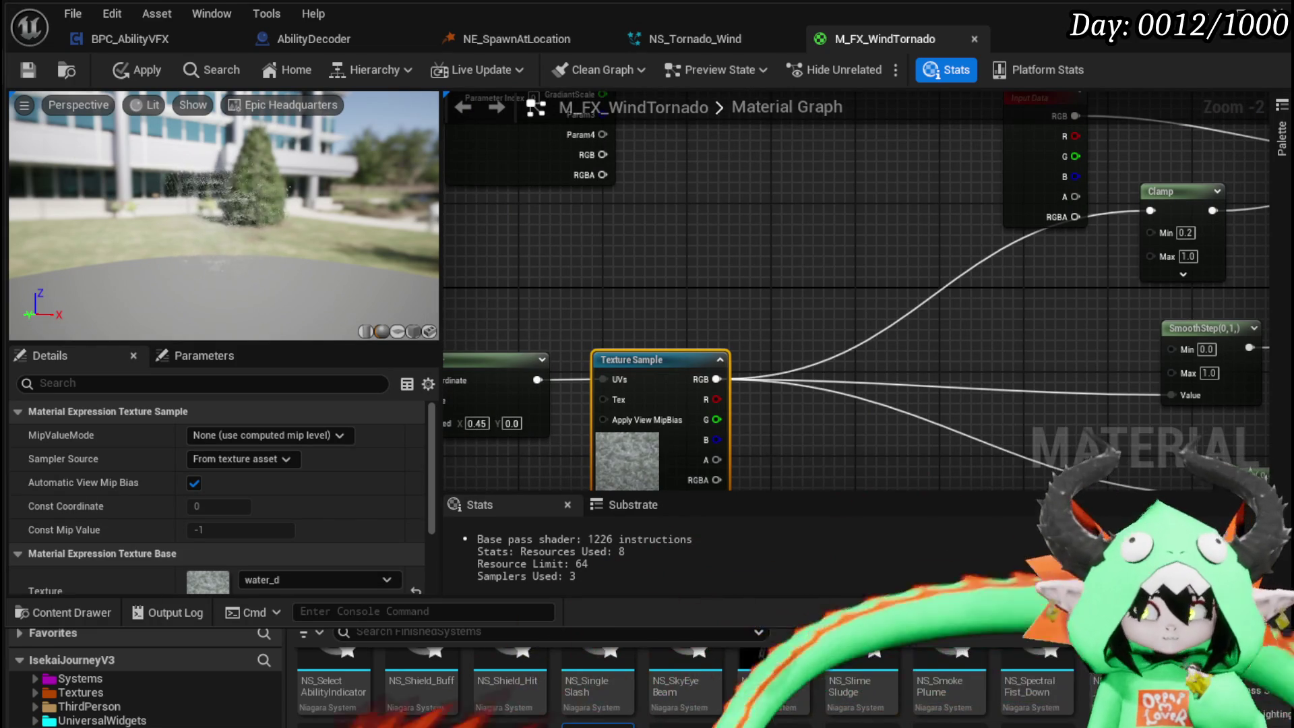
drag(640, 258, 731, 427)
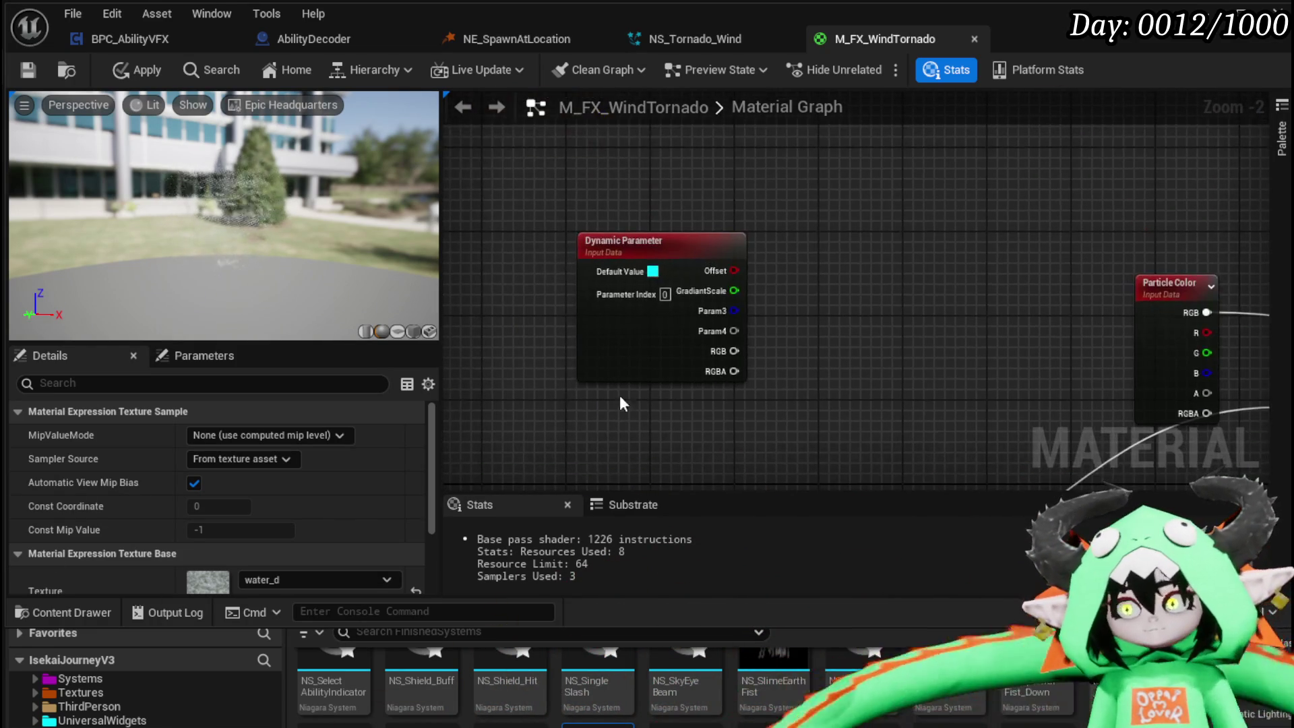
click(636, 353)
- Rename the Dynamic Parameter's first two outputs to Erosion and Smoothness
click(240, 459)
text(Errosion)
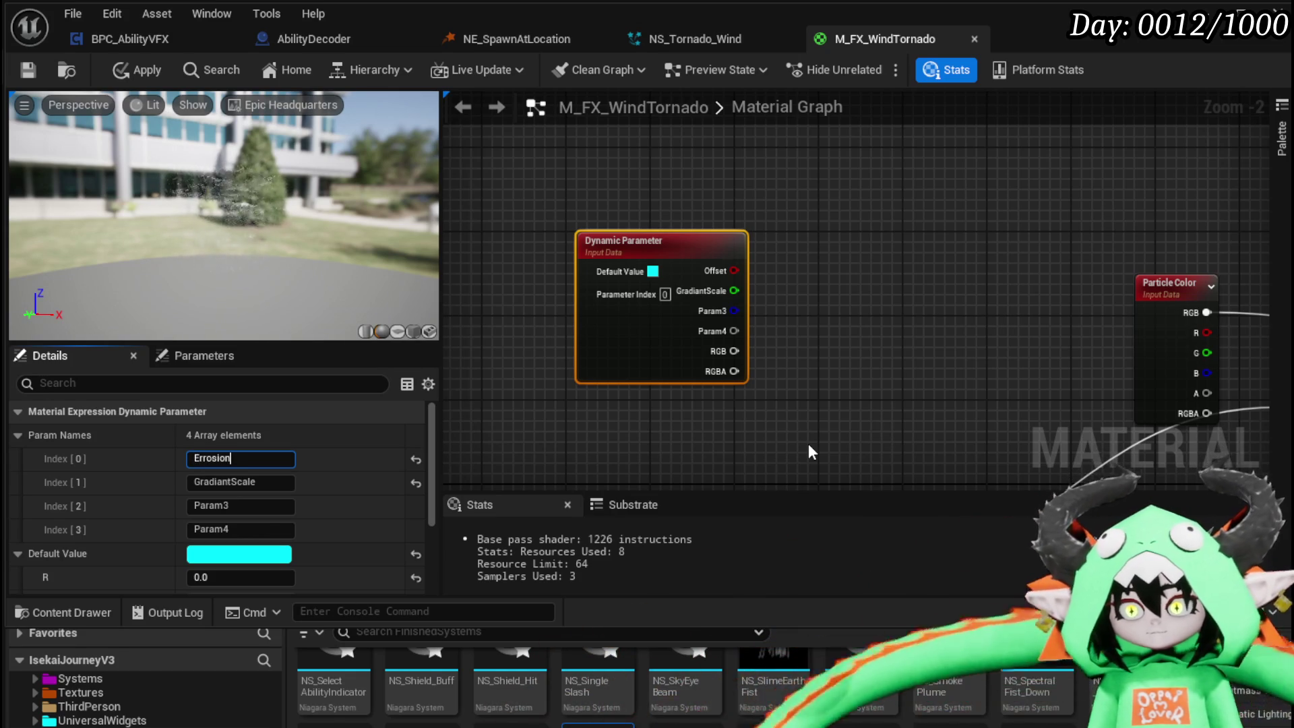
click(236, 483)
text(othness)
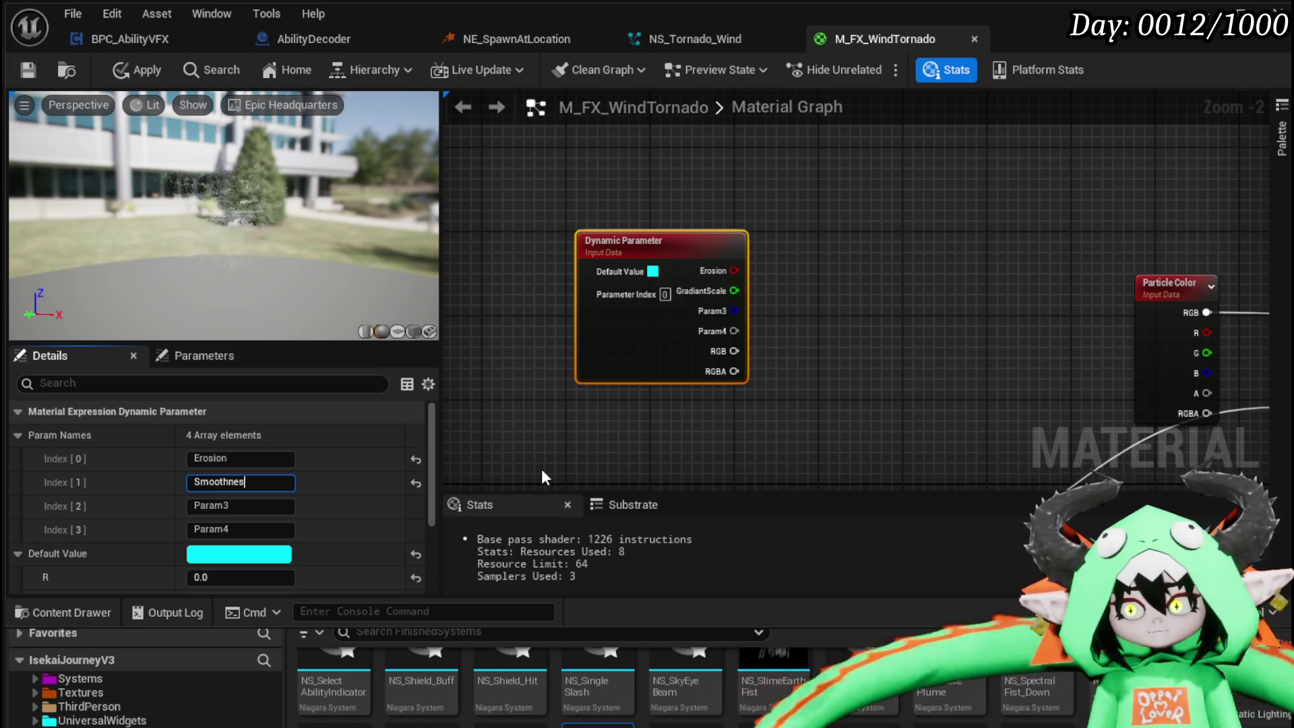
key(Return)
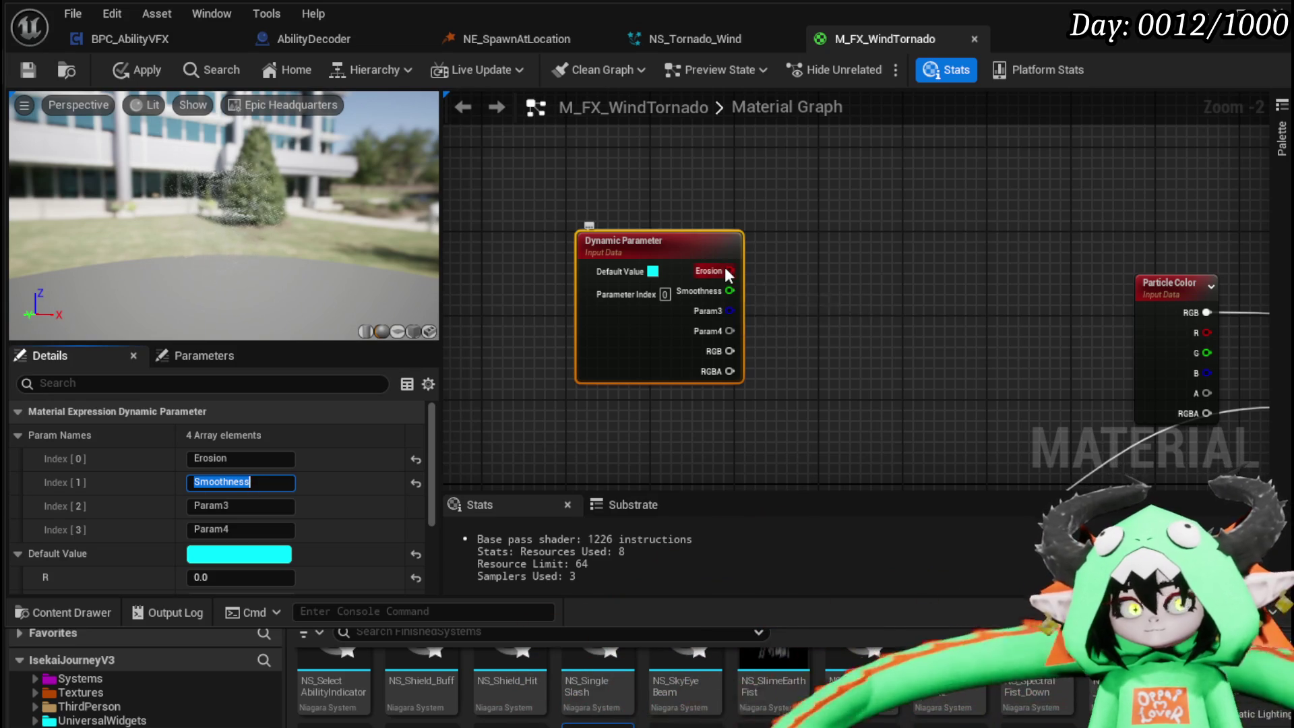
- Add Erosion and Smoothness with an Add node feeding SmoothStep's Max
drag(726, 268, 838, 276)
text(add)
click(880, 370)
drag(726, 291, 843, 337)
scroll(713, 293, down, 2)
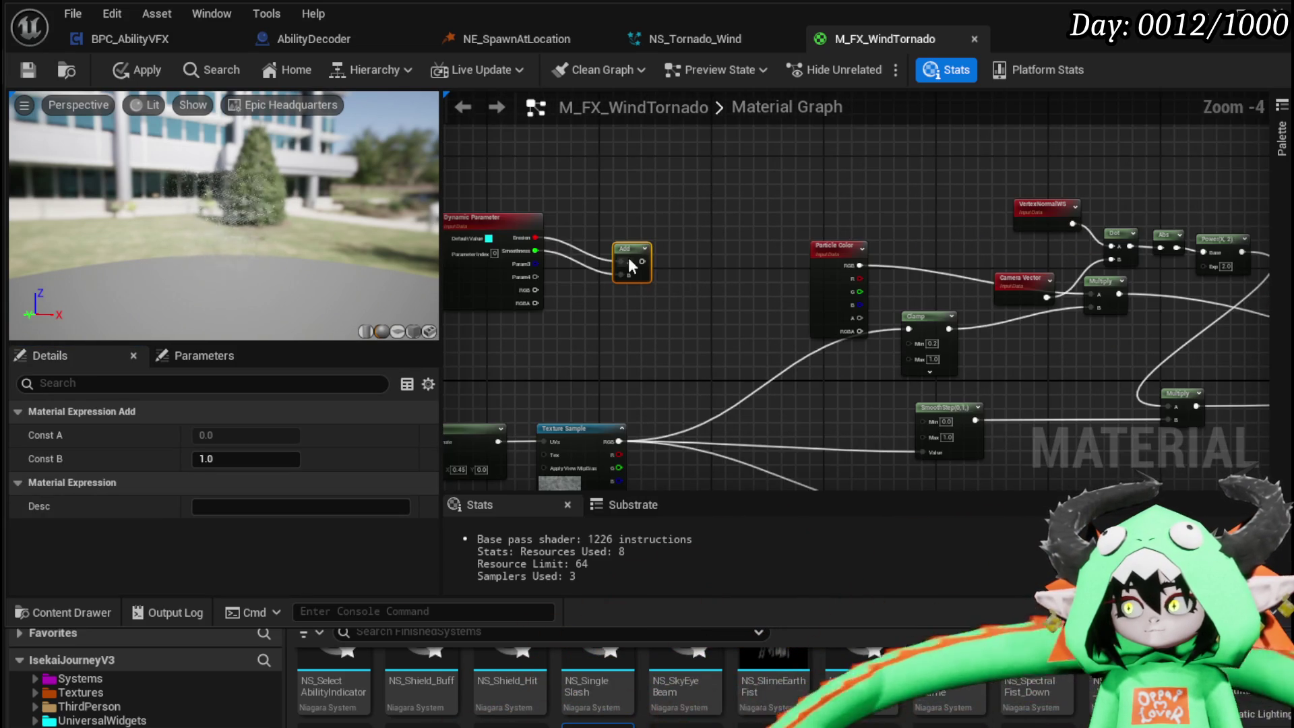
mouse_move(625, 268)
mouse_down()
mouse_move(602, 317)
mouse_move(733, 357)
mouse_move(909, 345)
mouse_move(866, 375)
mouse_move(919, 395)
mouse_move(982, 347)
mouse_move(815, 357)
mouse_move(1094, 395)
mouse_move(1078, 427)
mouse_up()
scroll(866, 375, up, 5)
scroll(982, 348, down, 4)
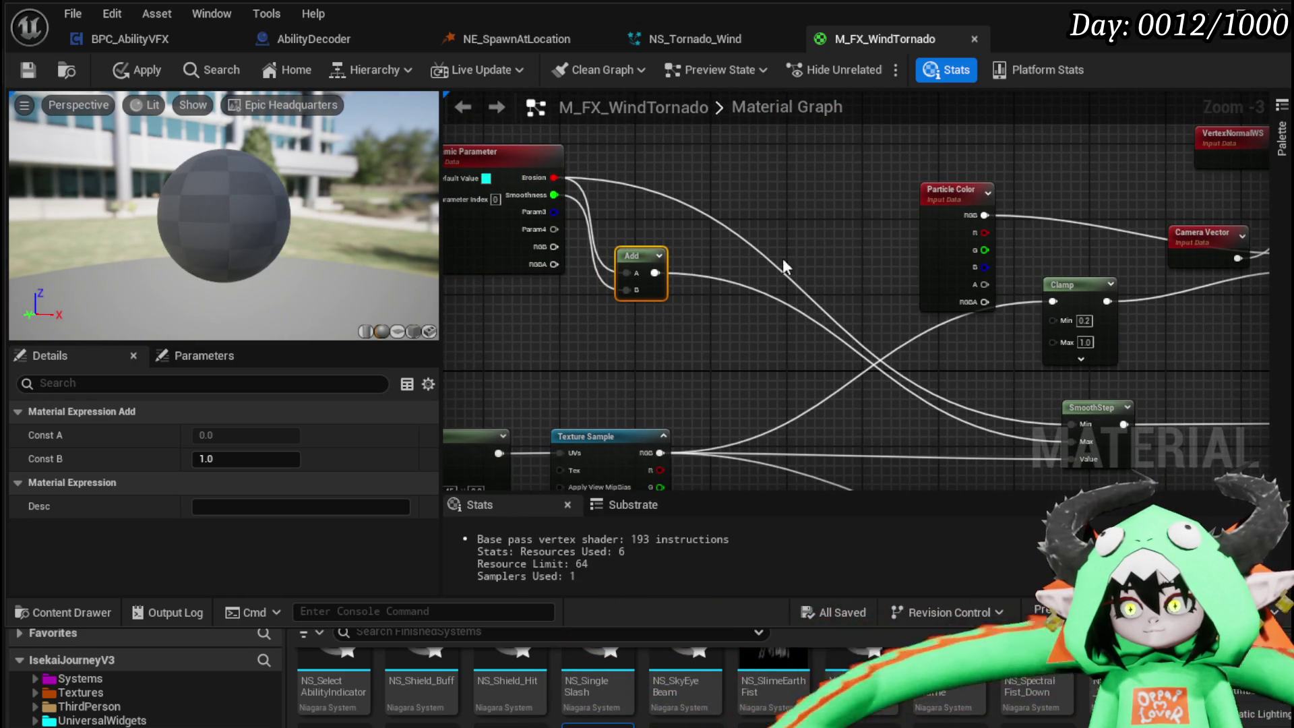
- Move the Dynamic Parameter and Add nodes lower and apply the material
drag(741, 262, 476, 95)
drag(544, 184, 583, 277)
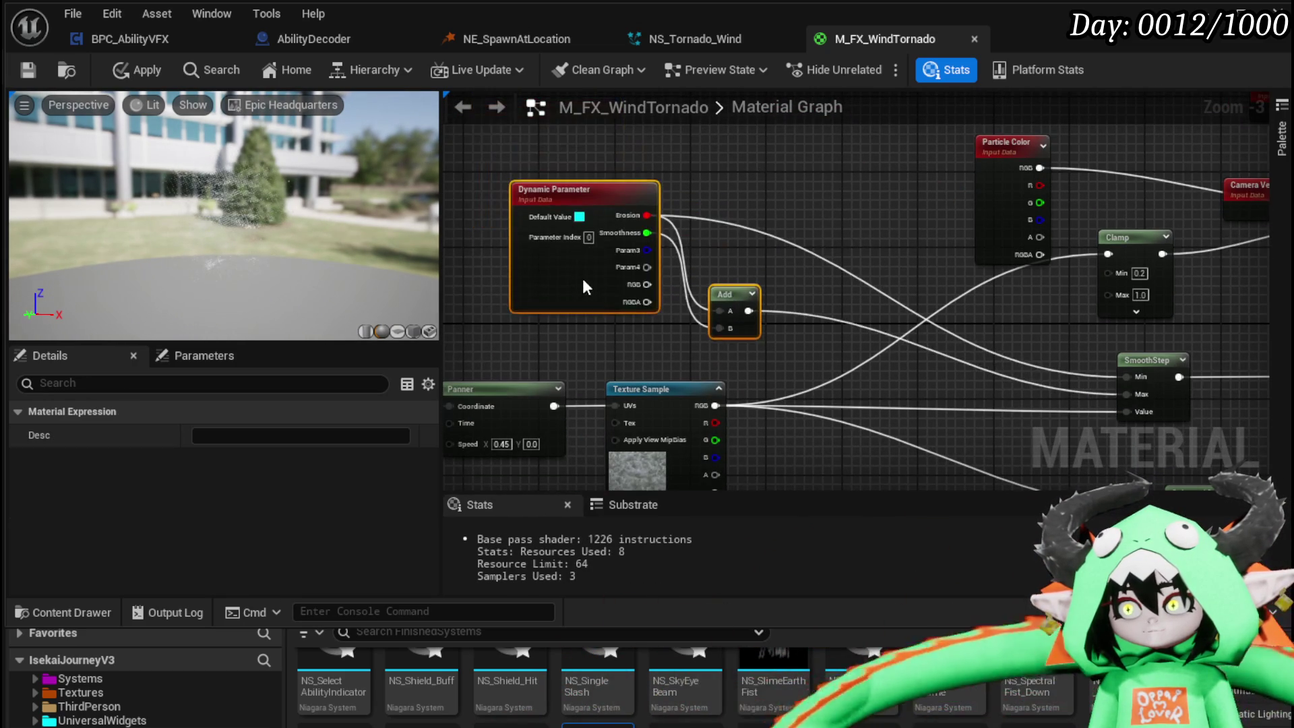
click(733, 229)
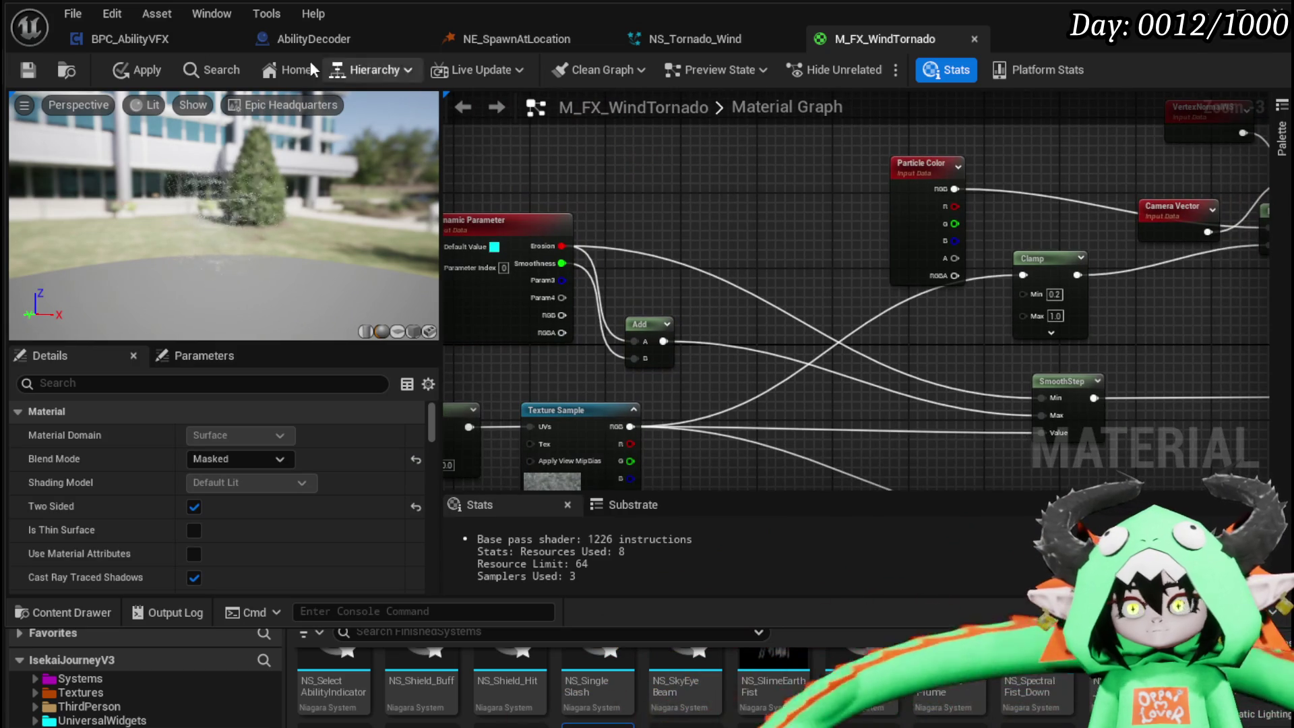
click(132, 71)
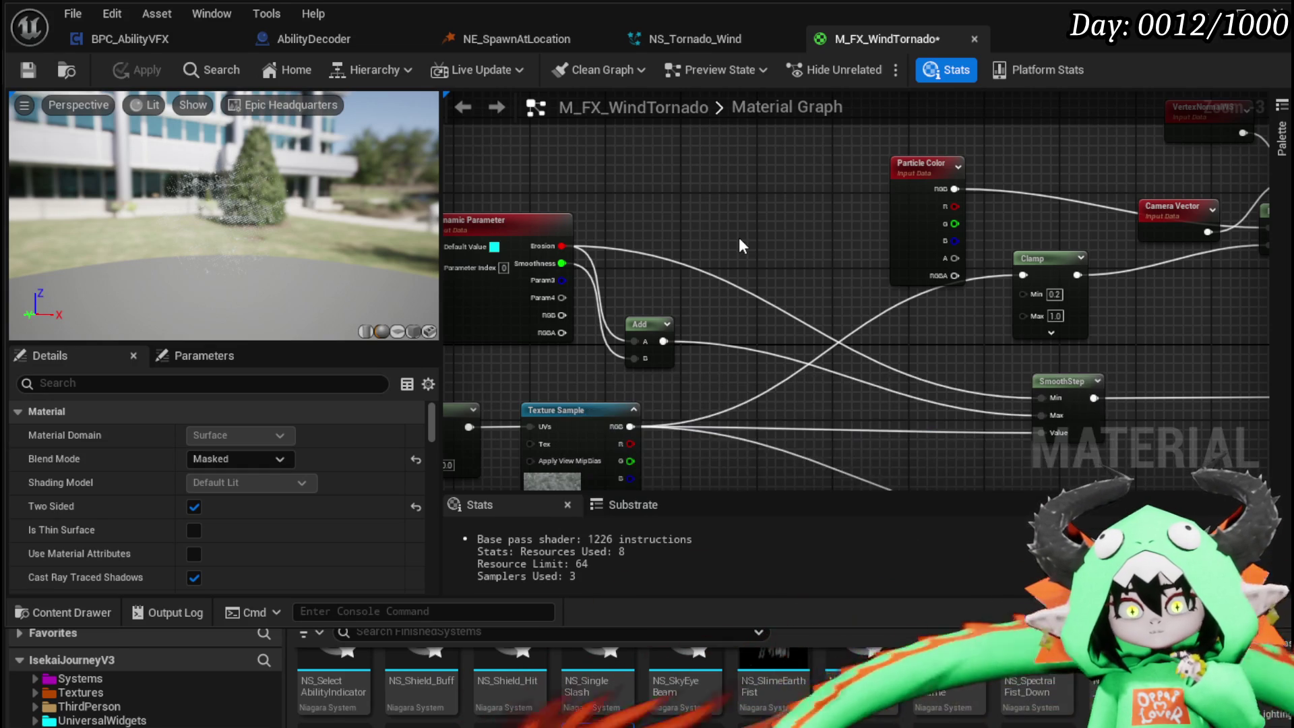
- Save the M_FX_WindTornado material and switch to the NS_Tornado_Wind Niagara system
click(28, 69)
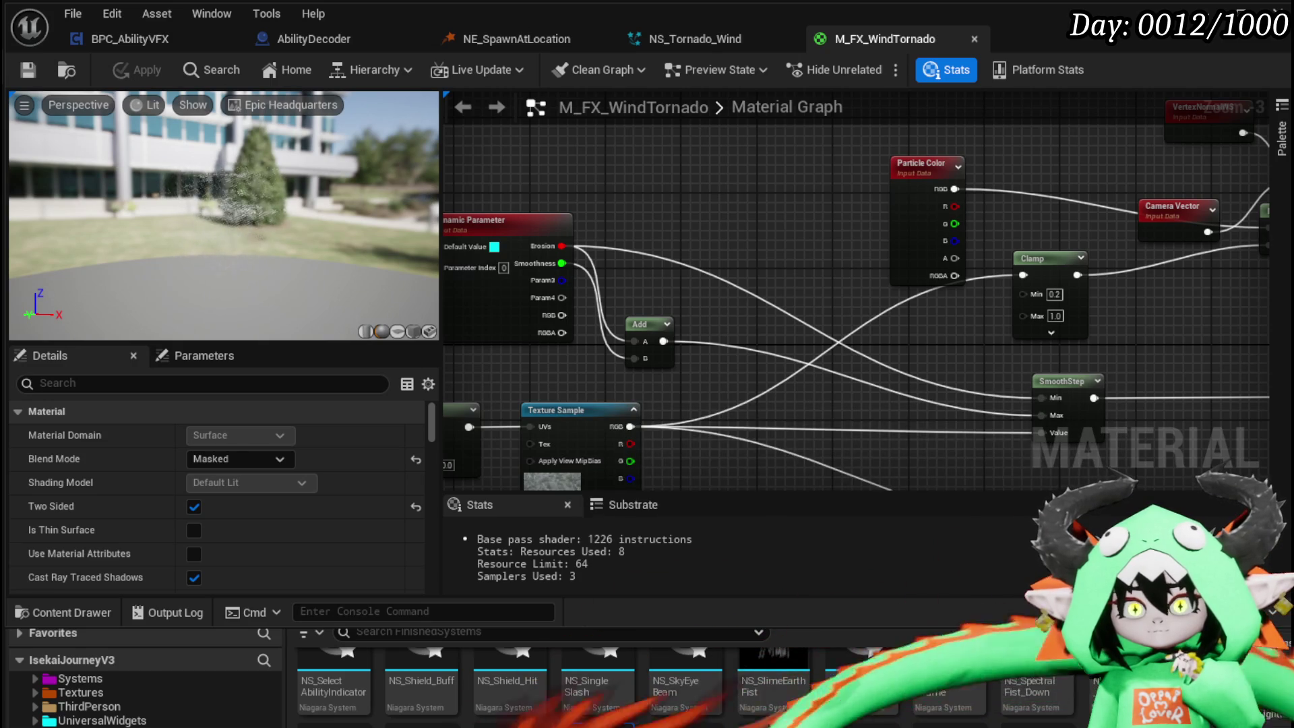
click(701, 38)
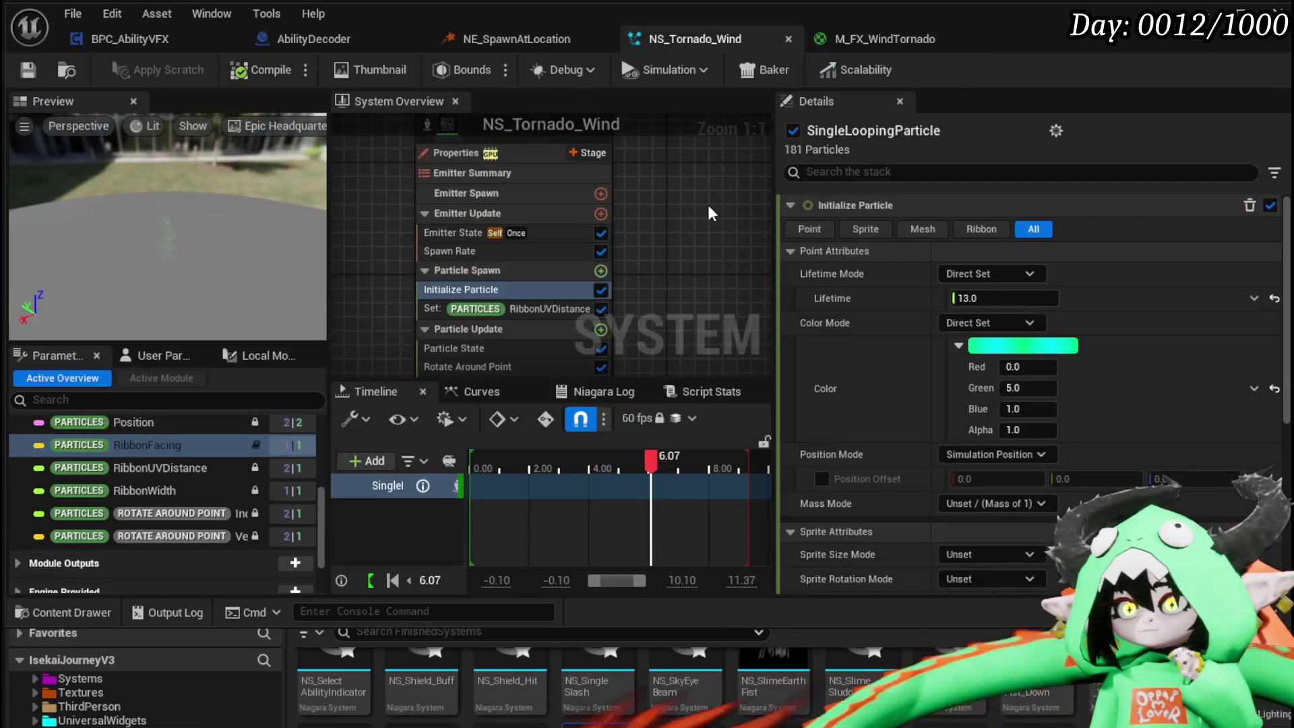
- Add a Dynamic Material Parameters module to the emitter's Particle Update stage
drag(721, 257, 737, 176)
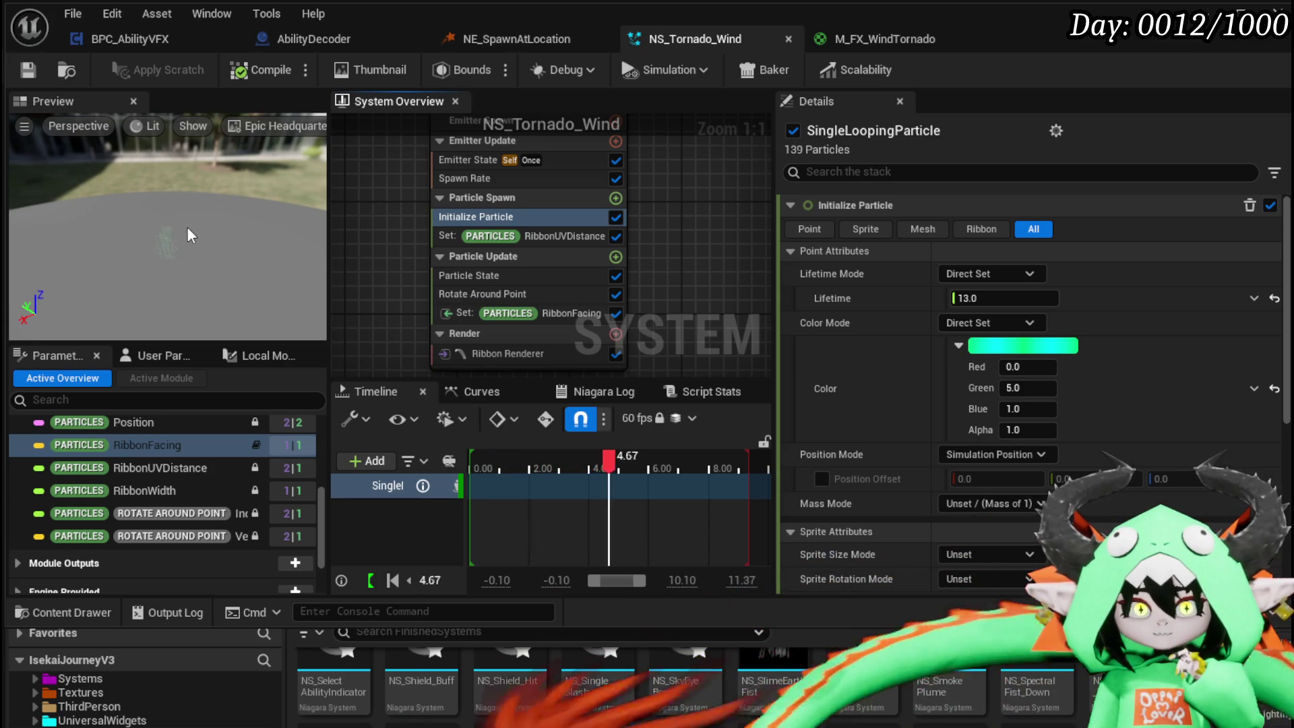
click(615, 256)
text(Dy)
key(Return)
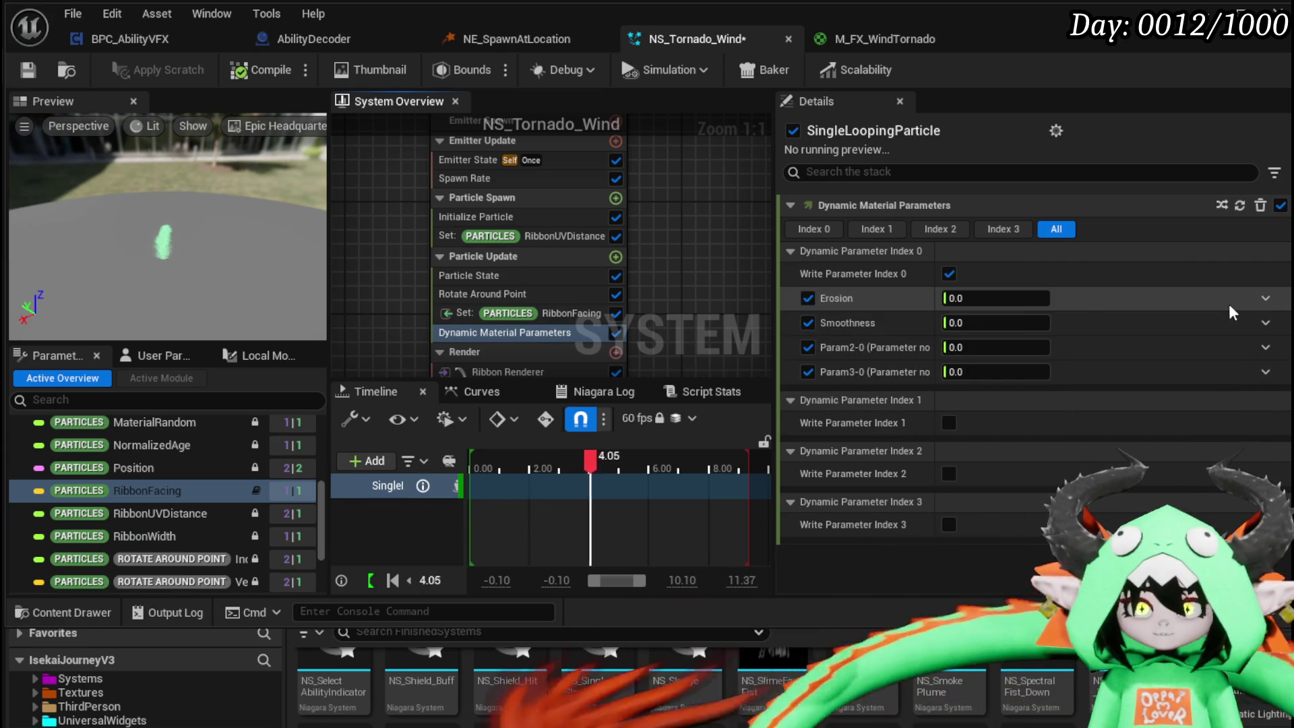
- Set Erosion to Float from Curve, with the first key at 0 and the end key at 1
click(1266, 298)
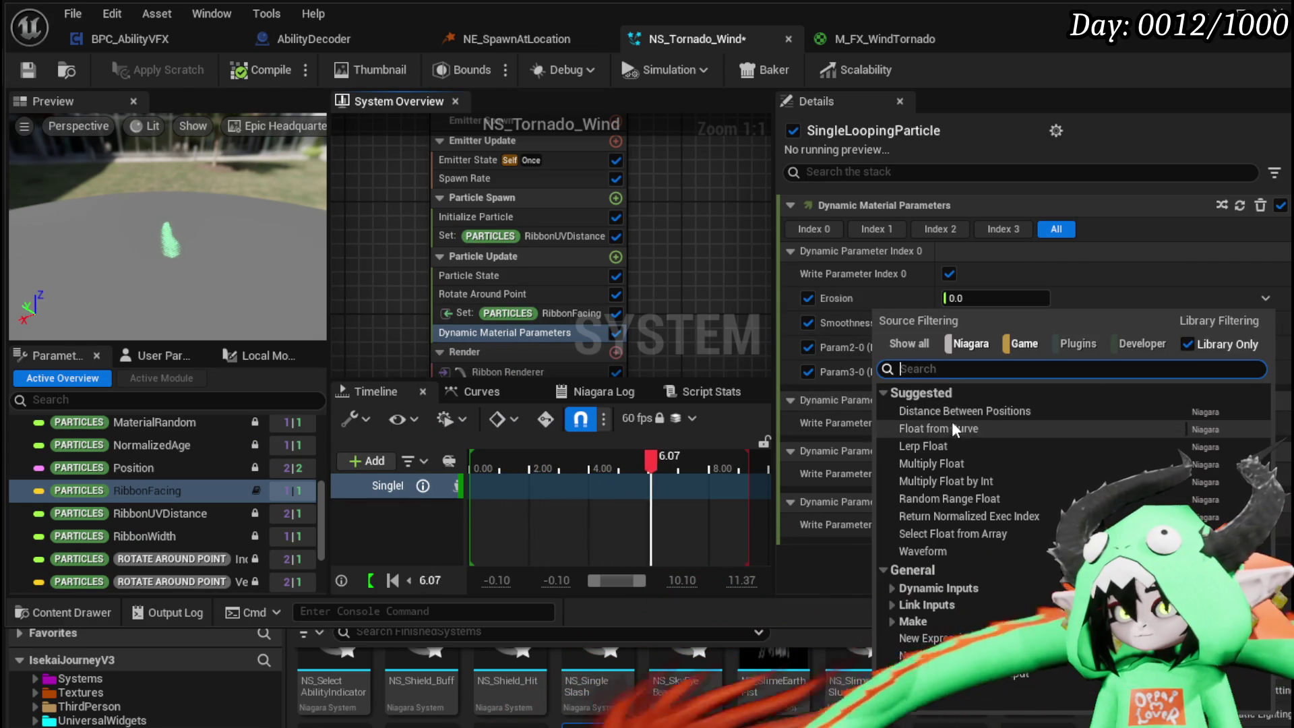
click(950, 429)
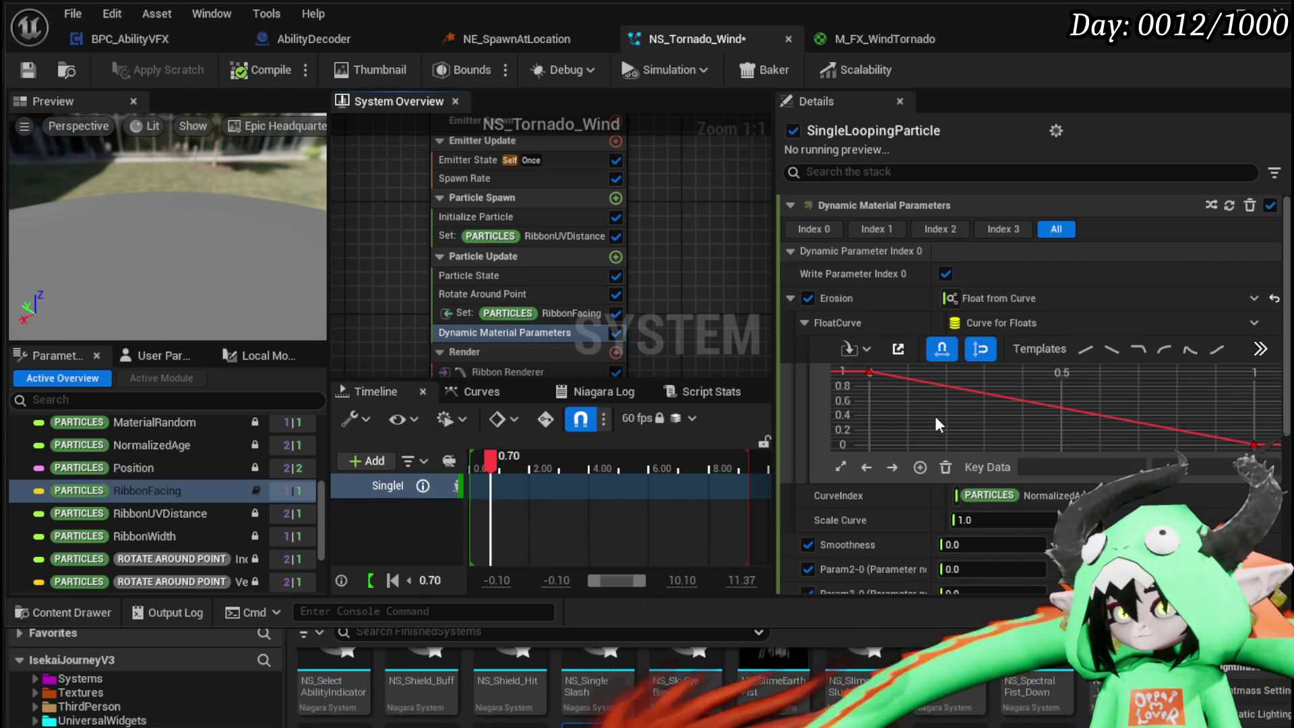
click(869, 371)
click(1191, 470)
text(0)
key(Return)
click(1253, 446)
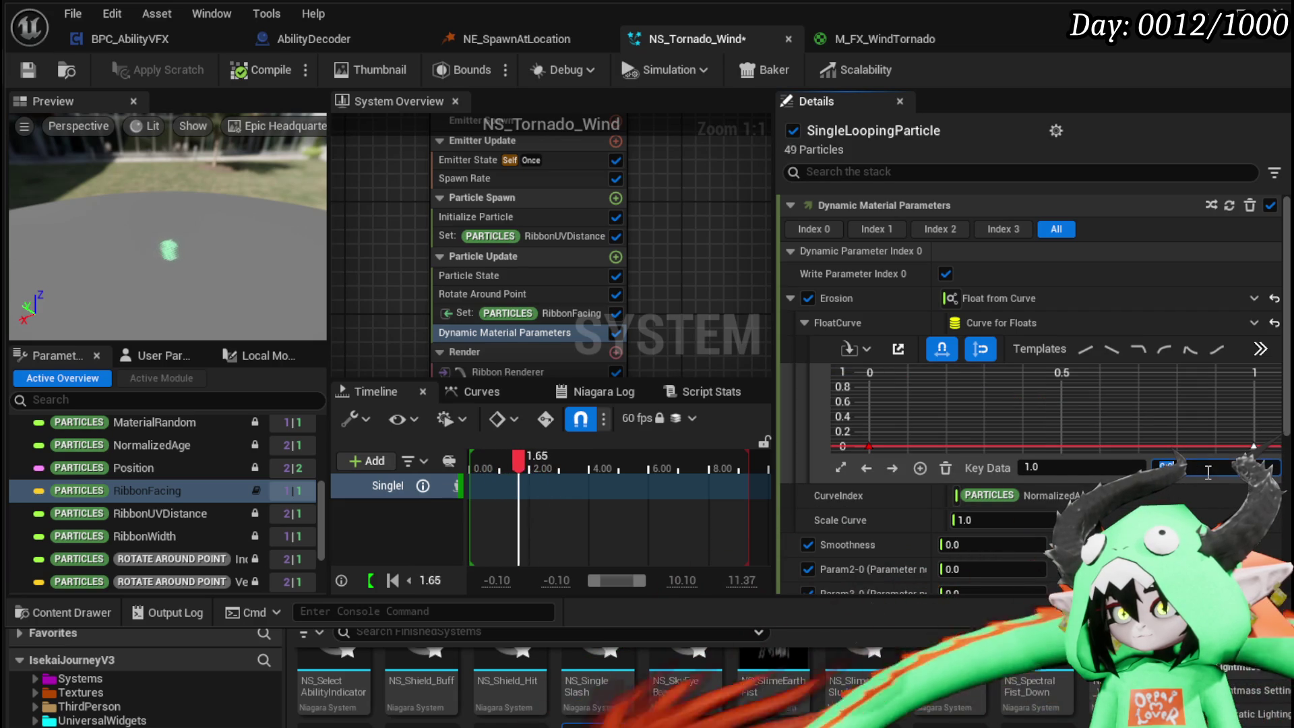
key(Return)
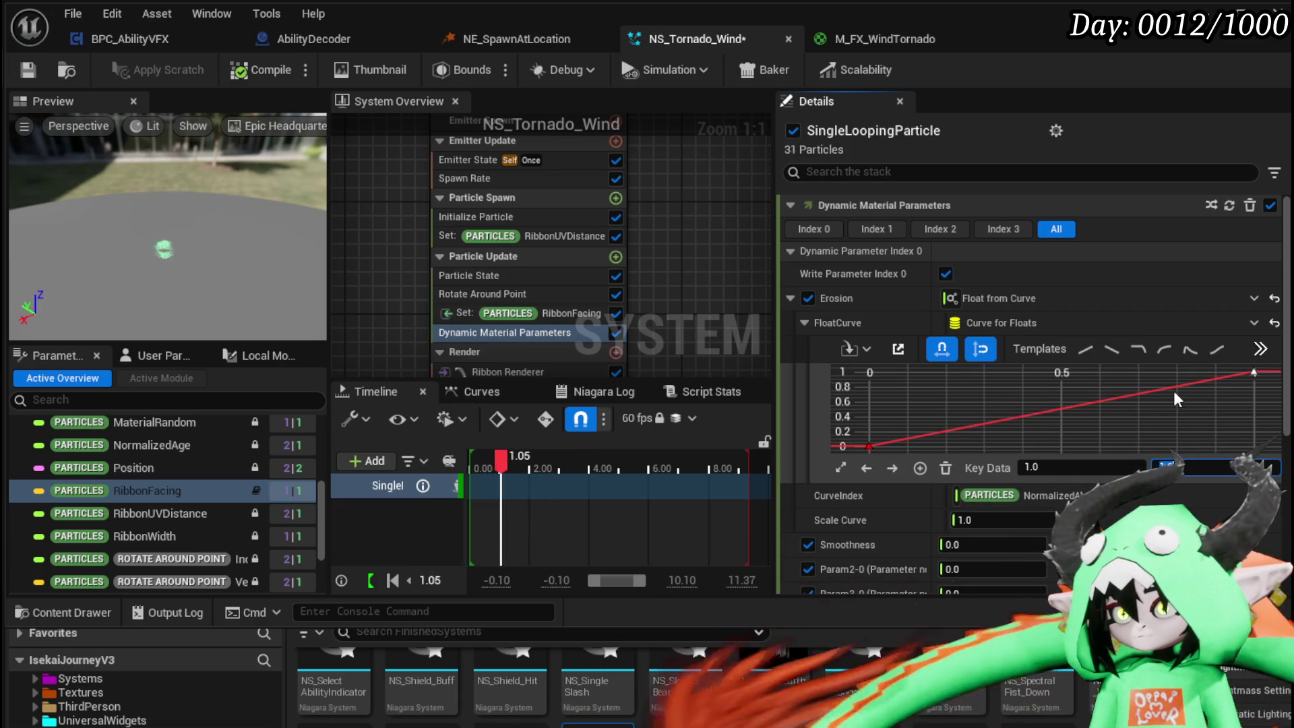
- Add a third key to the Erosion curve, drag it lower and later, then save
right_click(1174, 390)
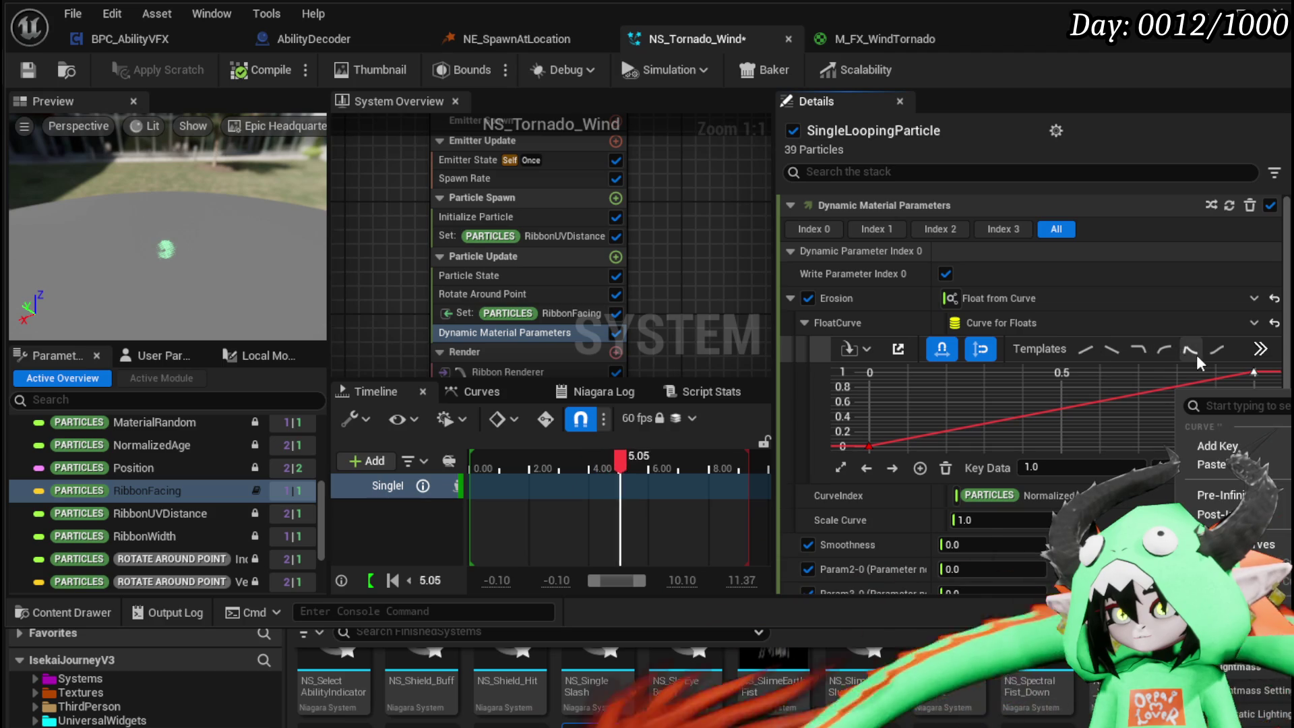
click(1261, 351)
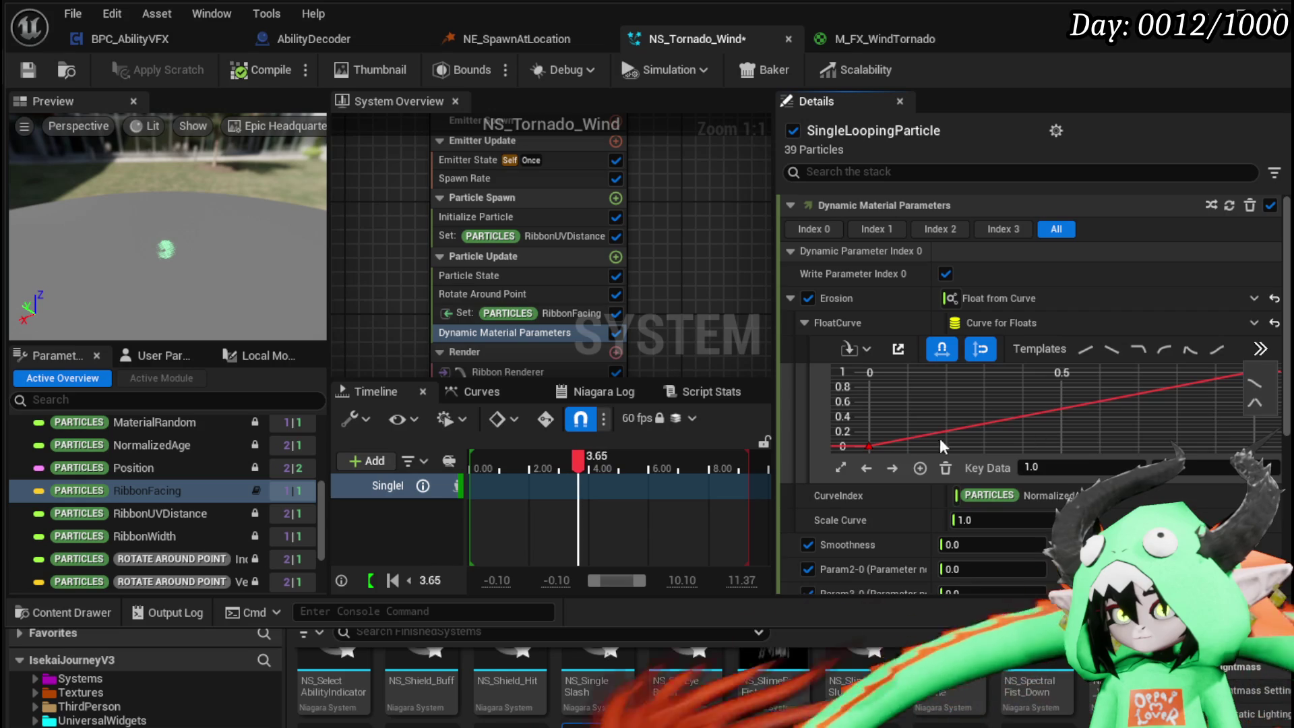
right_click(1176, 385)
click(1215, 442)
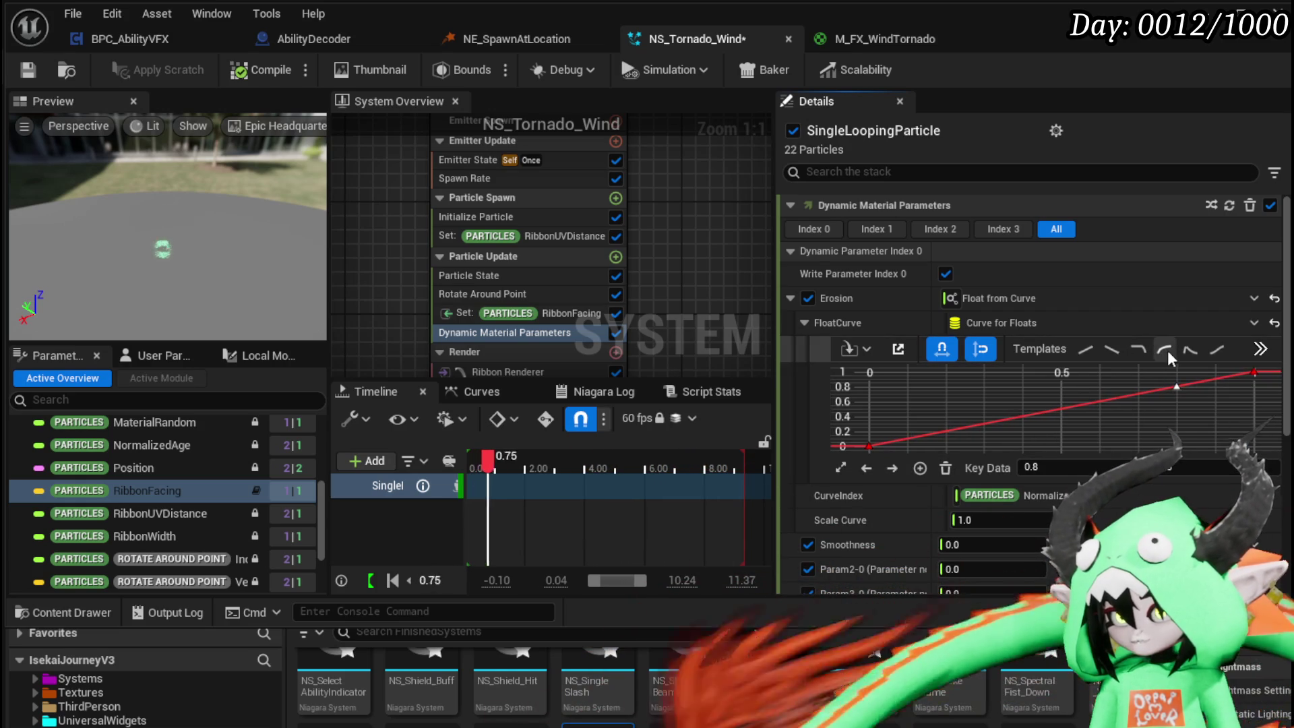
drag(1175, 387, 1218, 432)
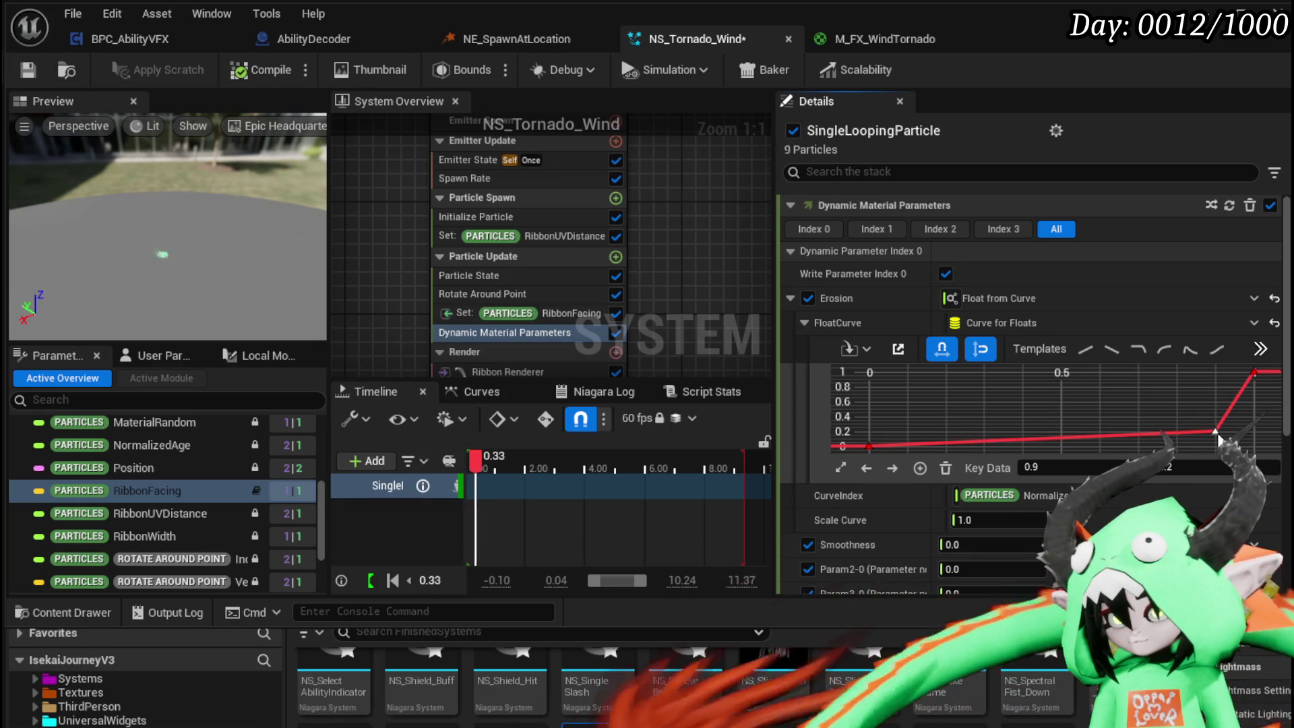
scroll(914, 402, down, 3)
drag(879, 379, 1166, 444)
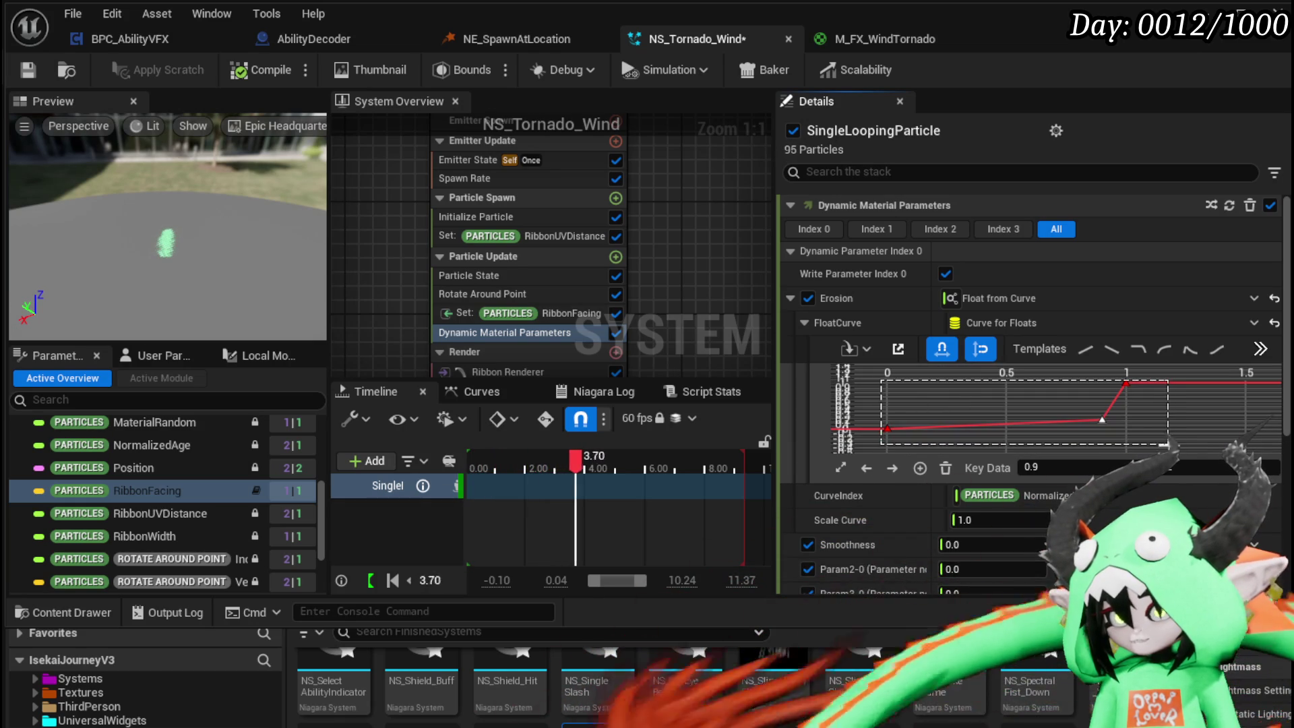
right_click(1099, 422)
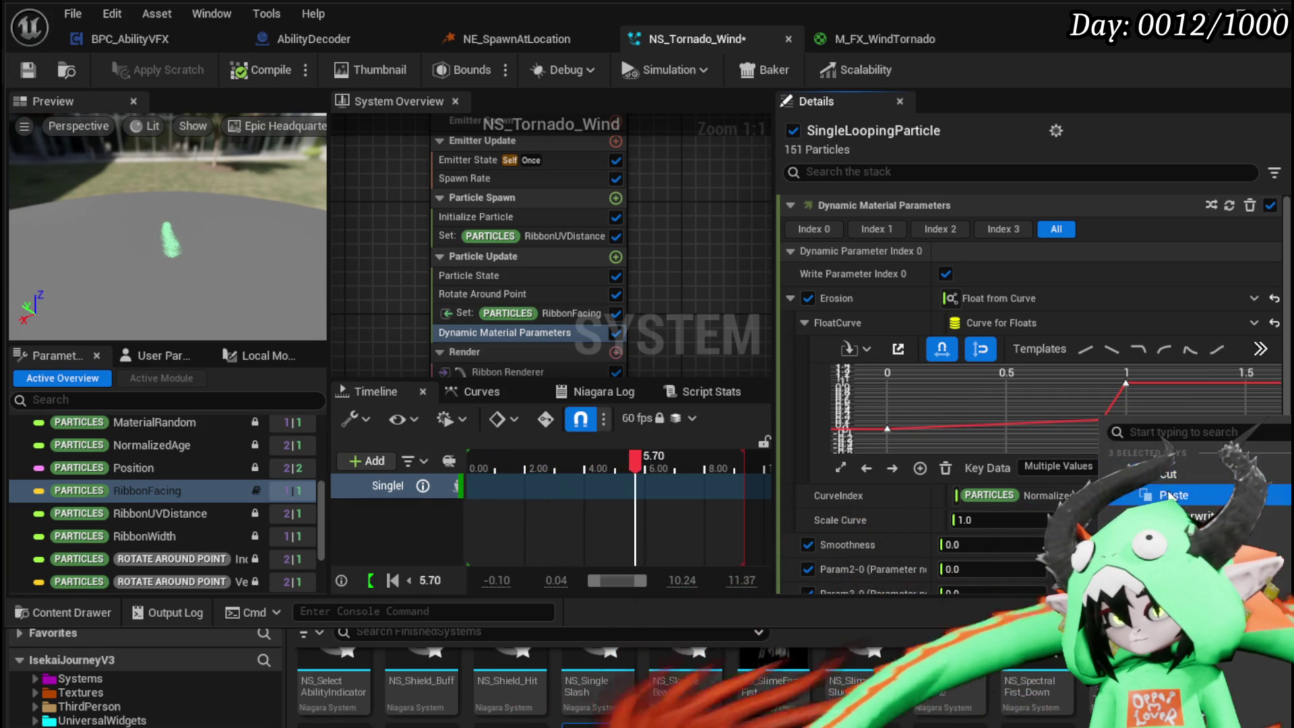
click(1164, 402)
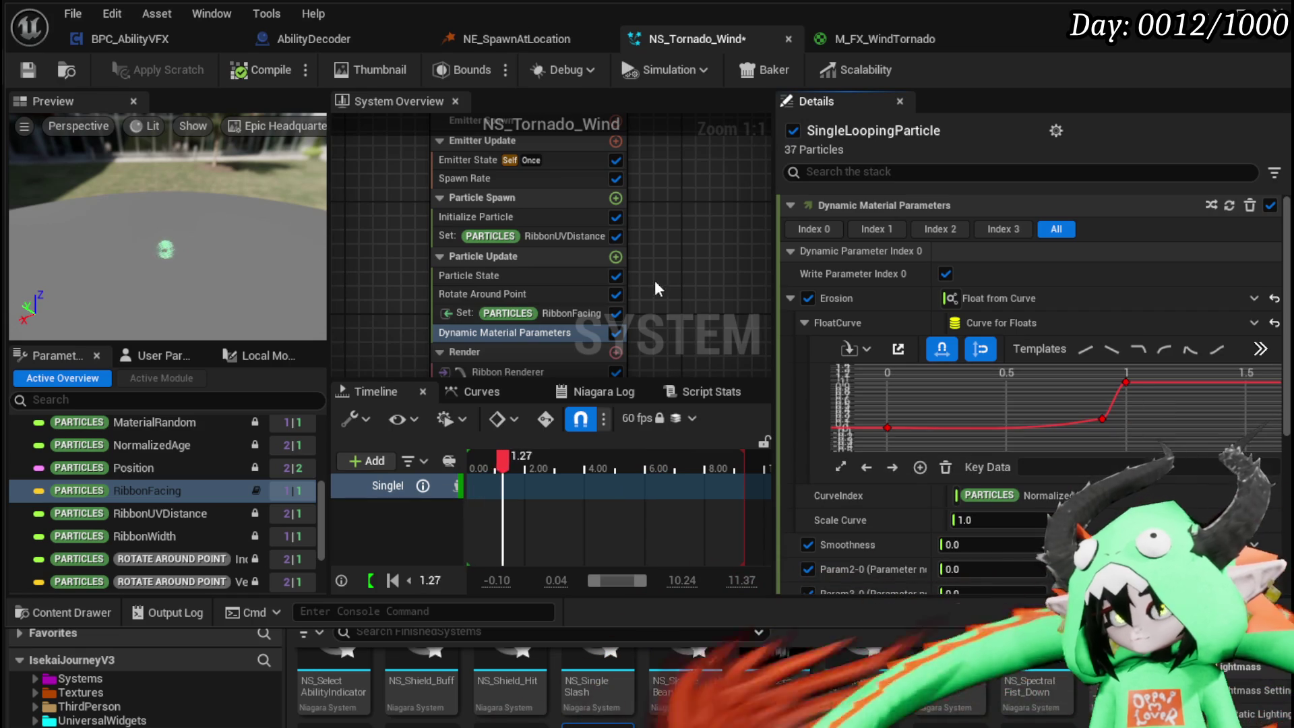
click(28, 70)
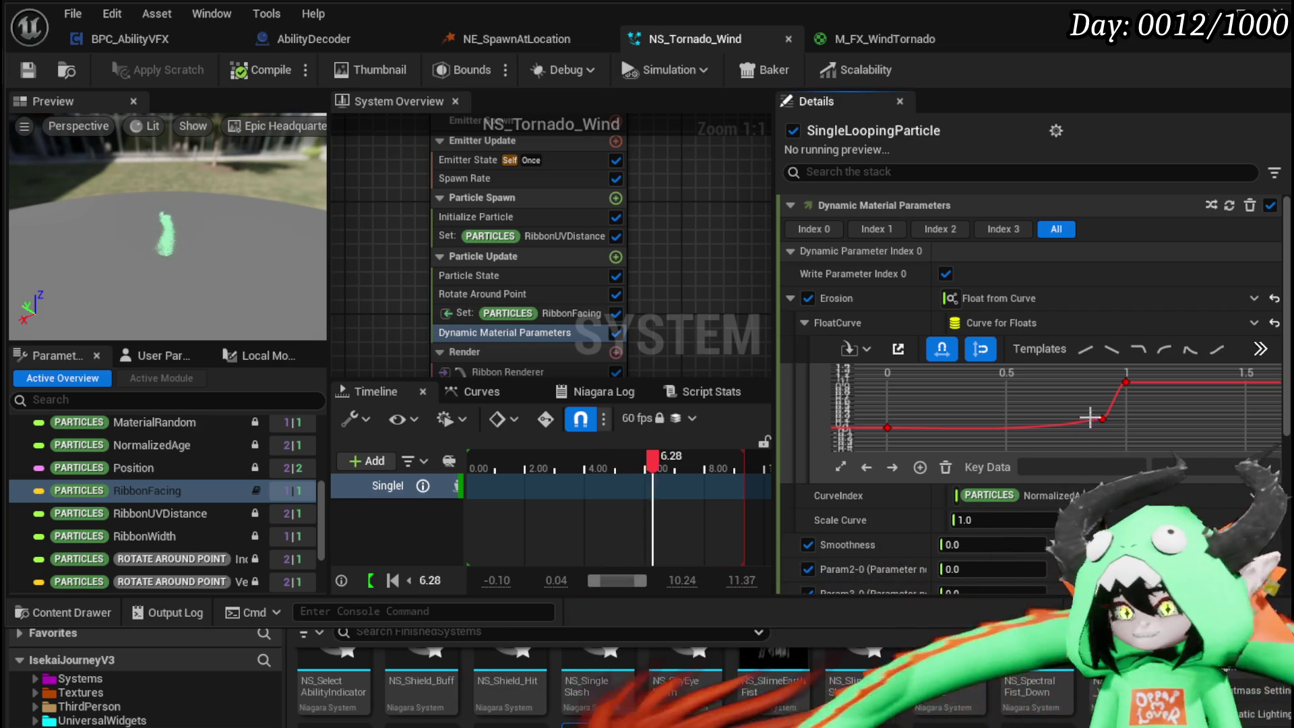
- Set the middle Erosion curve key's time to 0.8 and save the Niagara system
click(1101, 419)
click(1051, 468)
text(0.8)
key(Return)
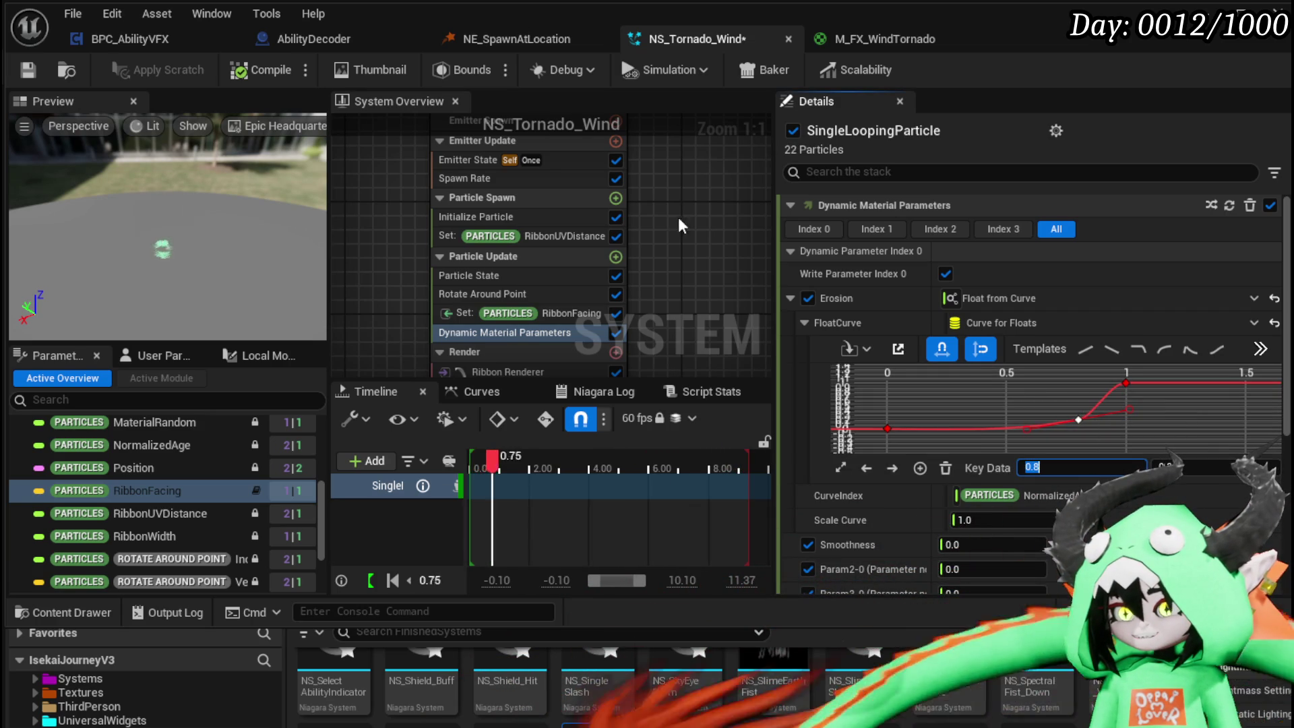
key(ctrl+s)
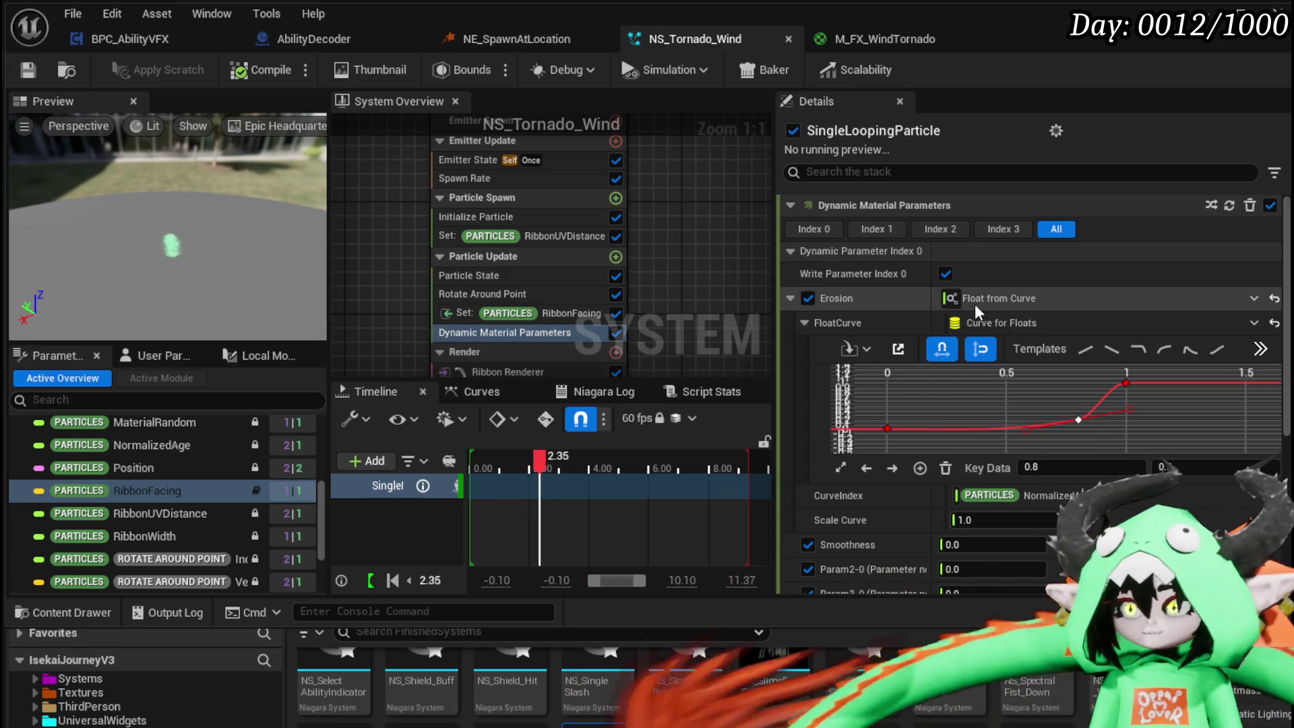
scroll(977, 310, down, 1)
scroll(981, 314, down, 1)
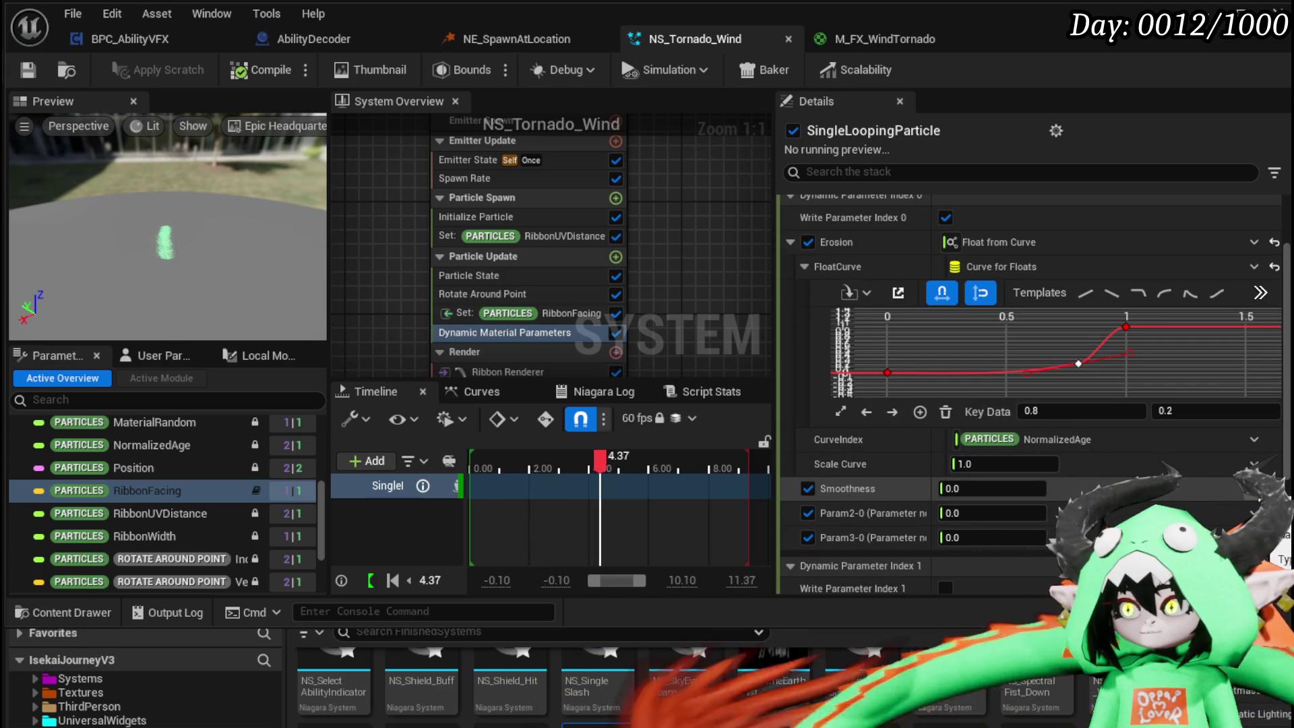
- Drive Smoothness from a curve starting at 0, with tangents easing up to 1 near the end
click(1253, 488)
click(1244, 312)
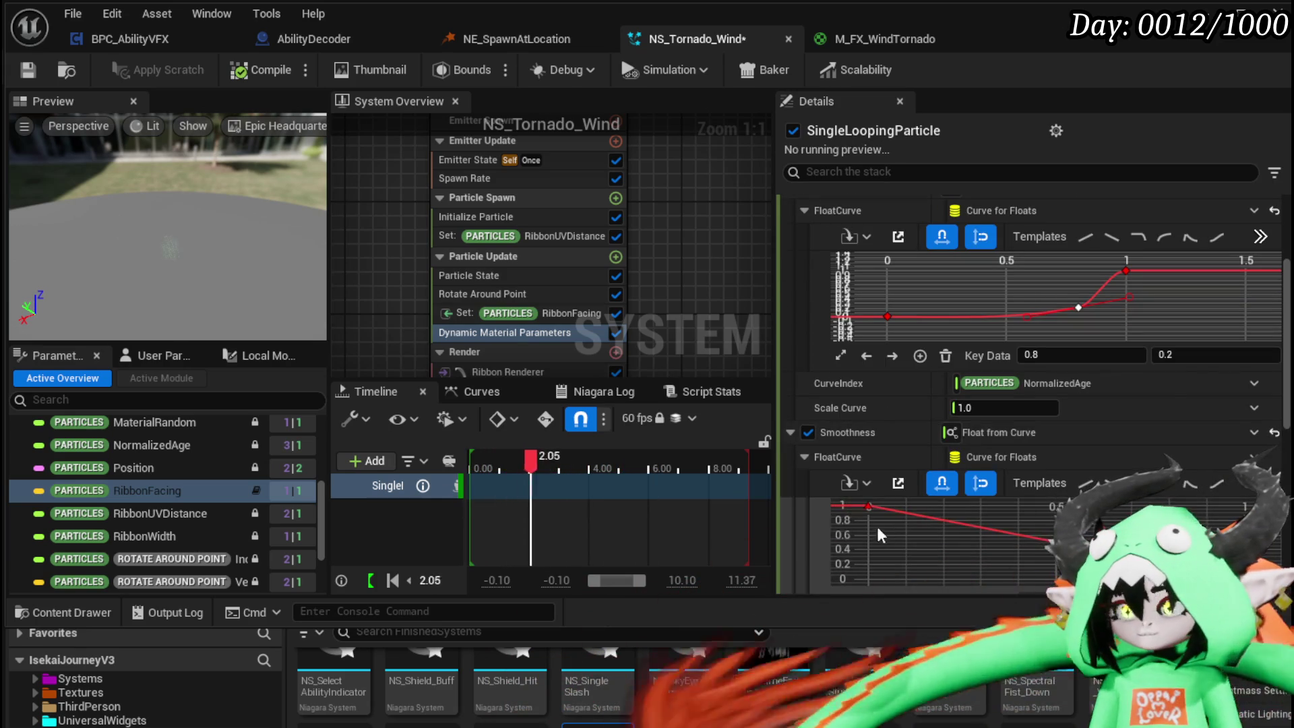
drag(869, 500, 924, 521)
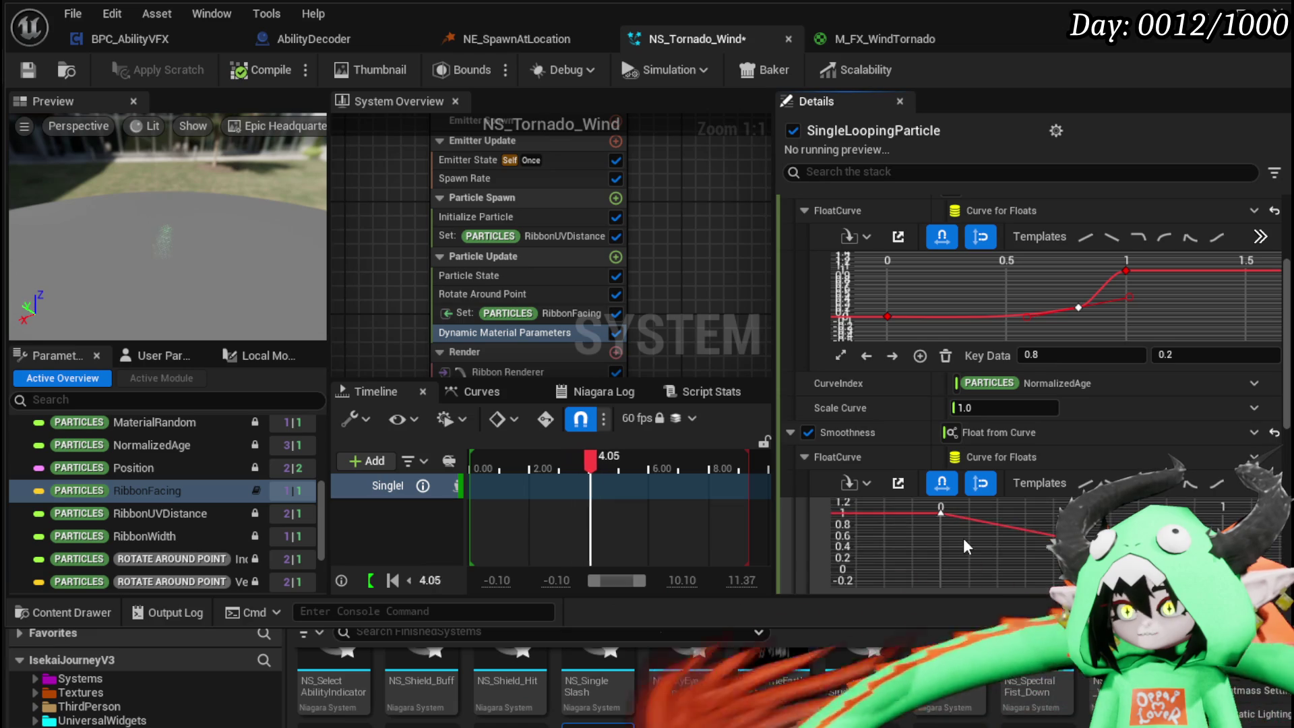
scroll(963, 545, down, 2)
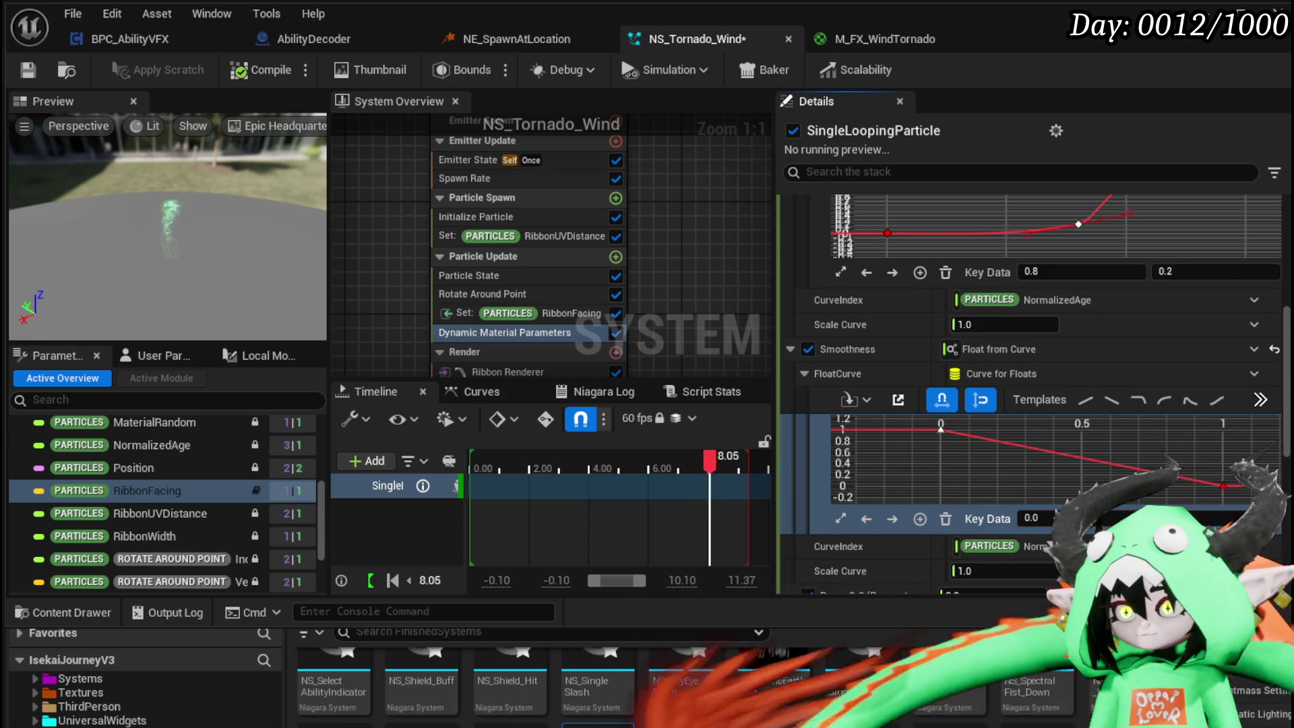
key(Return)
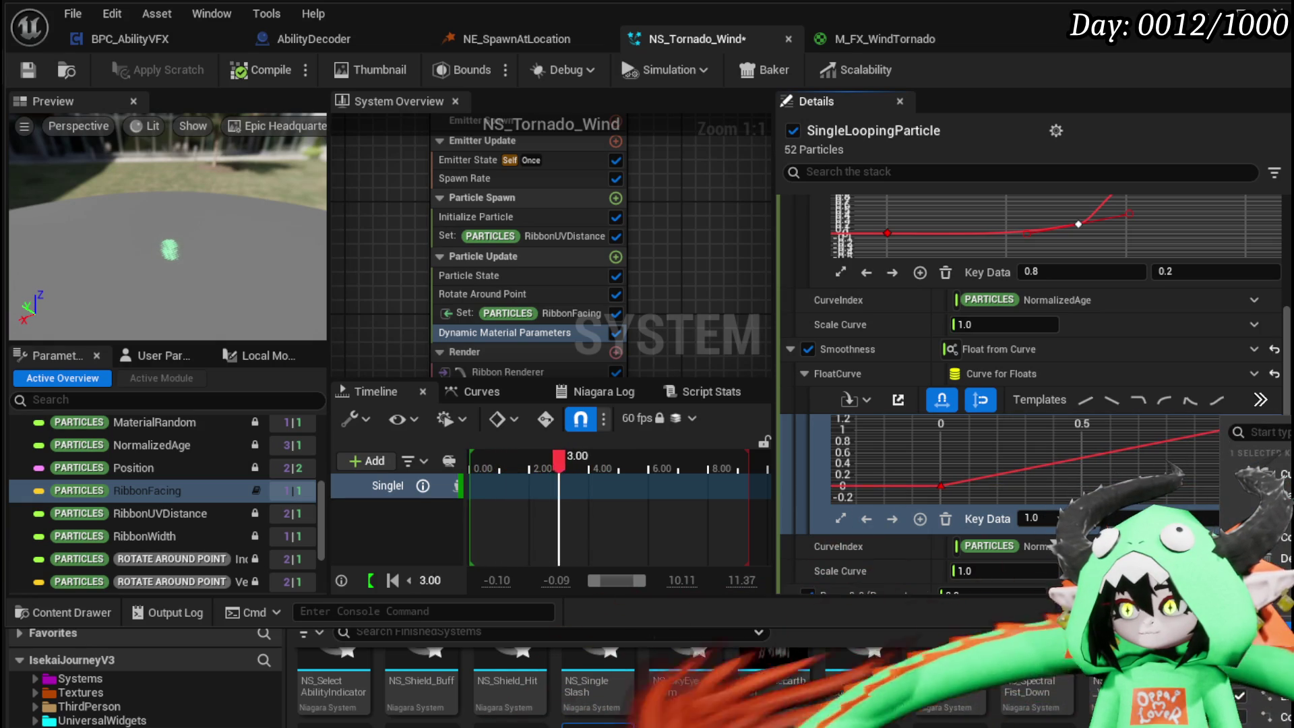
drag(1176, 428, 1189, 468)
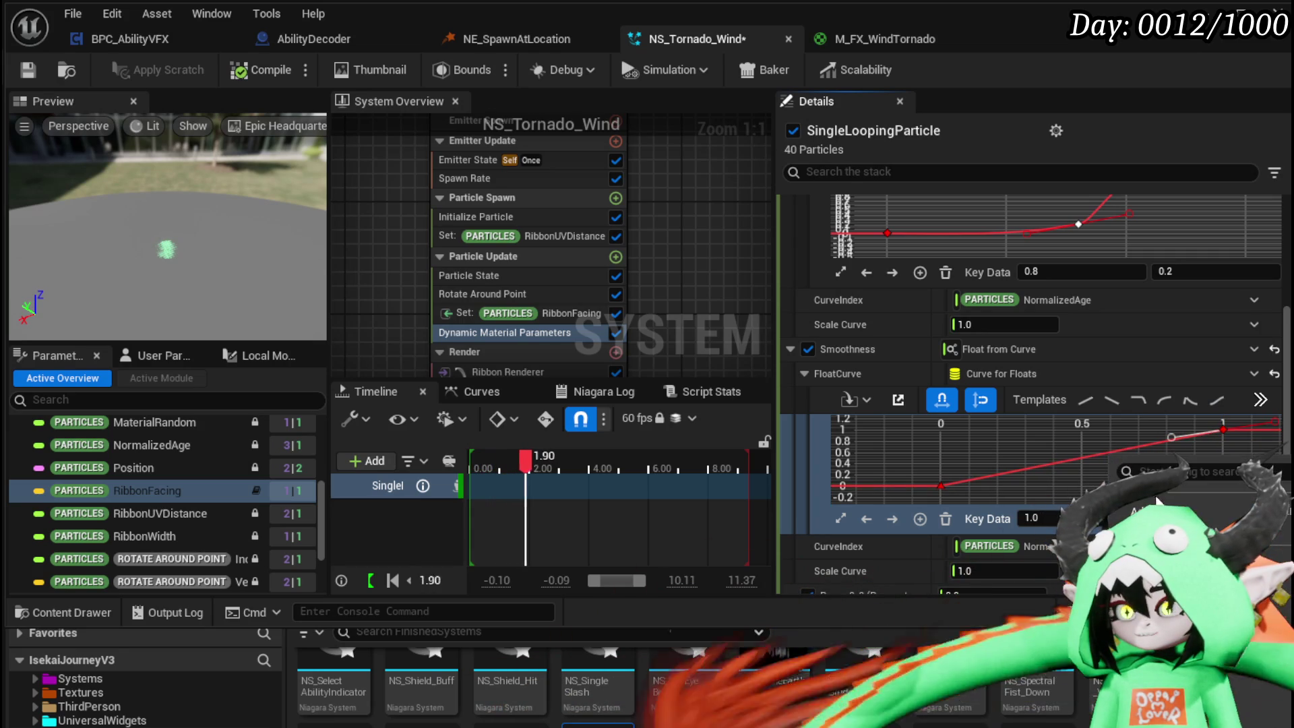
drag(1187, 481, 1180, 481)
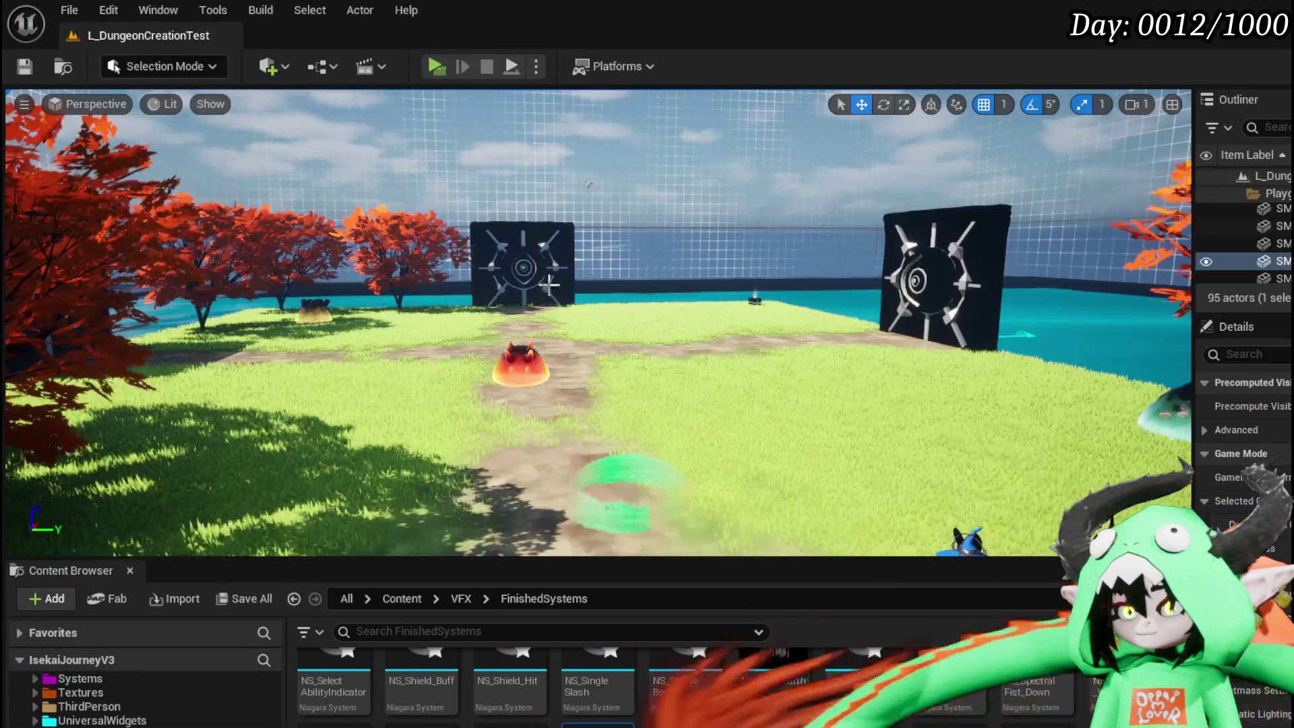
- Place NS_Tornado_Wind into the L_DungeonCreationTest level viewport
drag(581, 462, 582, 465)
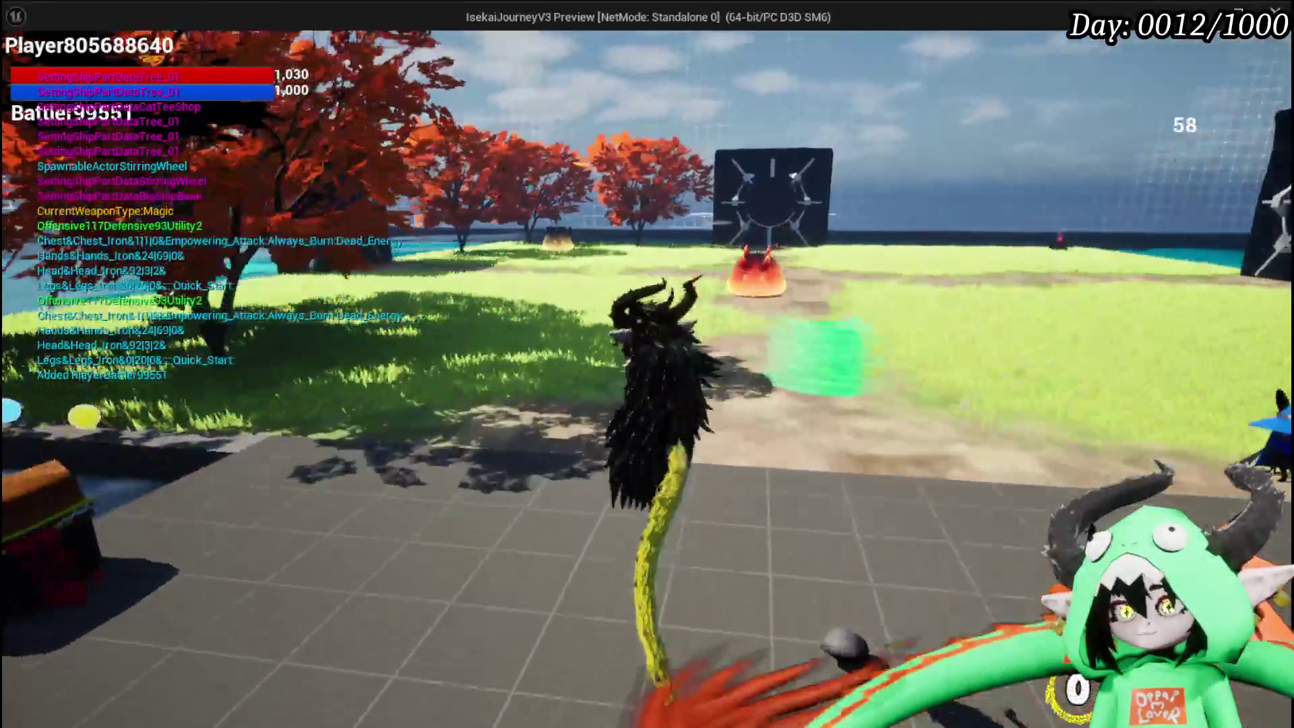
- Run the character past the burning pot to the slime and start the battle
key(w)
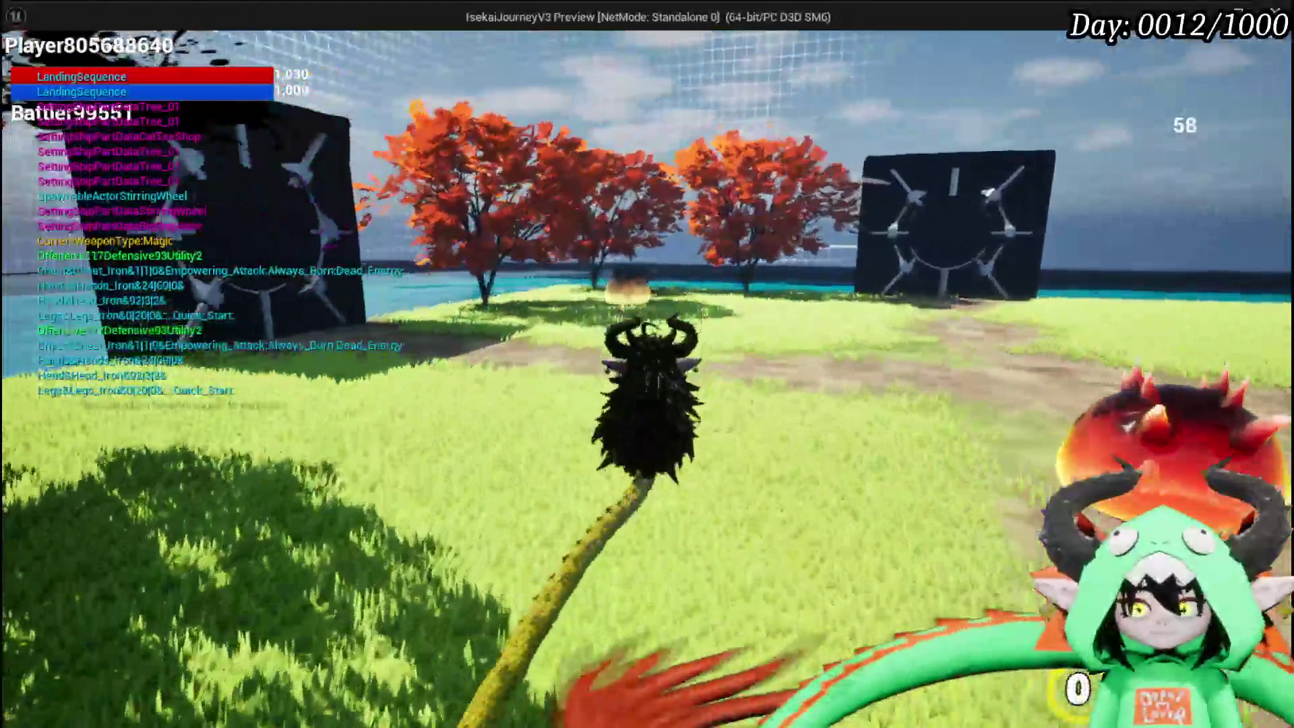
key(w)
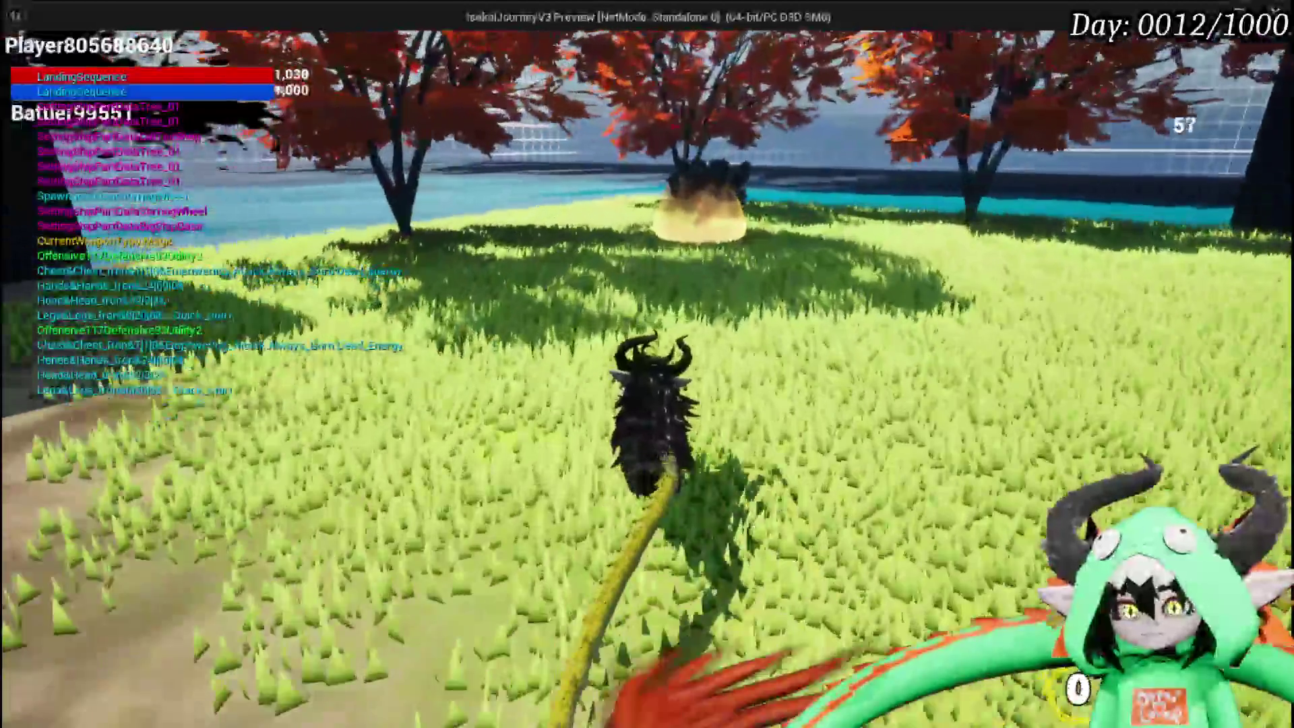
key(w)
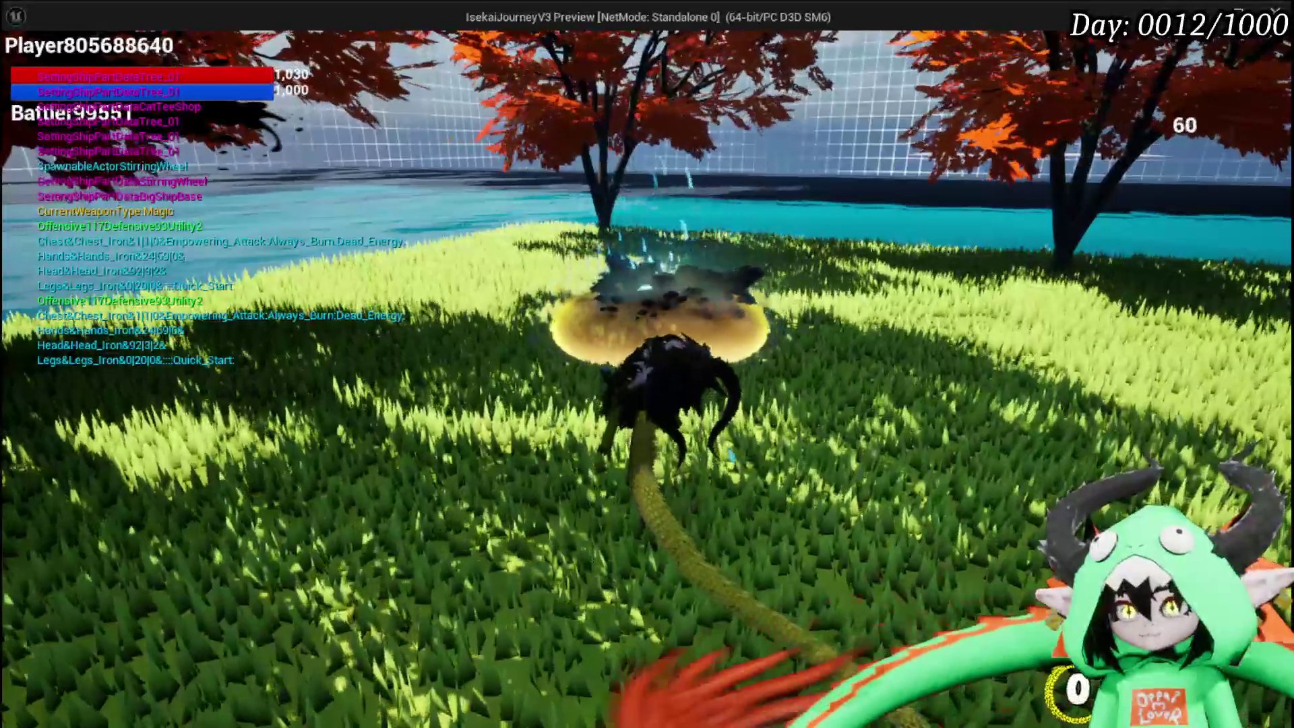
key(w)
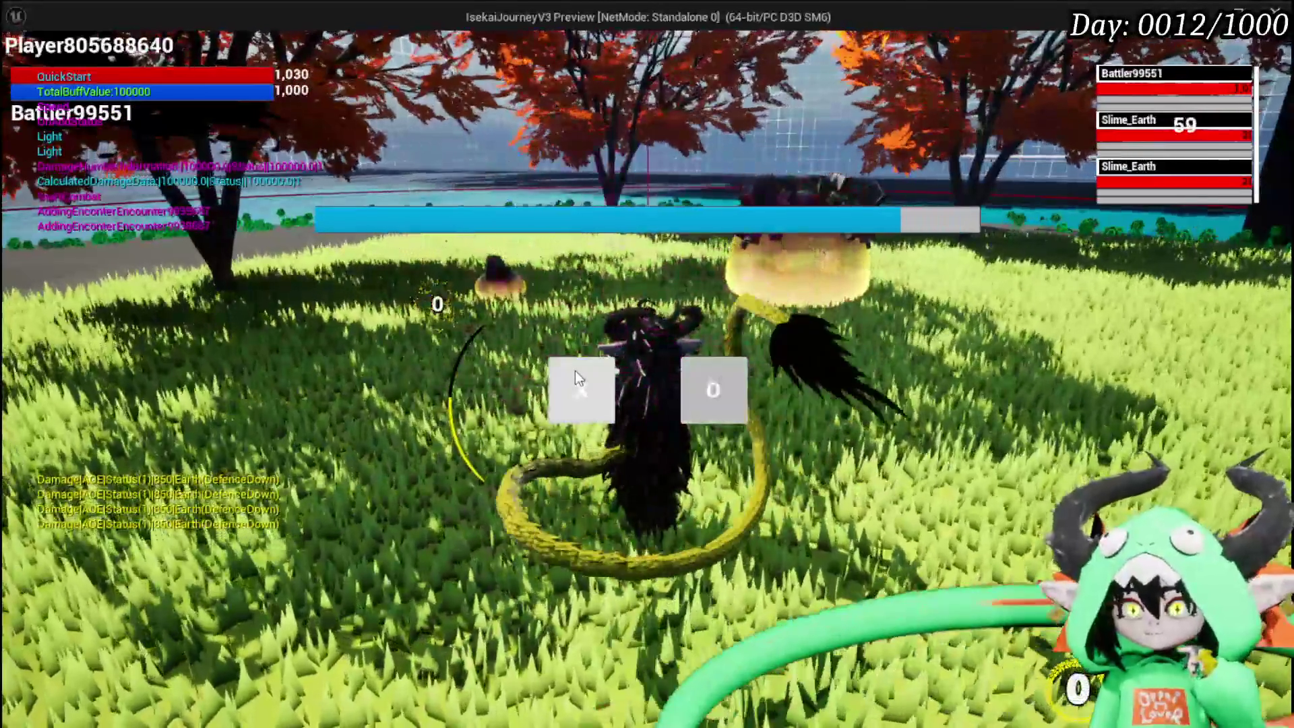
click(575, 371)
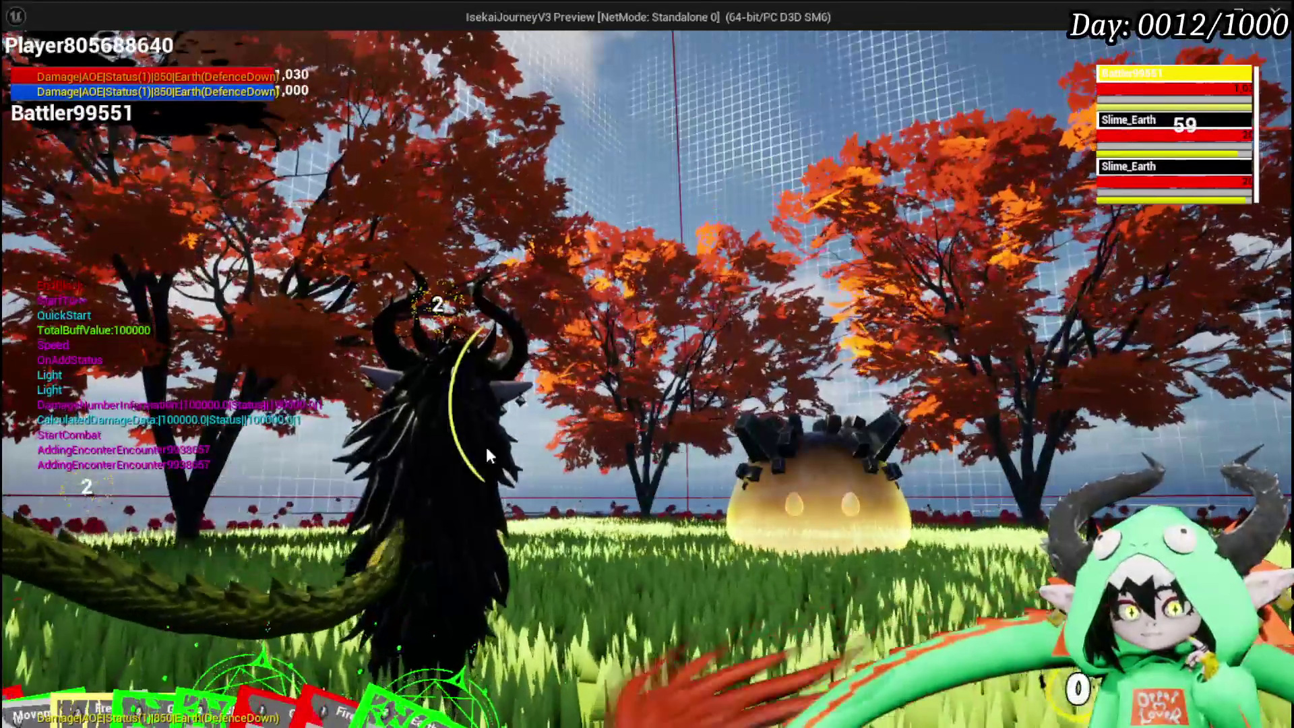
- Play the Free AIM Fire card against the slime
mouse_move(225, 656)
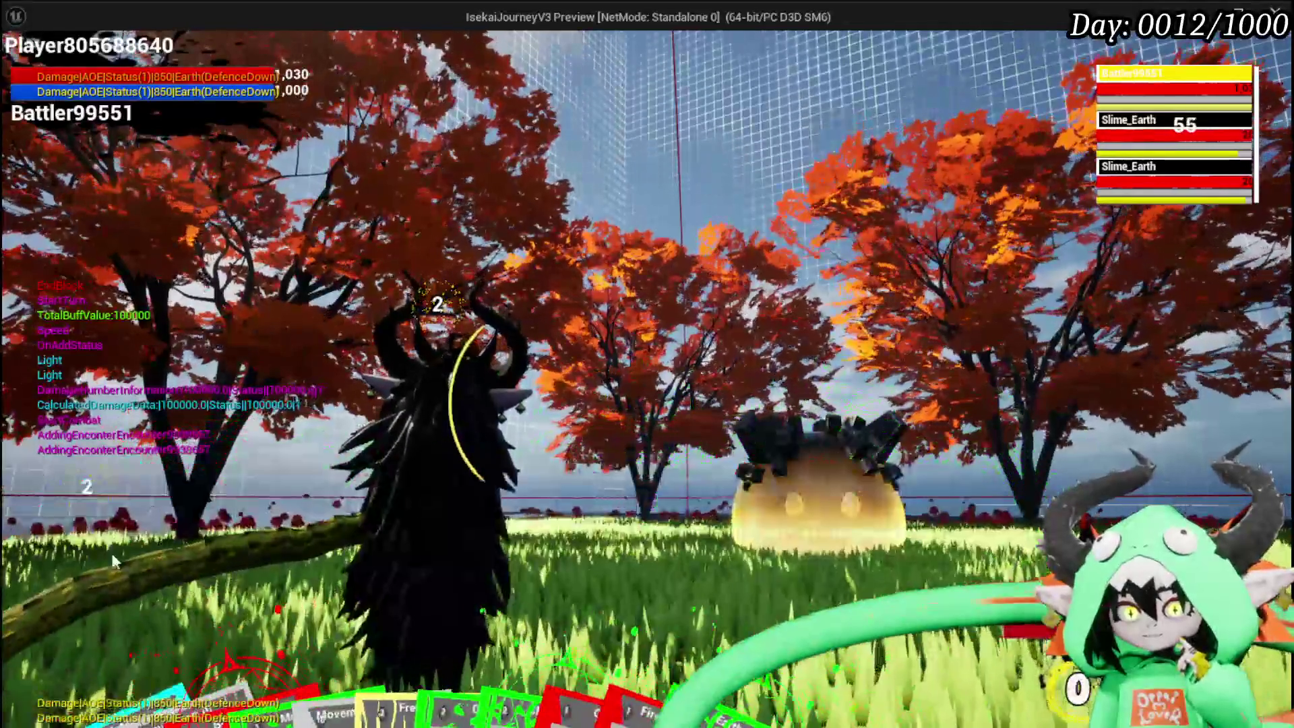
mouse_move(168, 640)
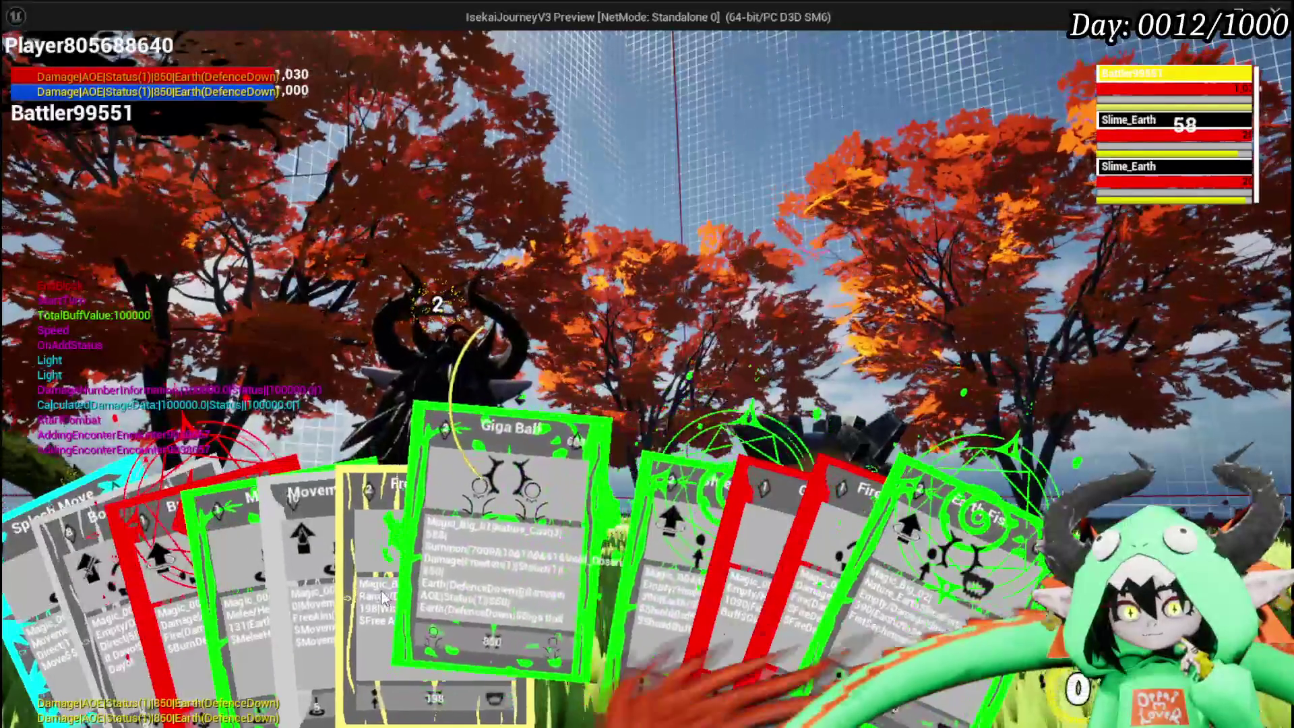
click(391, 596)
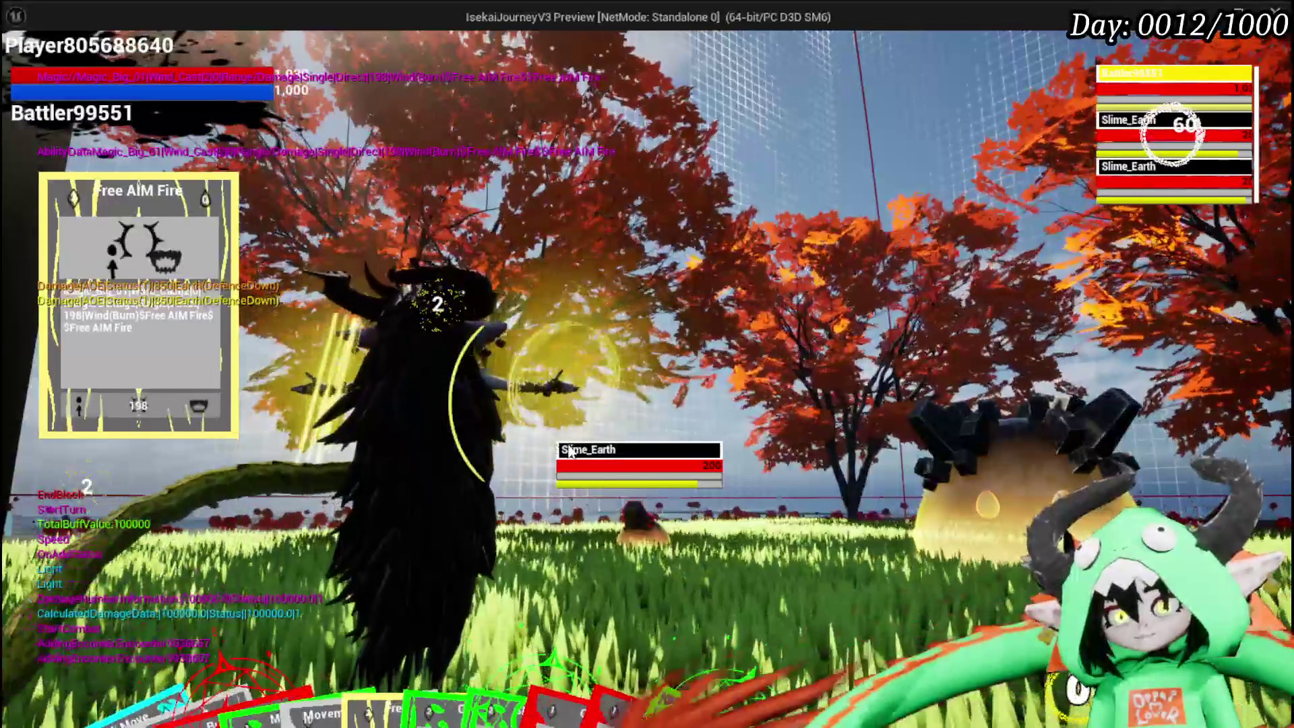
- Switch the target to Slime_Earth and cast Free AIM Fire at it
key(e)
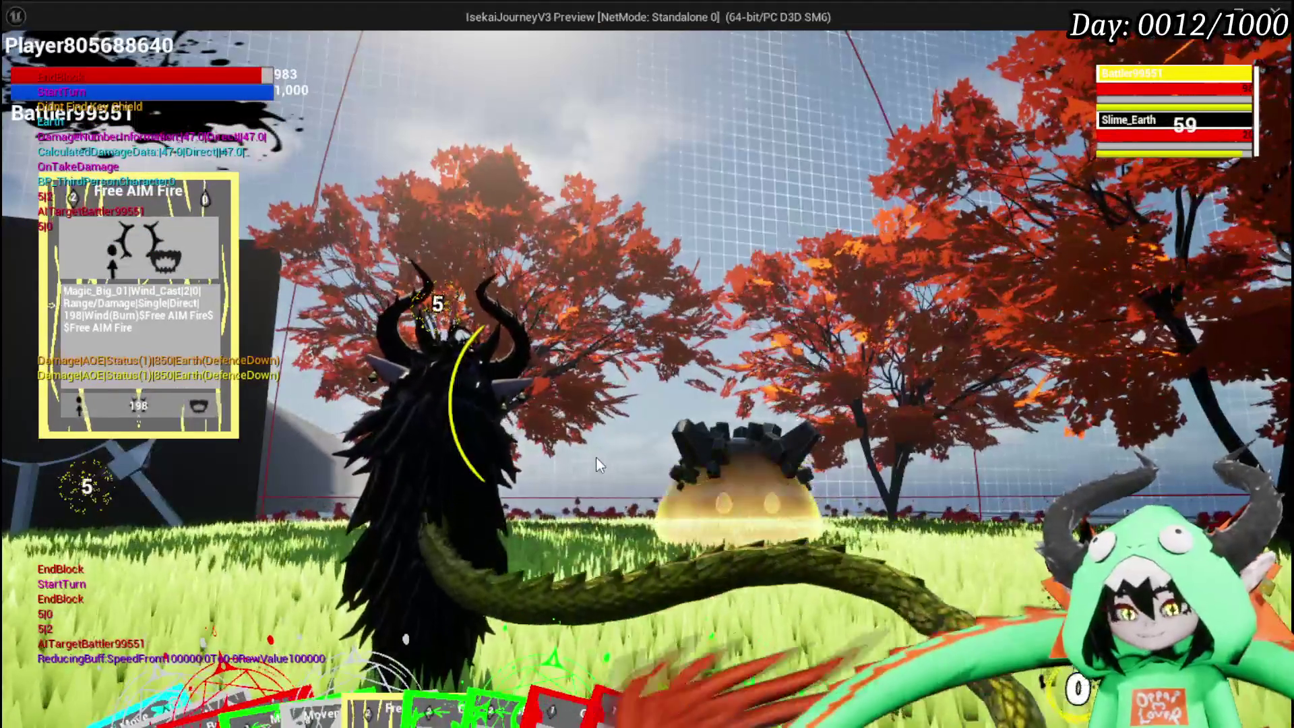
mouse_move(369, 630)
click(466, 537)
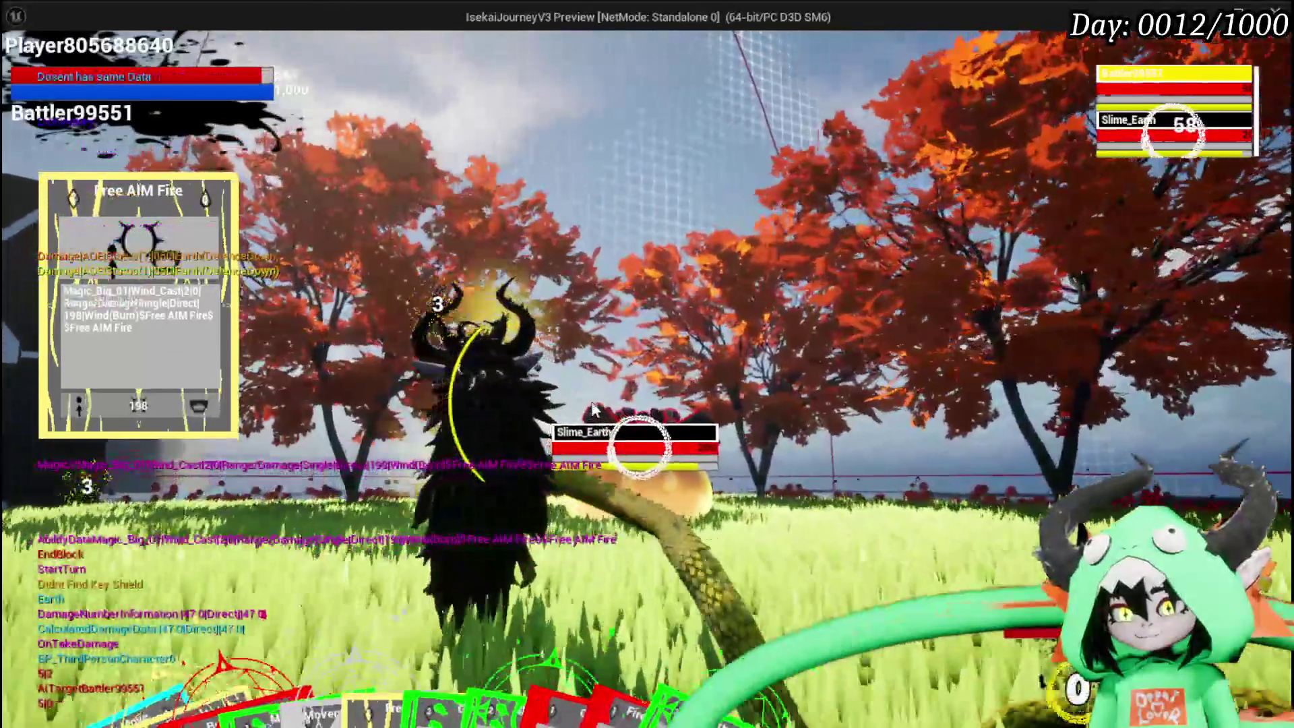
click(593, 409)
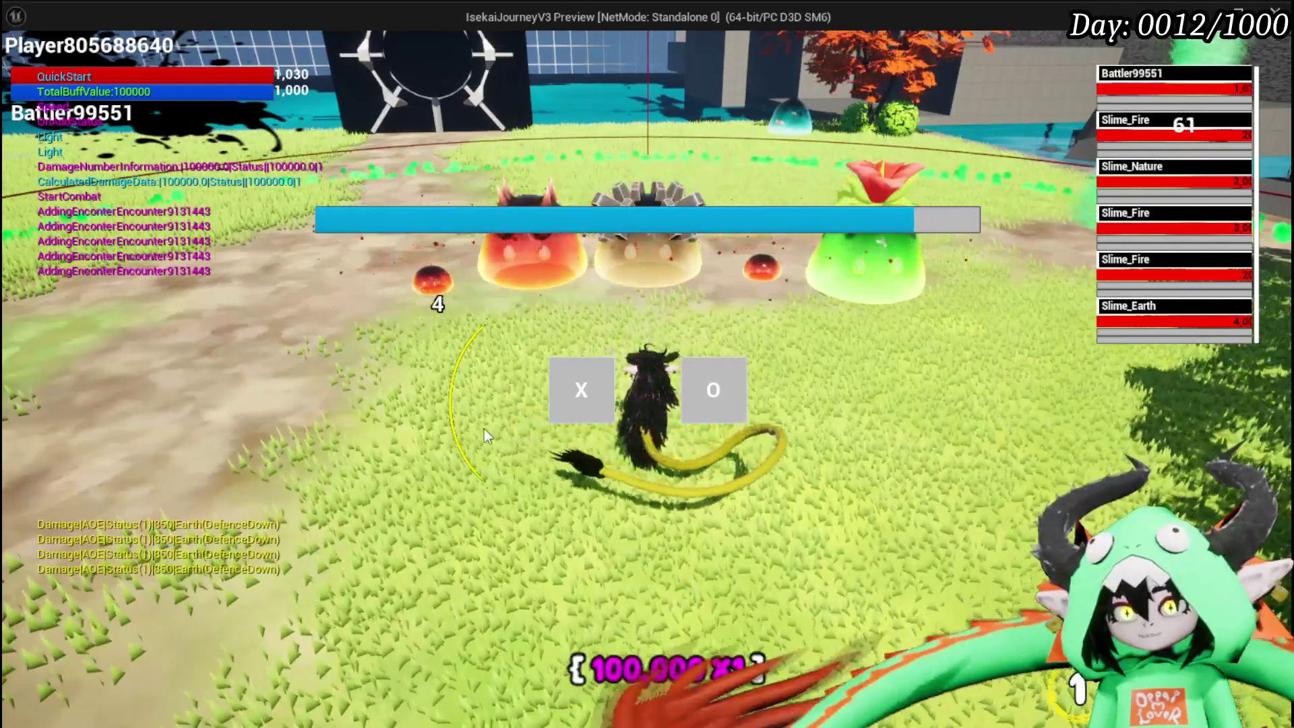
- Start combat with the slime group, play the healing card, and ready Giga Ball for aiming
click(562, 372)
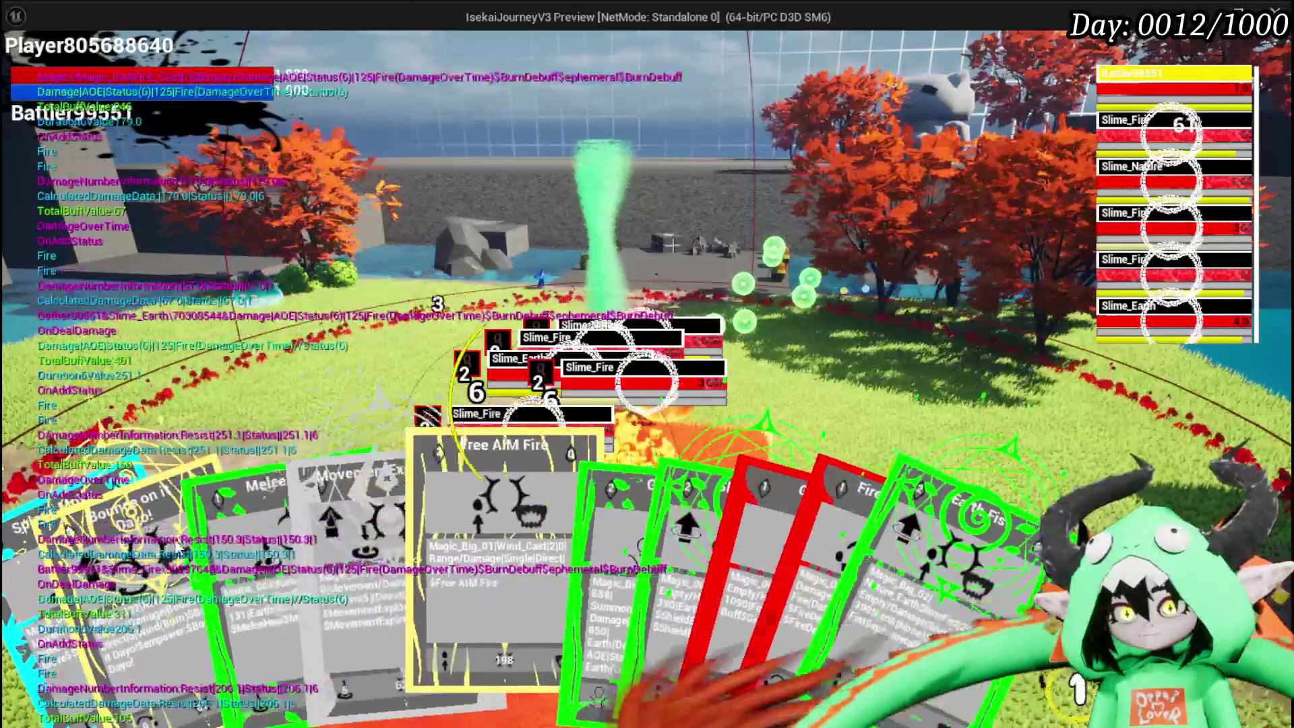
click(339, 530)
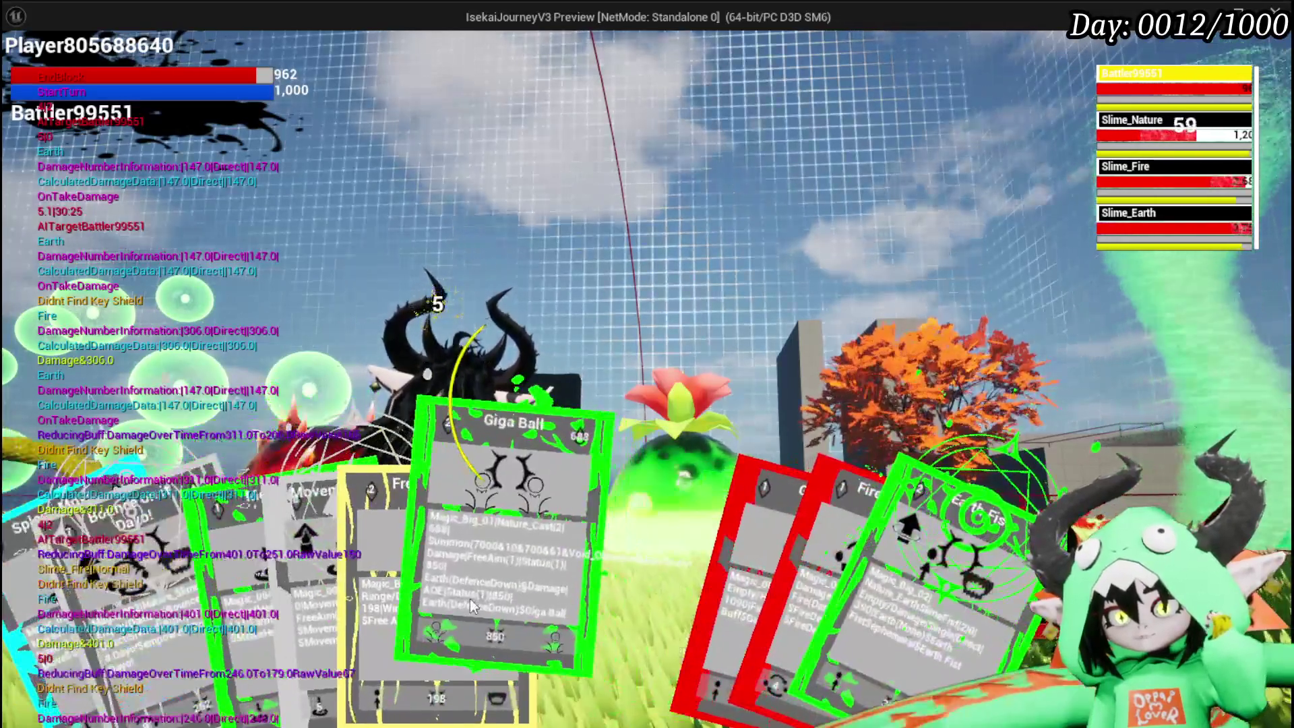
click(470, 599)
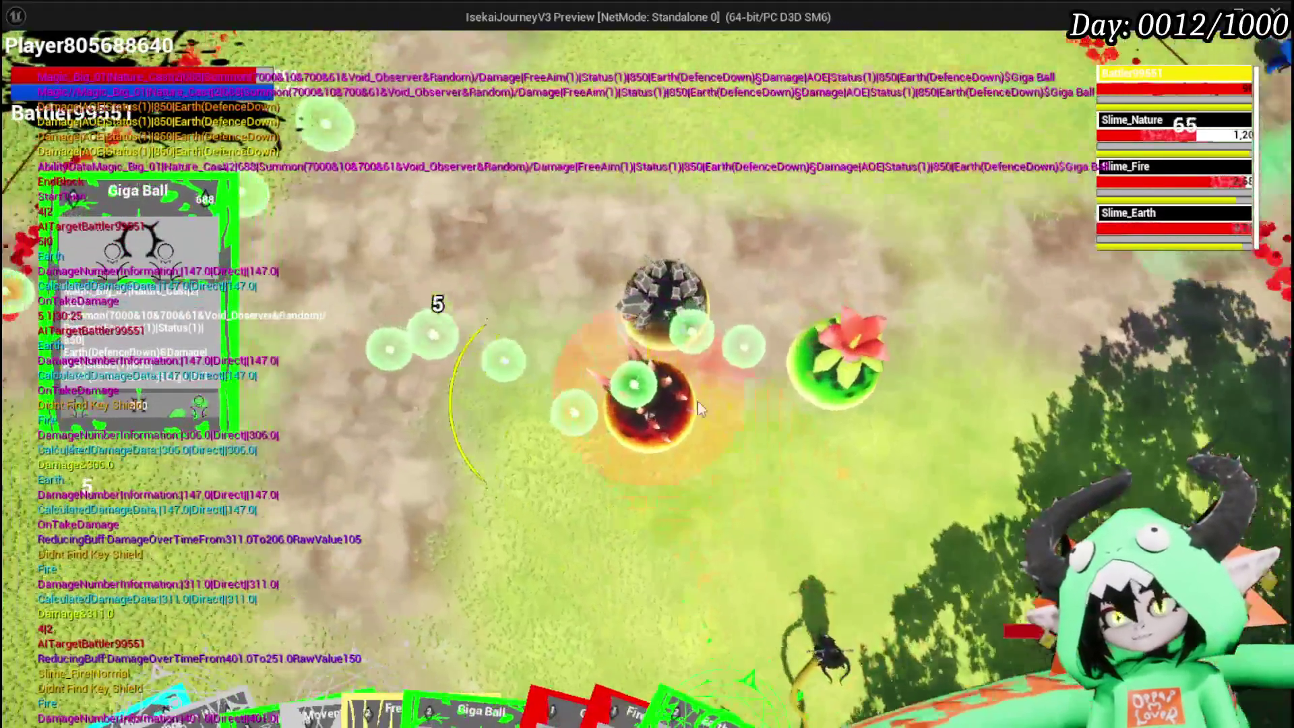
- Cast Giga Ball and Splash Move at the slimes, then exit the game preview
click(699, 408)
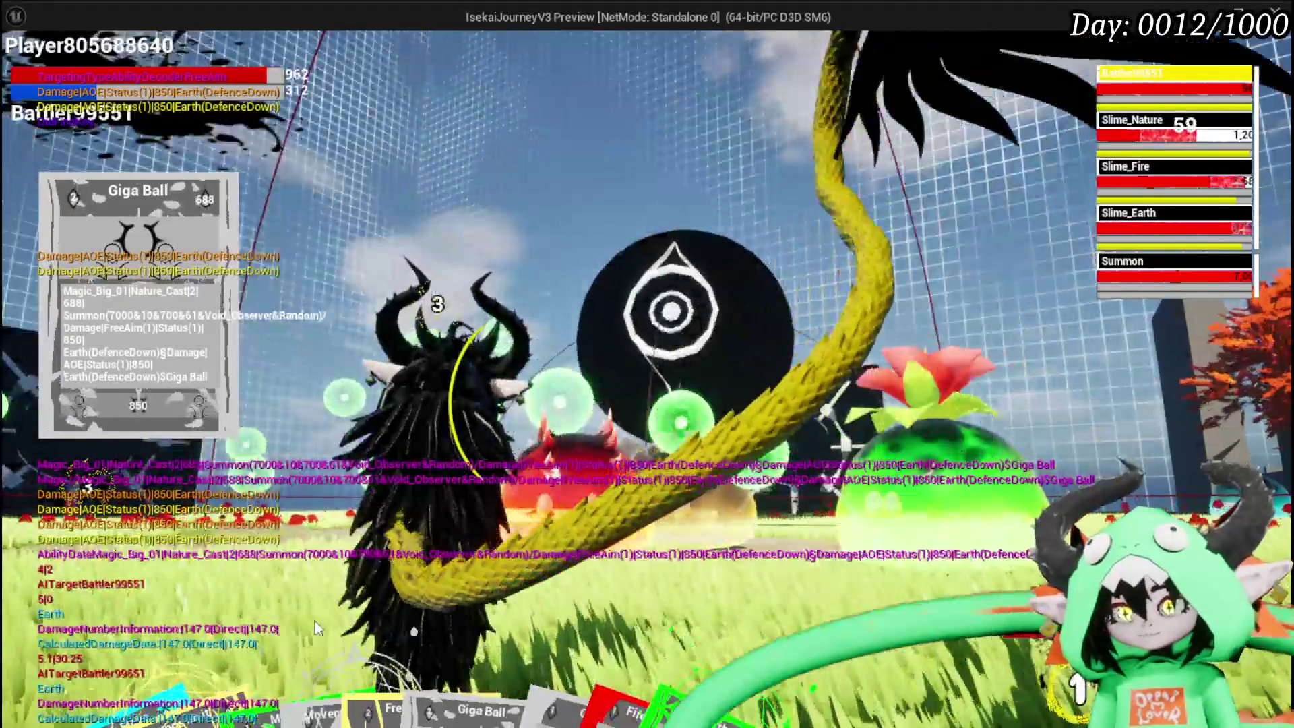
mouse_move(318, 599)
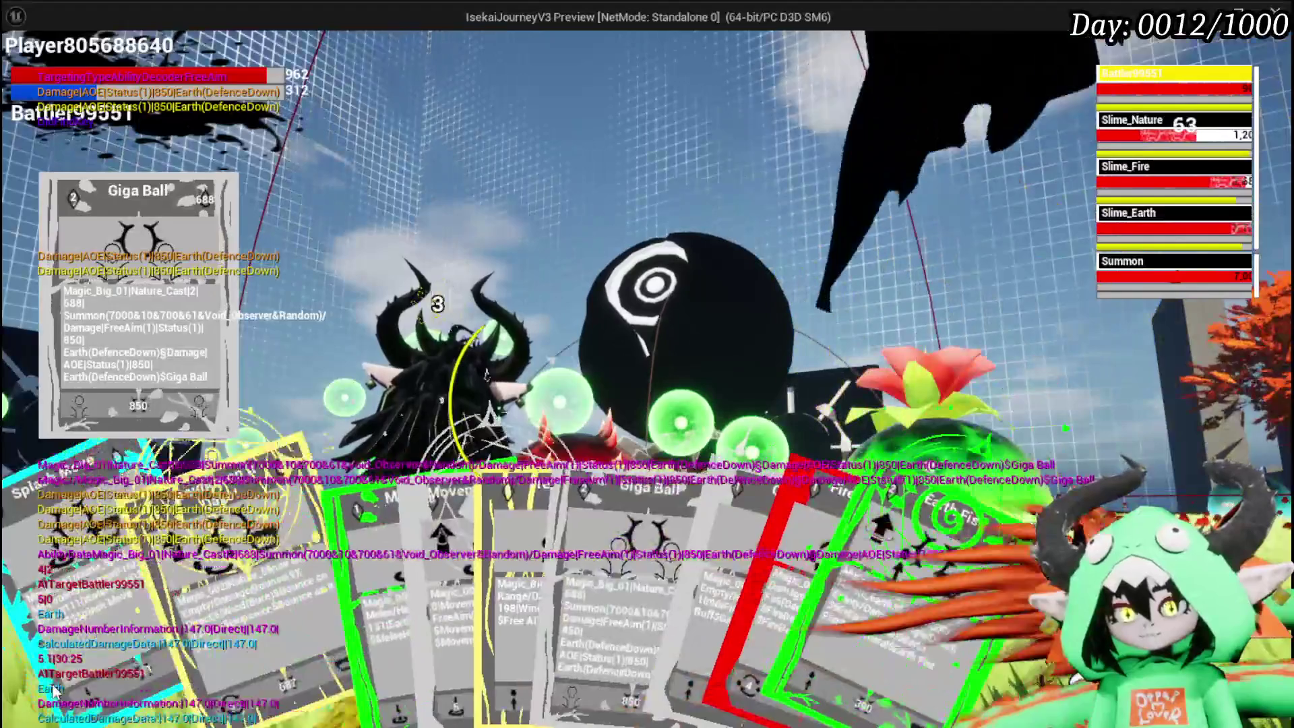
click(98, 648)
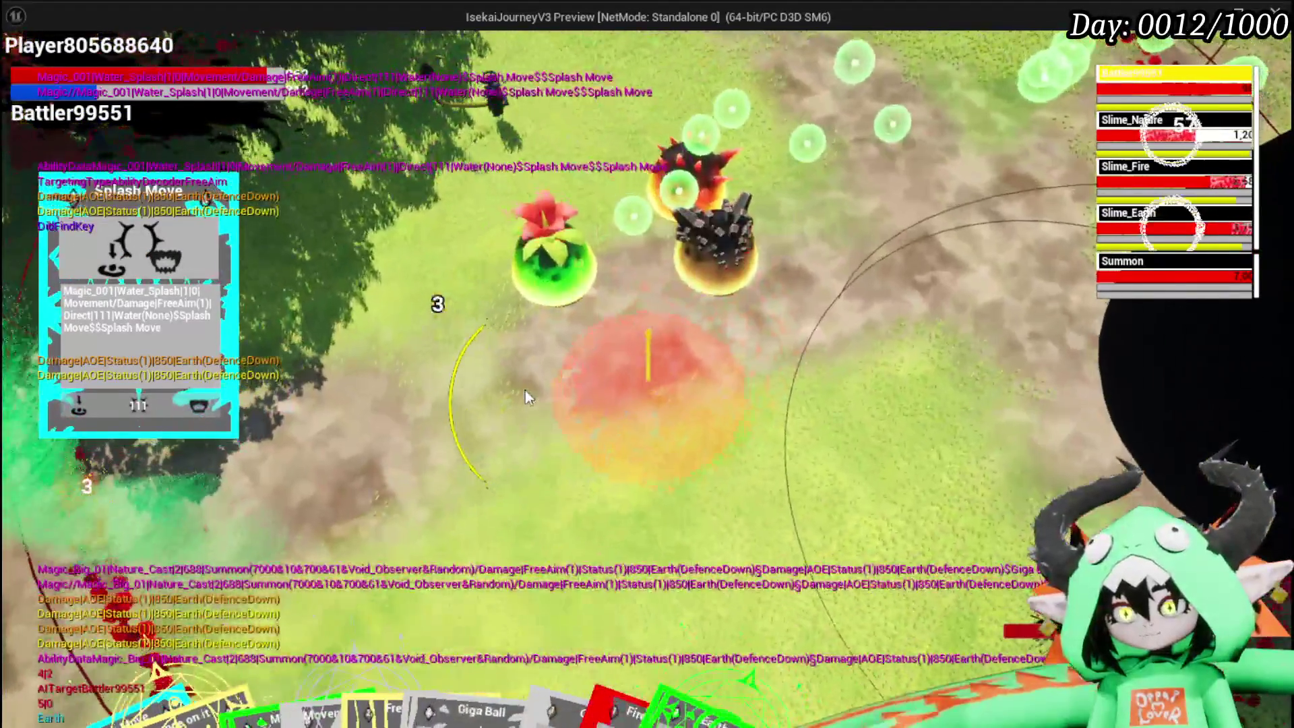
click(525, 391)
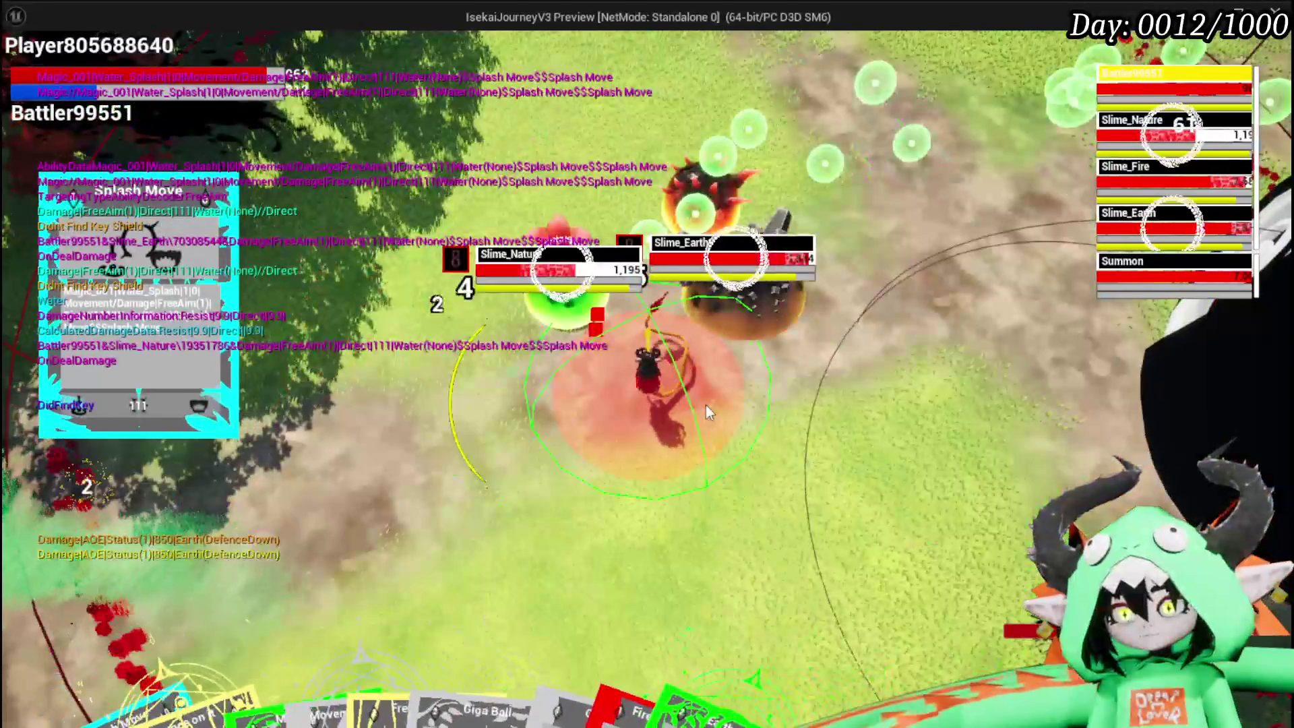
click(706, 408)
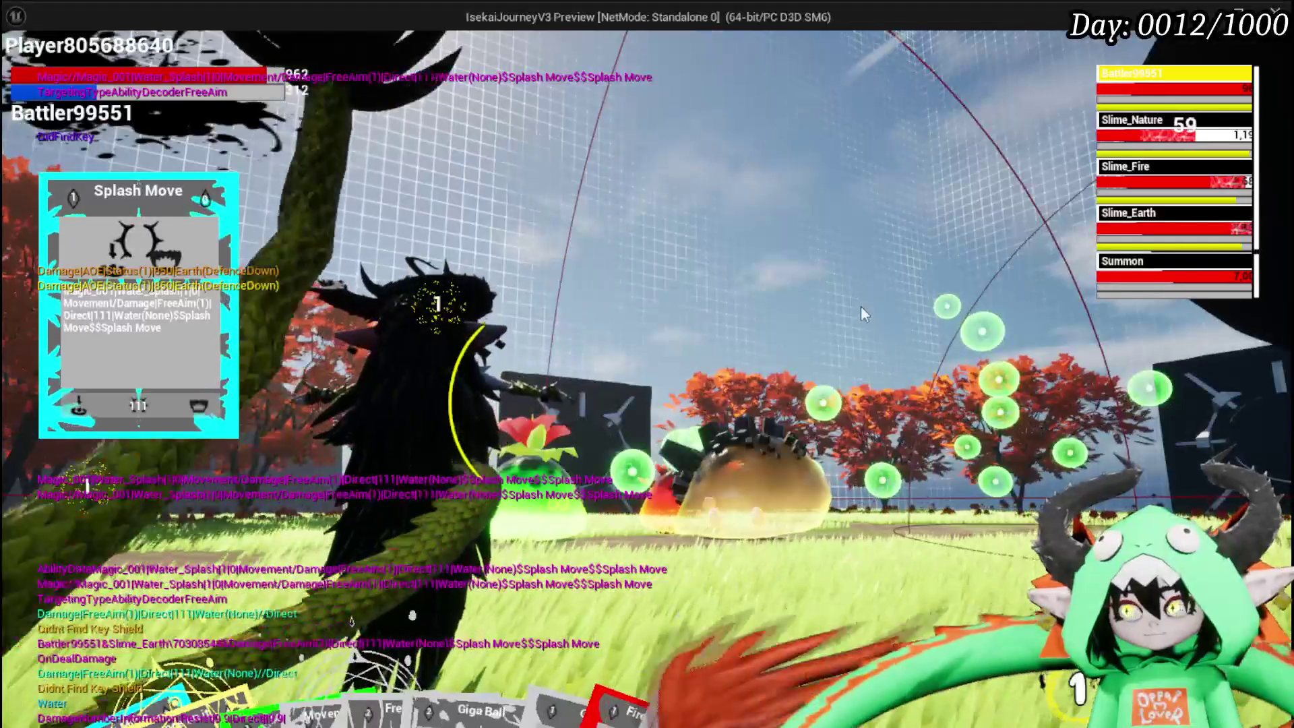
key(Escape)
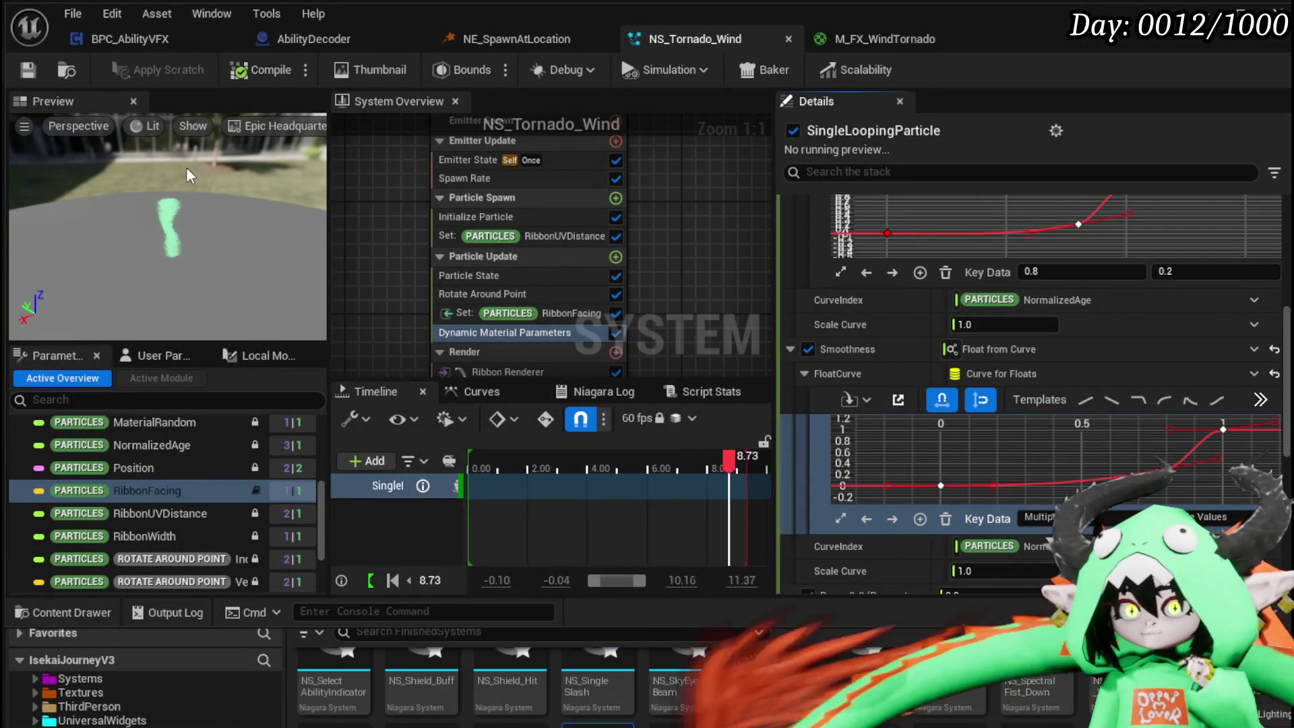
- Switch to the M_FX_WindTornado material graph
click(883, 38)
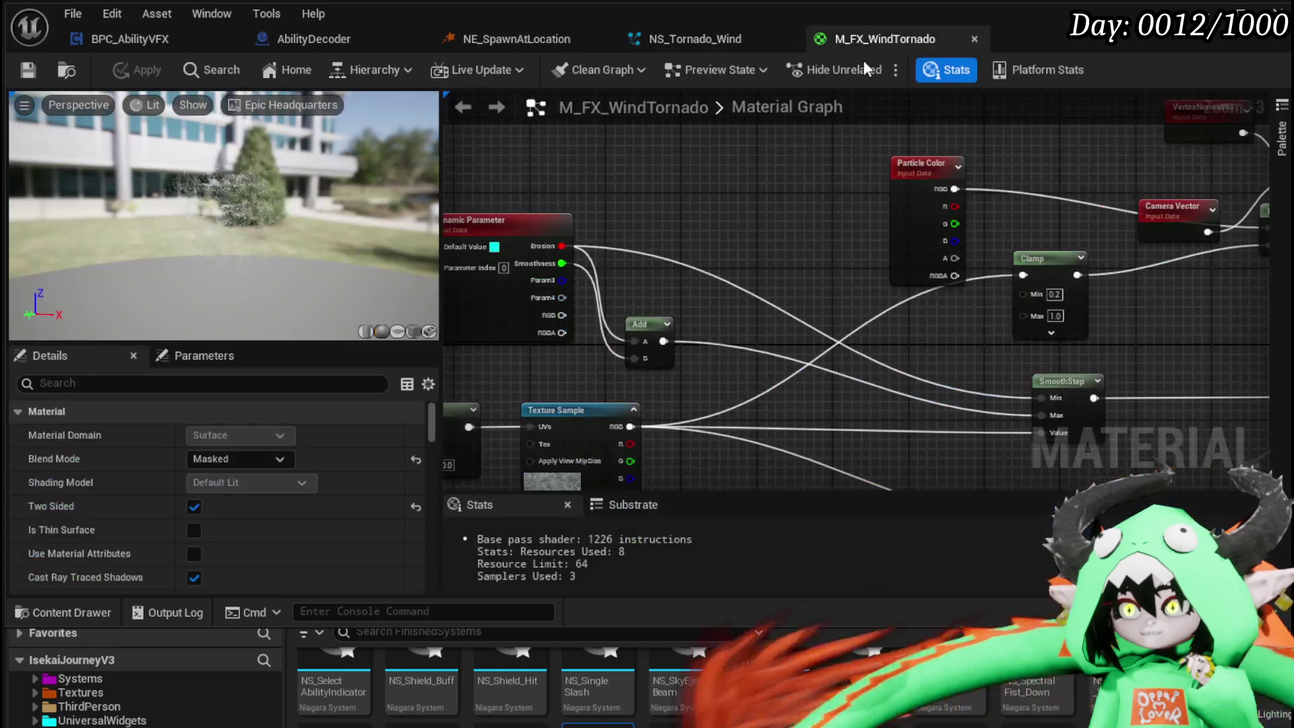
- Shift the lower row of material nodes down and move the 1-x node slightly left
scroll(799, 335, down, 2)
drag(799, 335, 722, 272)
mouse_move(963, 324)
mouse_down()
mouse_move(964, 303)
mouse_move(1129, 277)
mouse_move(1102, 298)
mouse_move(1011, 202)
mouse_up()
drag(667, 248, 663, 246)
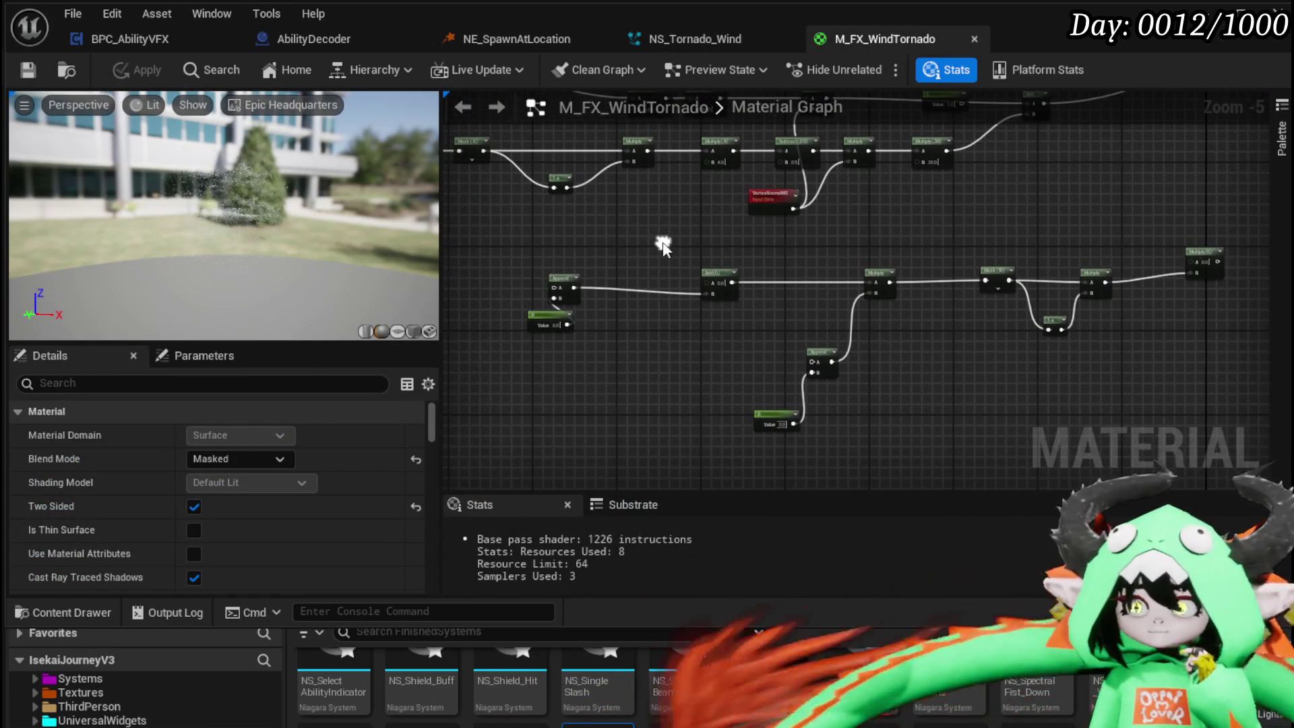
drag(1214, 423, 1238, 426)
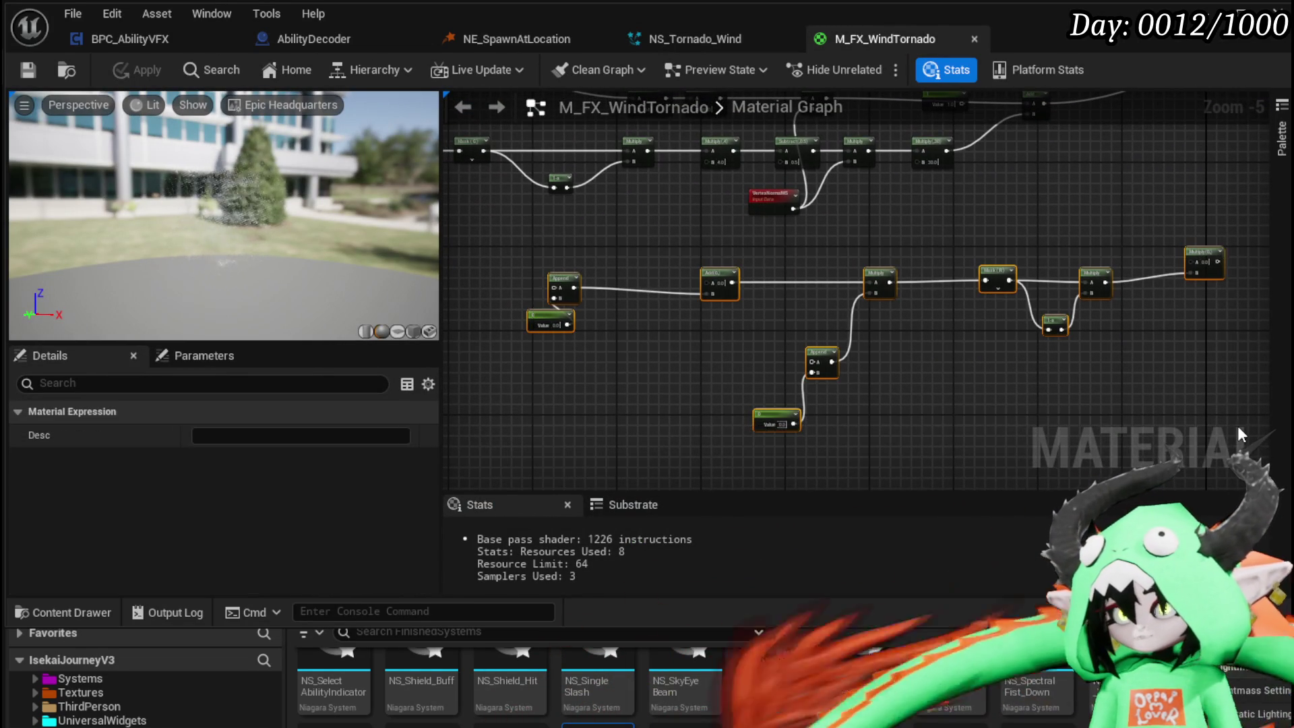
key(Delete)
mouse_move(680, 293)
mouse_down()
mouse_move(756, 370)
mouse_move(682, 358)
mouse_up()
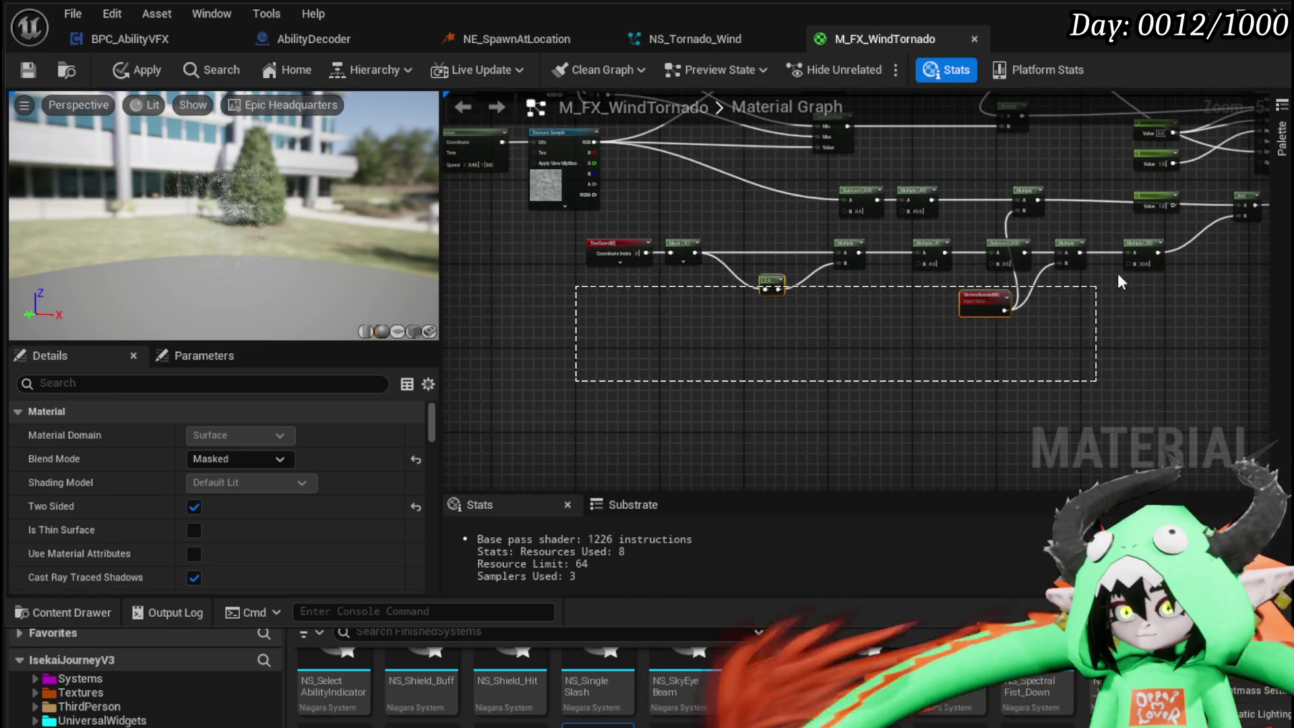
drag(1160, 251, 1159, 249)
drag(1148, 266, 1154, 334)
click(782, 294)
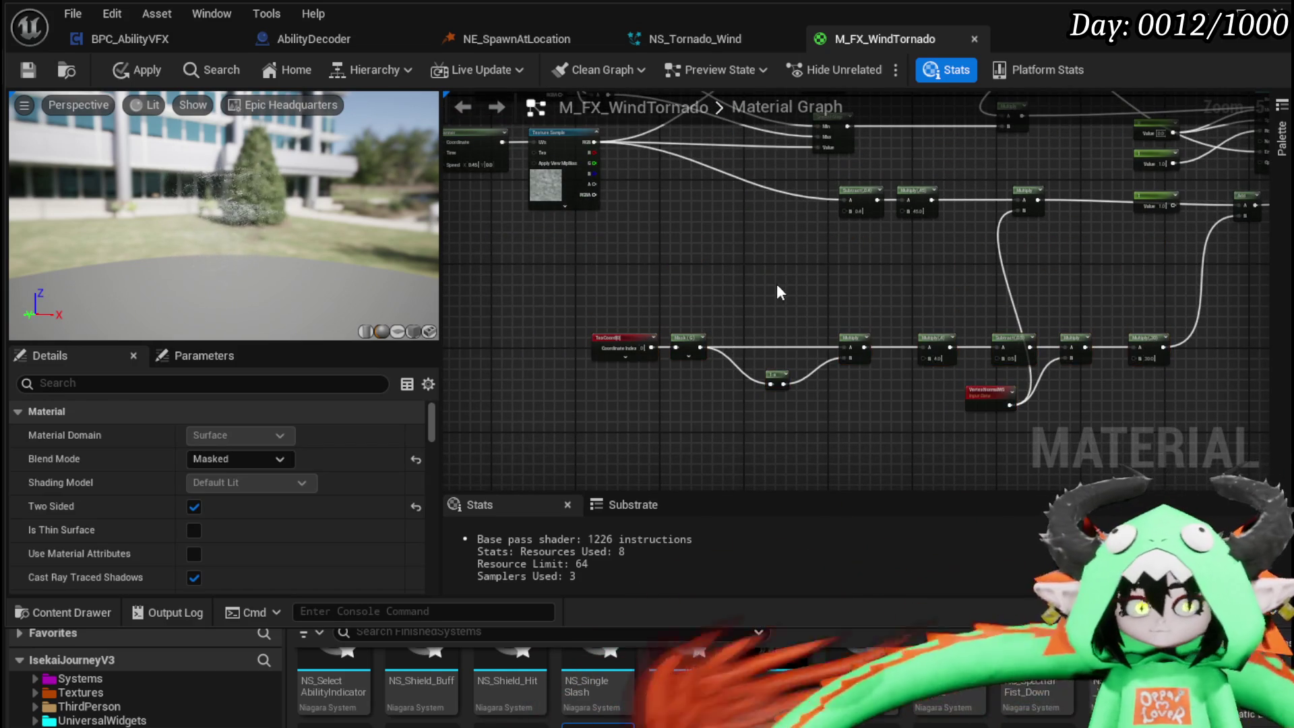
scroll(686, 253, up, 1)
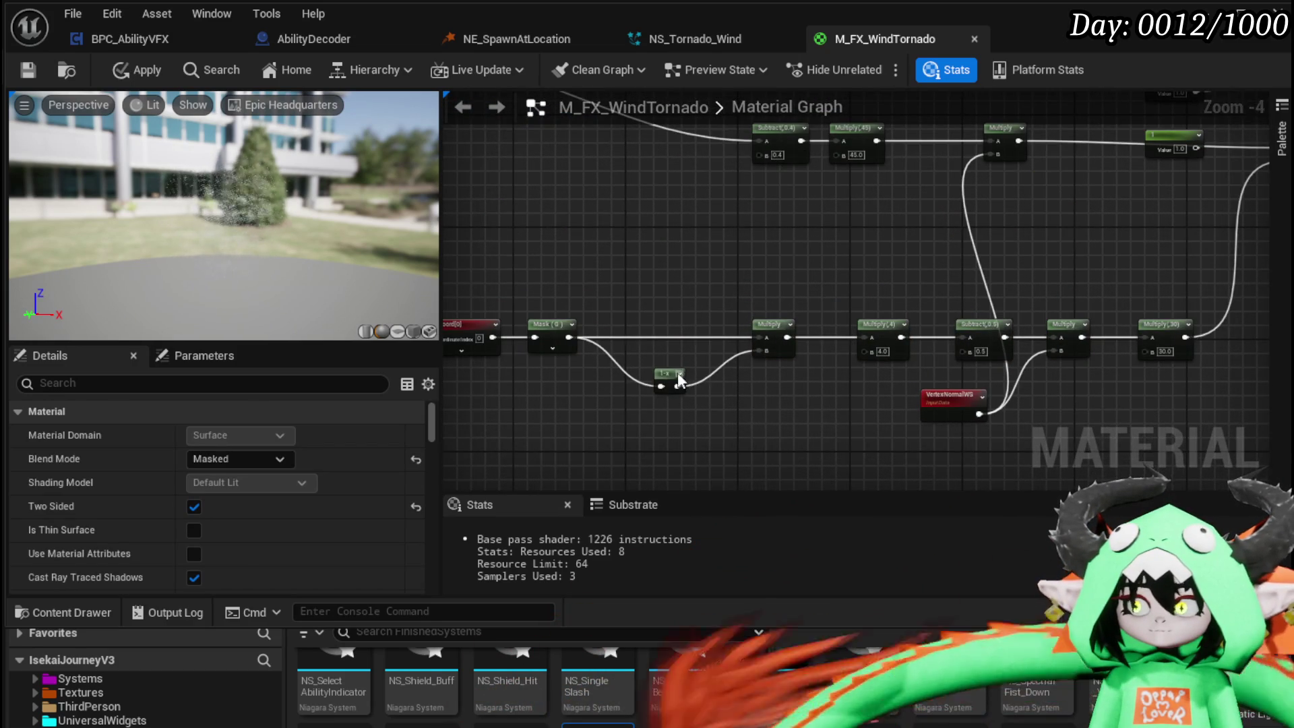
drag(682, 374, 642, 375)
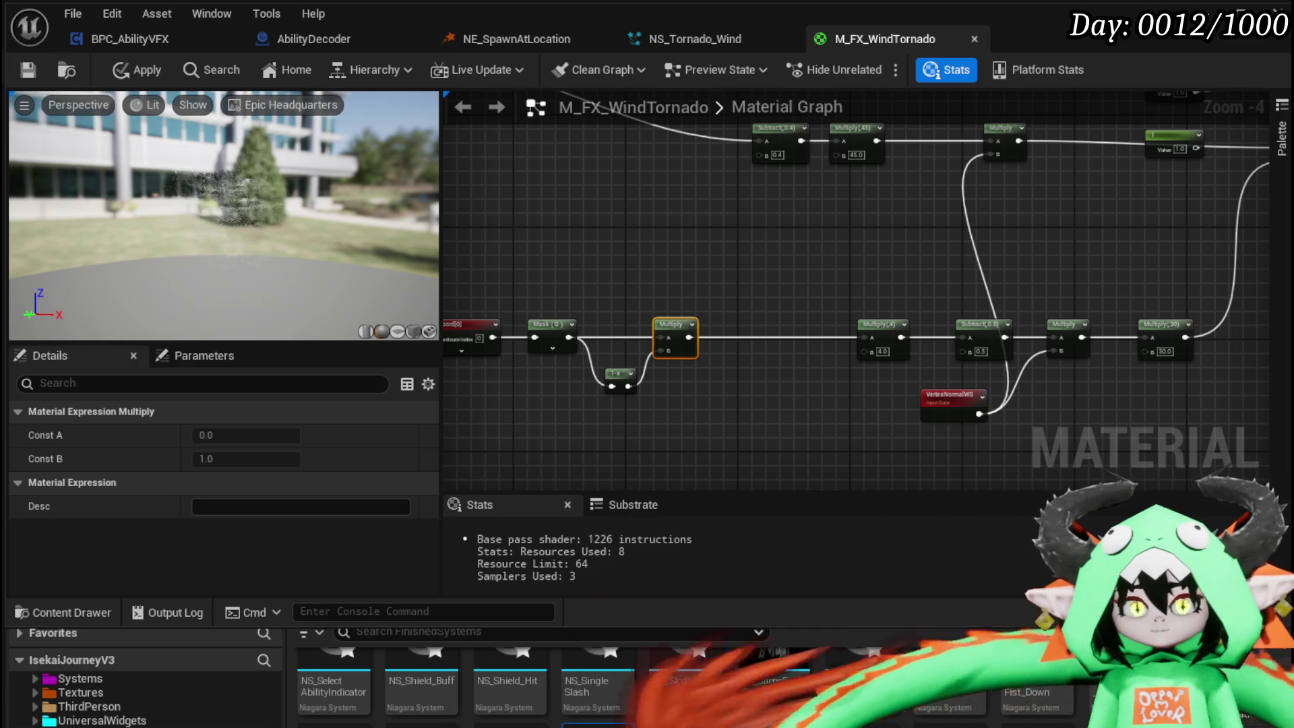
- Add a SmoothStep node and wire the Multiply output into its Value input
drag(721, 302, 687, 439)
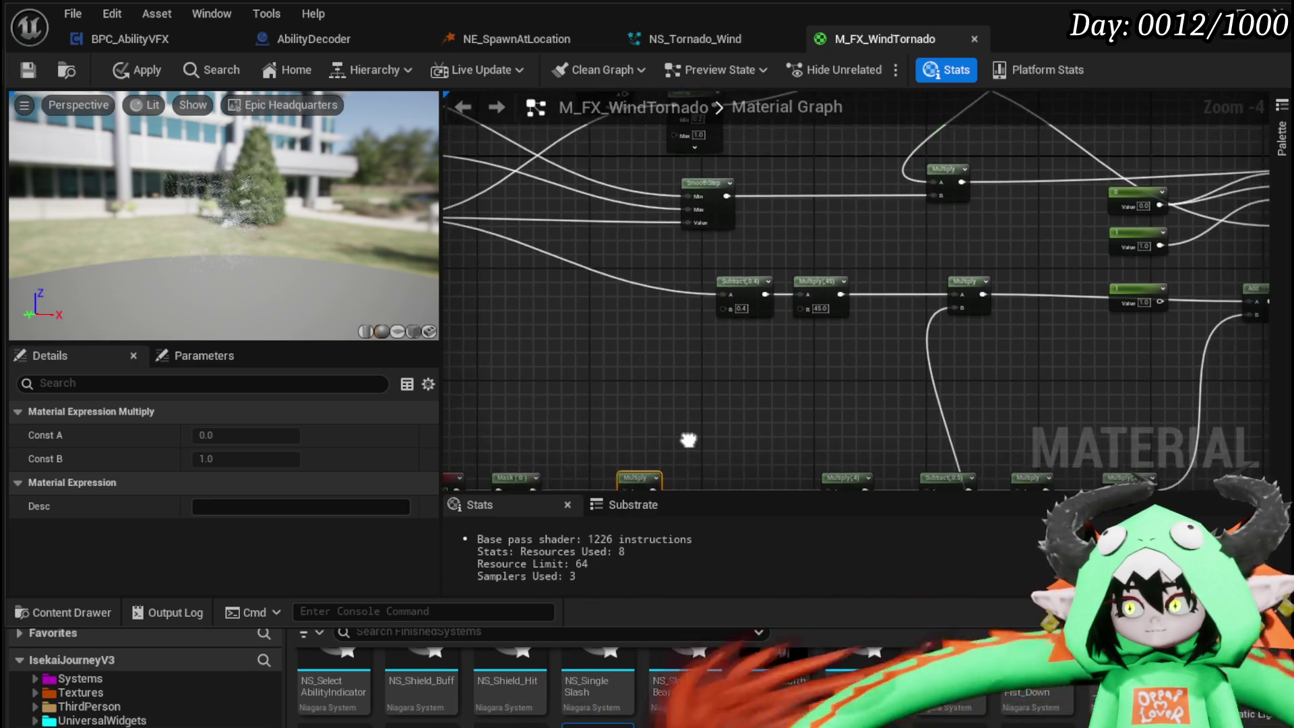
mouse_move(725, 256)
mouse_down()
mouse_move(734, 122)
mouse_move(738, 194)
mouse_up()
key(ctrl+v)
mouse_move(677, 323)
mouse_down()
mouse_move(639, 335)
mouse_move(744, 270)
mouse_up()
click(104, 308)
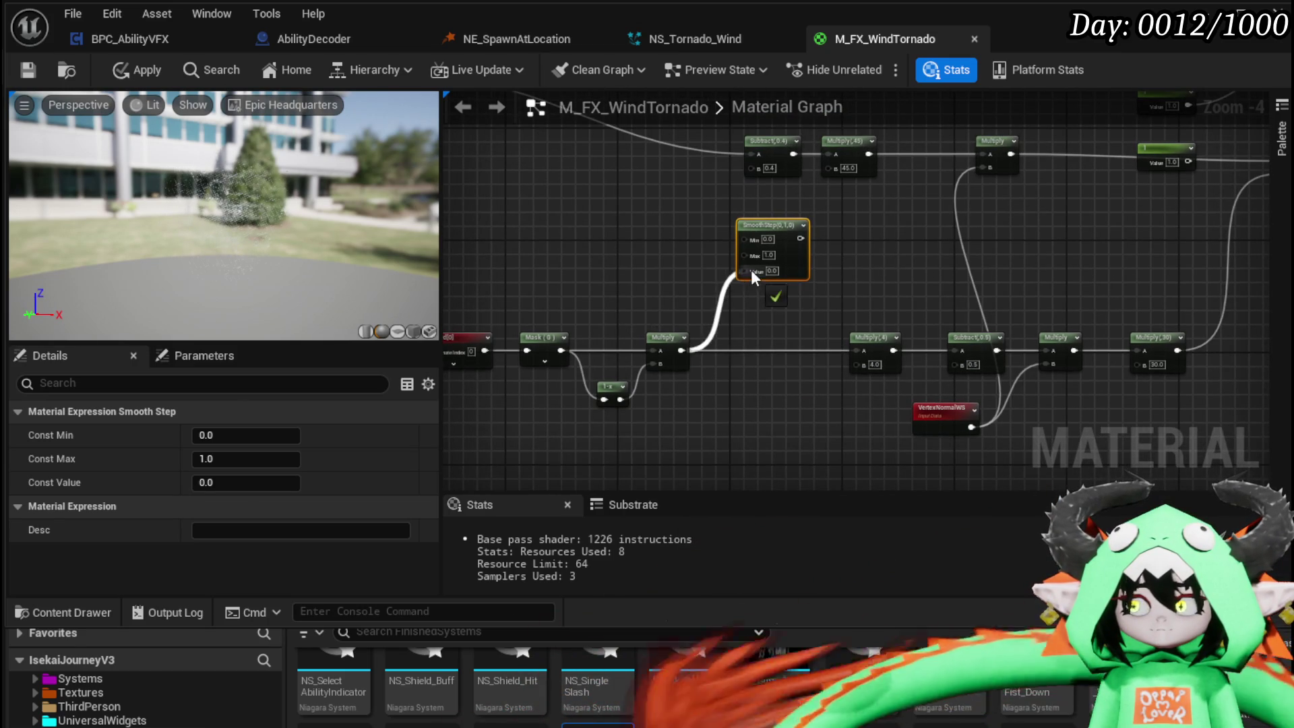
- Wire the Texture Sample's RGB output into the SmoothStep's Min input
mouse_move(616, 268)
mouse_down()
mouse_move(672, 378)
mouse_move(605, 280)
mouse_up()
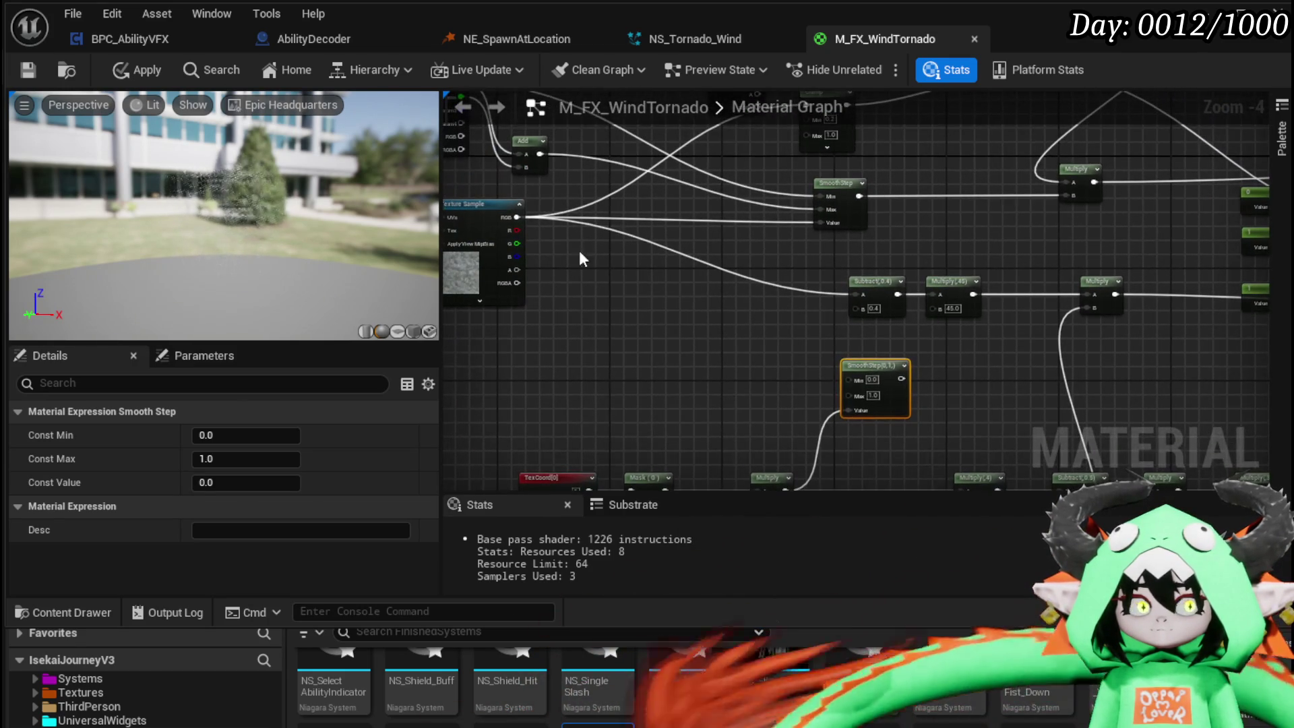
mouse_move(849, 361)
mouse_down()
mouse_move(851, 380)
mouse_move(636, 309)
mouse_up()
drag(734, 333, 802, 327)
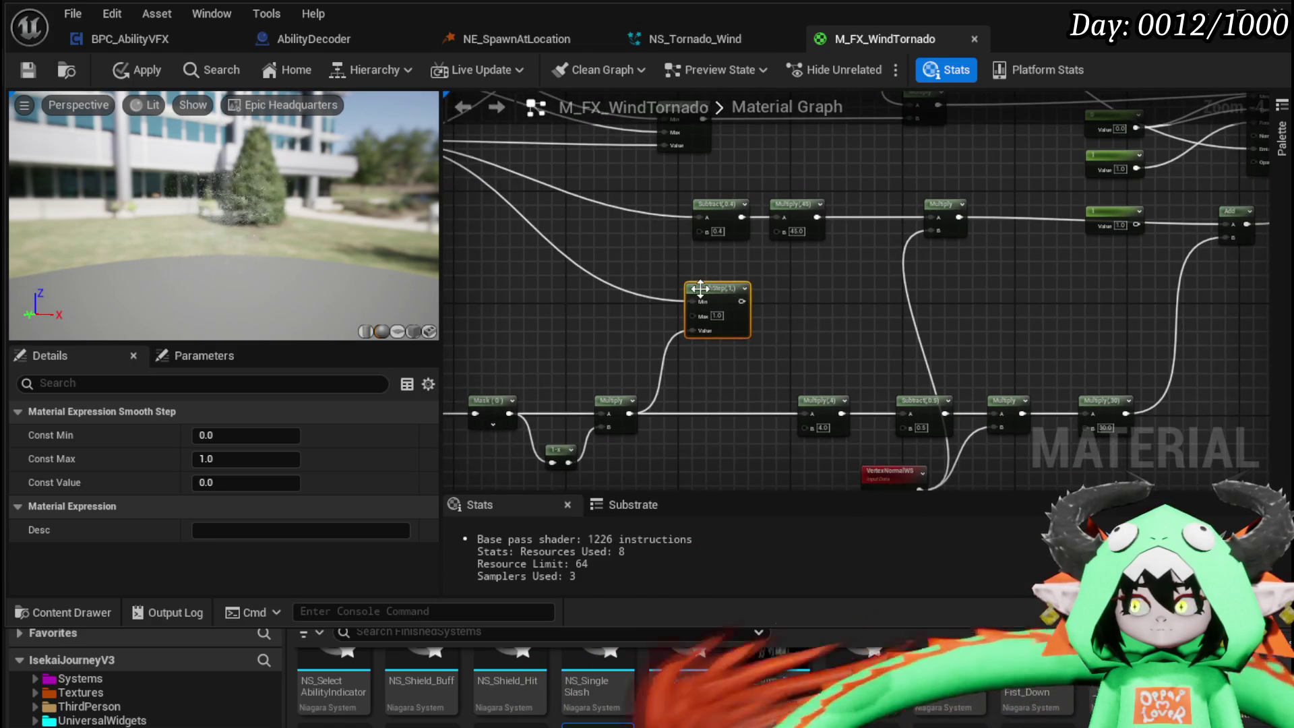
scroll(682, 294, up, 2)
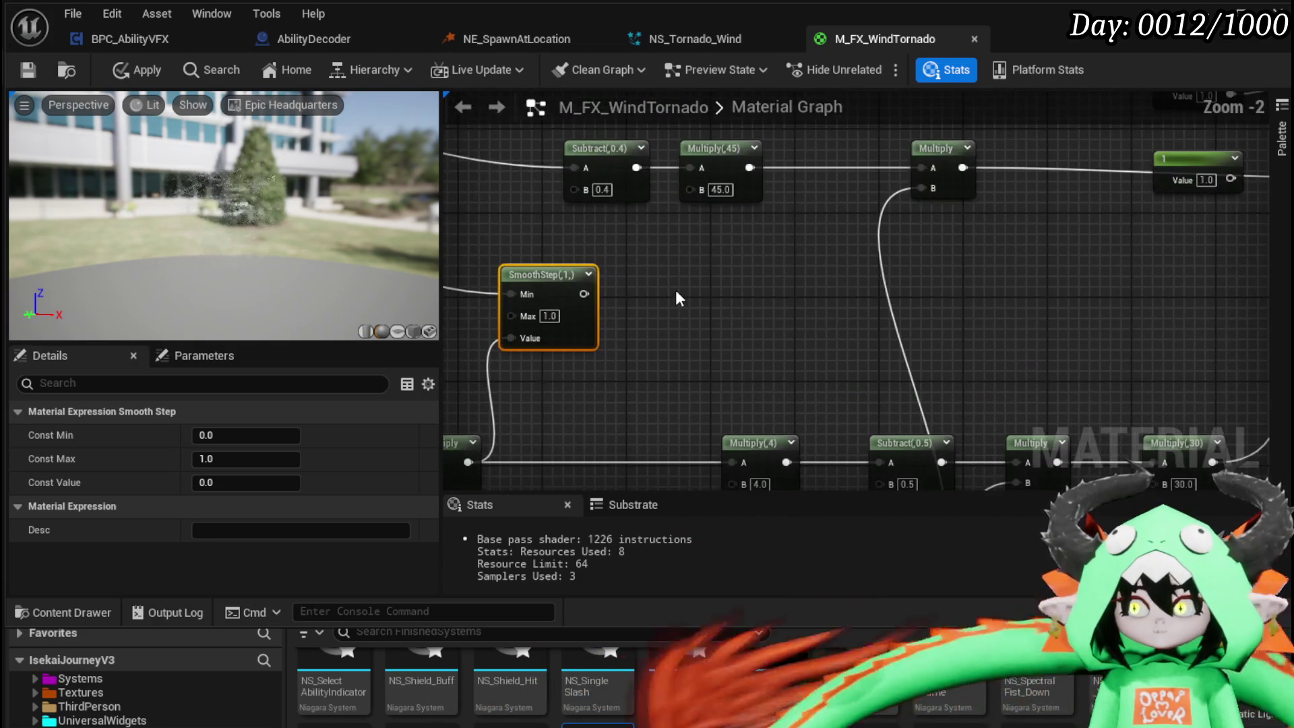
drag(676, 291, 789, 283)
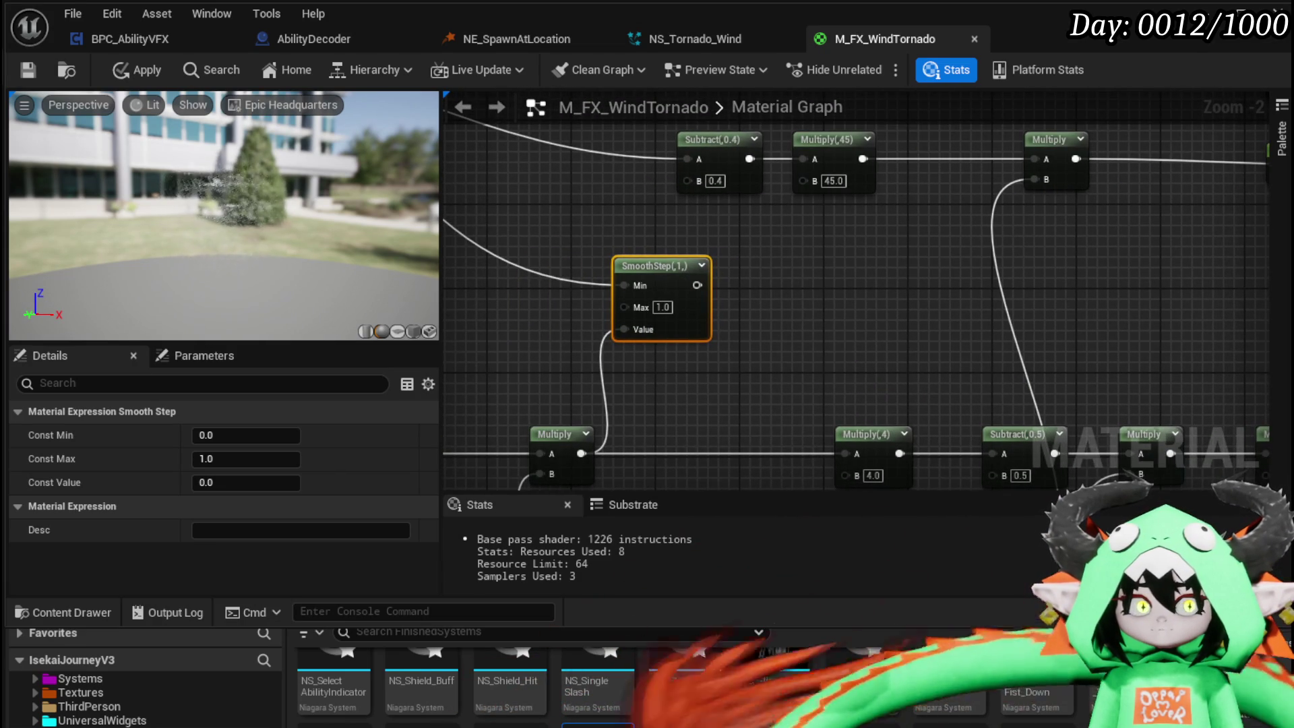
drag(709, 283, 777, 337)
- Feed SmoothStep Max from an Add node (texture RGB plus 0.2) and apply the material
drag(601, 203, 756, 378)
text(add)
click(793, 475)
mouse_move(828, 407)
mouse_down()
mouse_move(666, 268)
mouse_move(706, 294)
mouse_up()
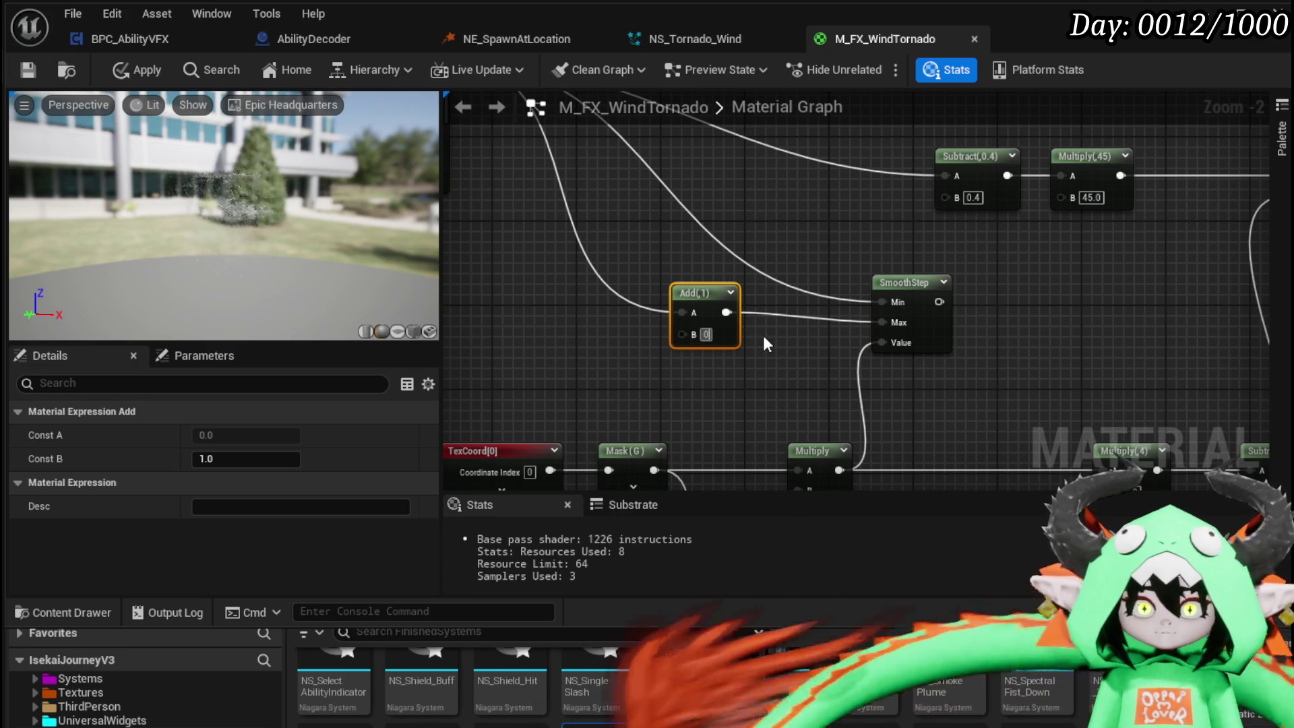
text(.2)
key(Return)
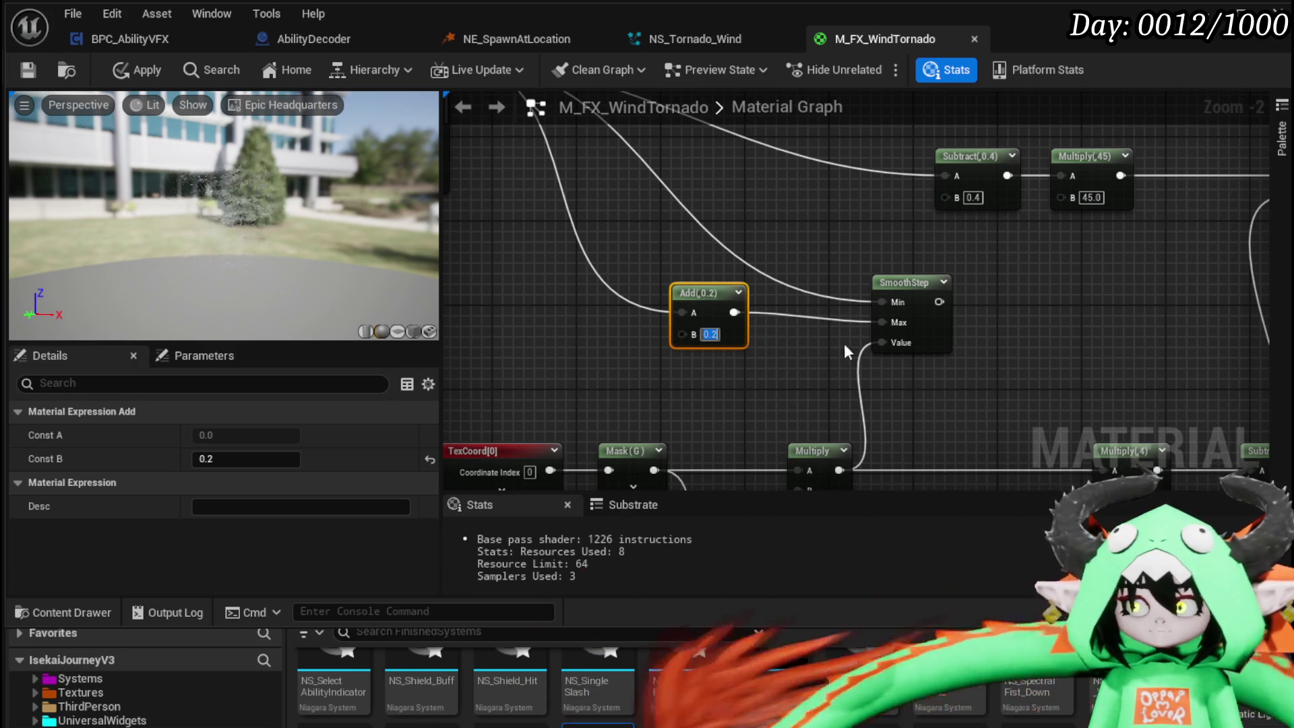
drag(1081, 298, 824, 277)
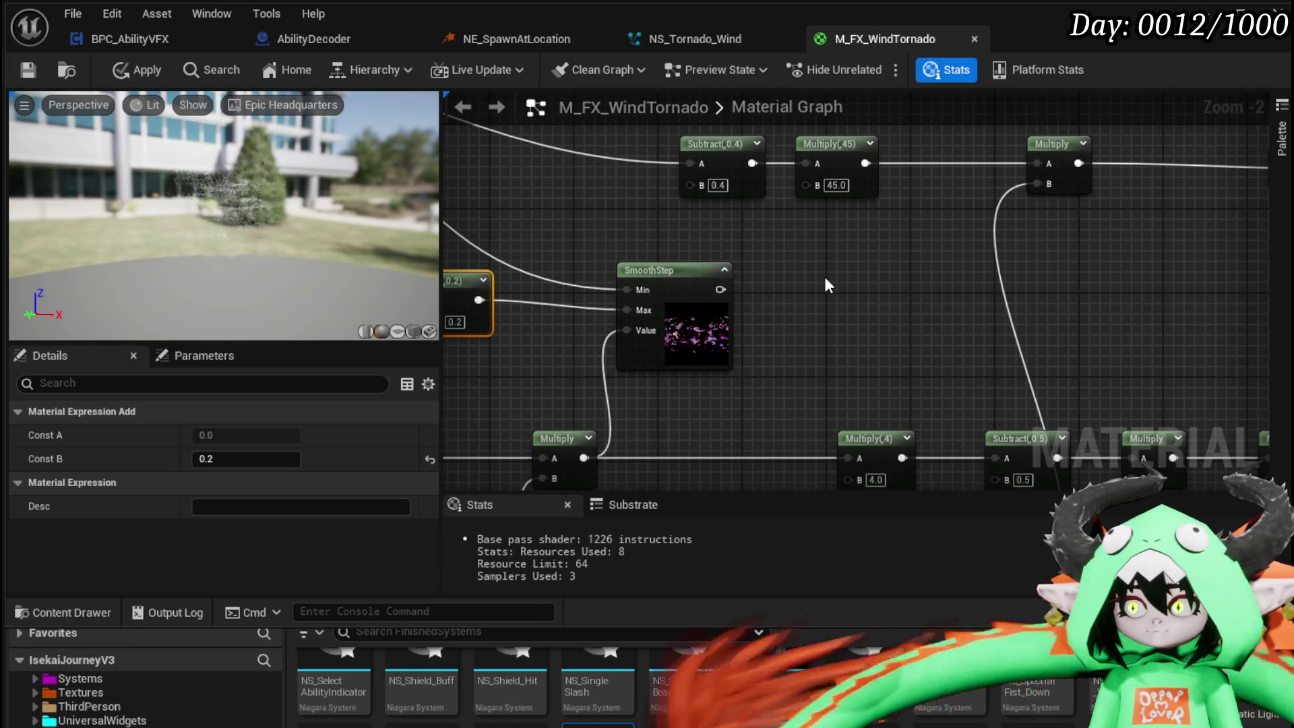
click(724, 270)
click(128, 70)
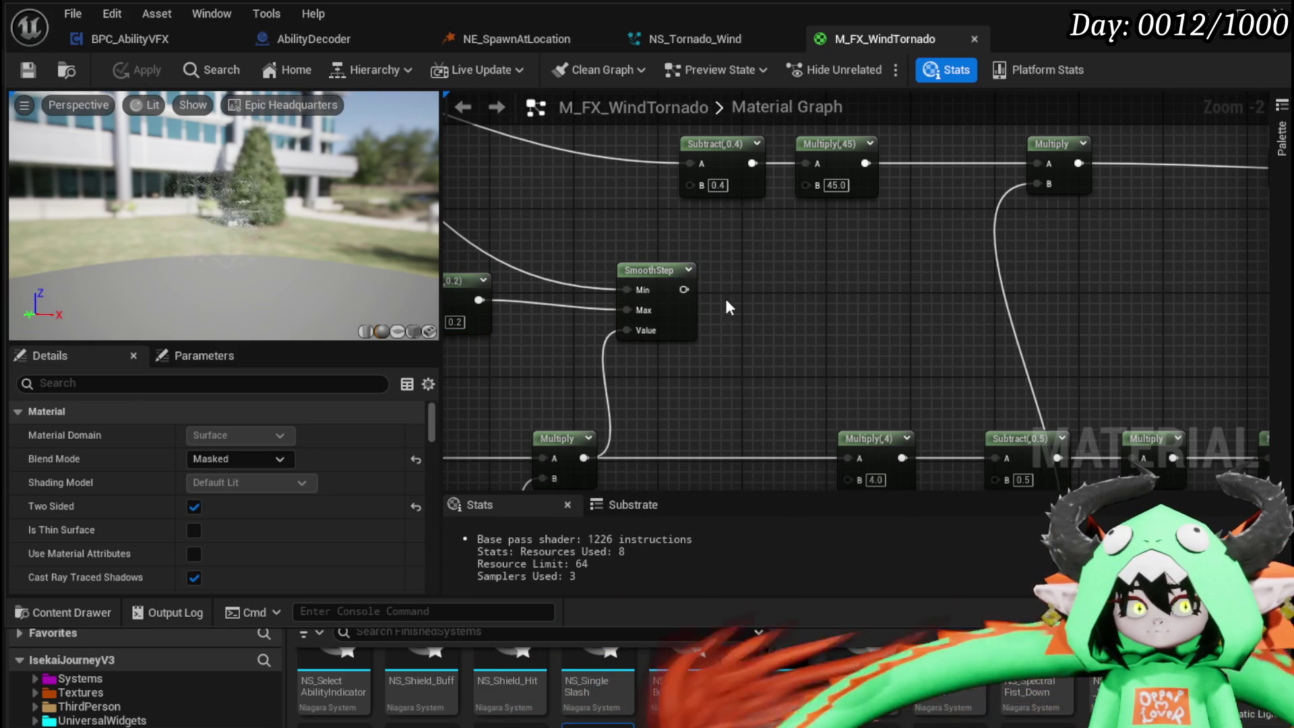
scroll(823, 291, down, 2)
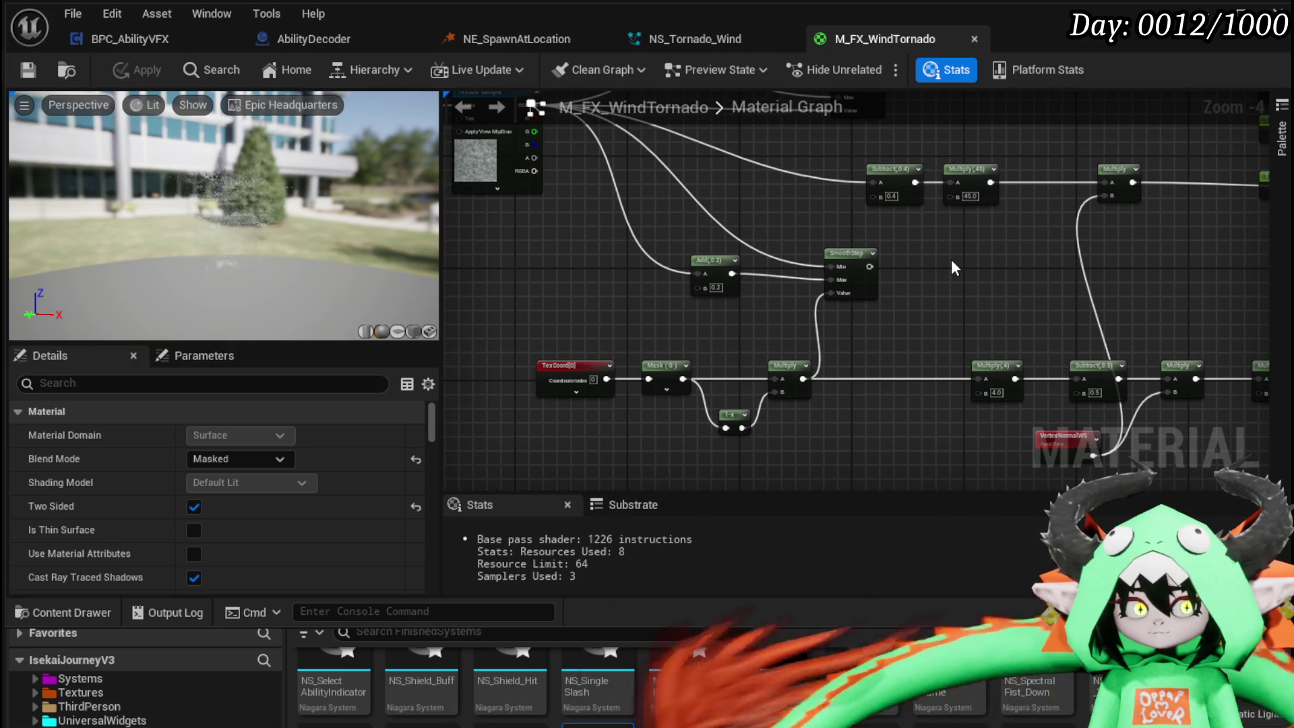
click(718, 266)
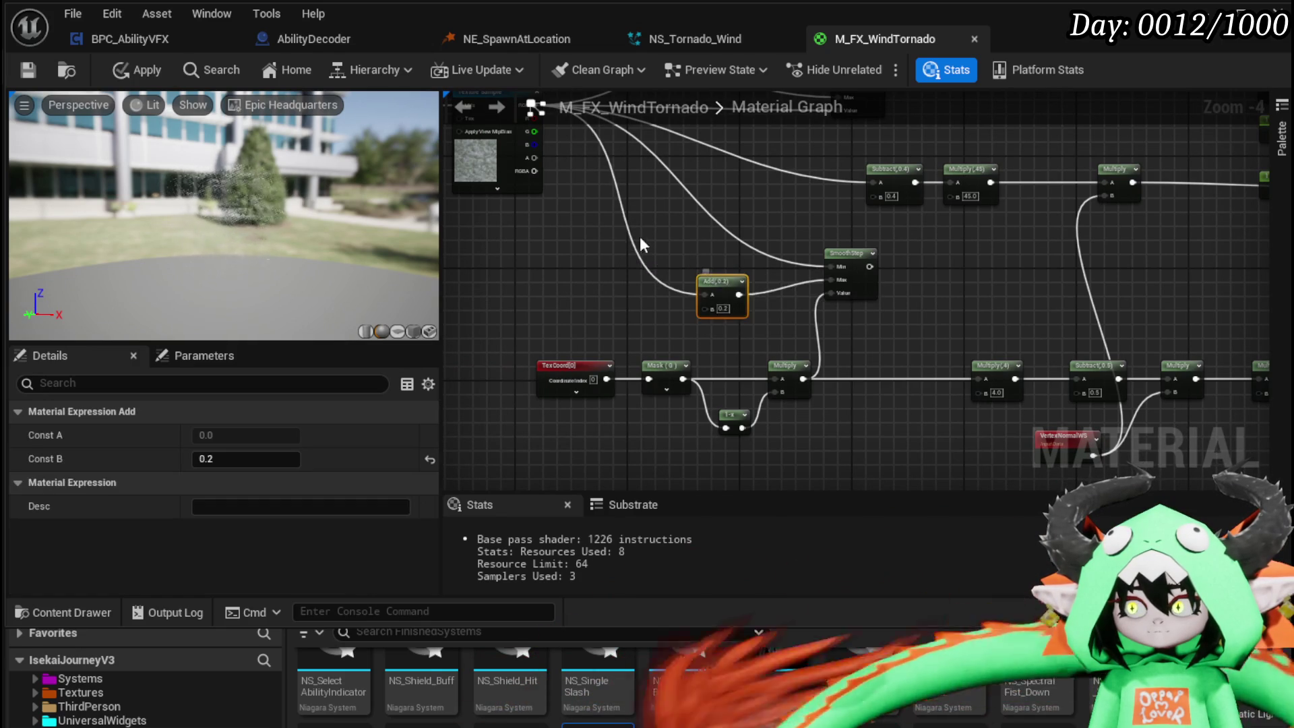
- Insert a Multiply (B 0.75) off the texture, feeding SmoothStep Min and the Add's A input
drag(718, 260, 718, 260)
scroll(716, 322, up, 3)
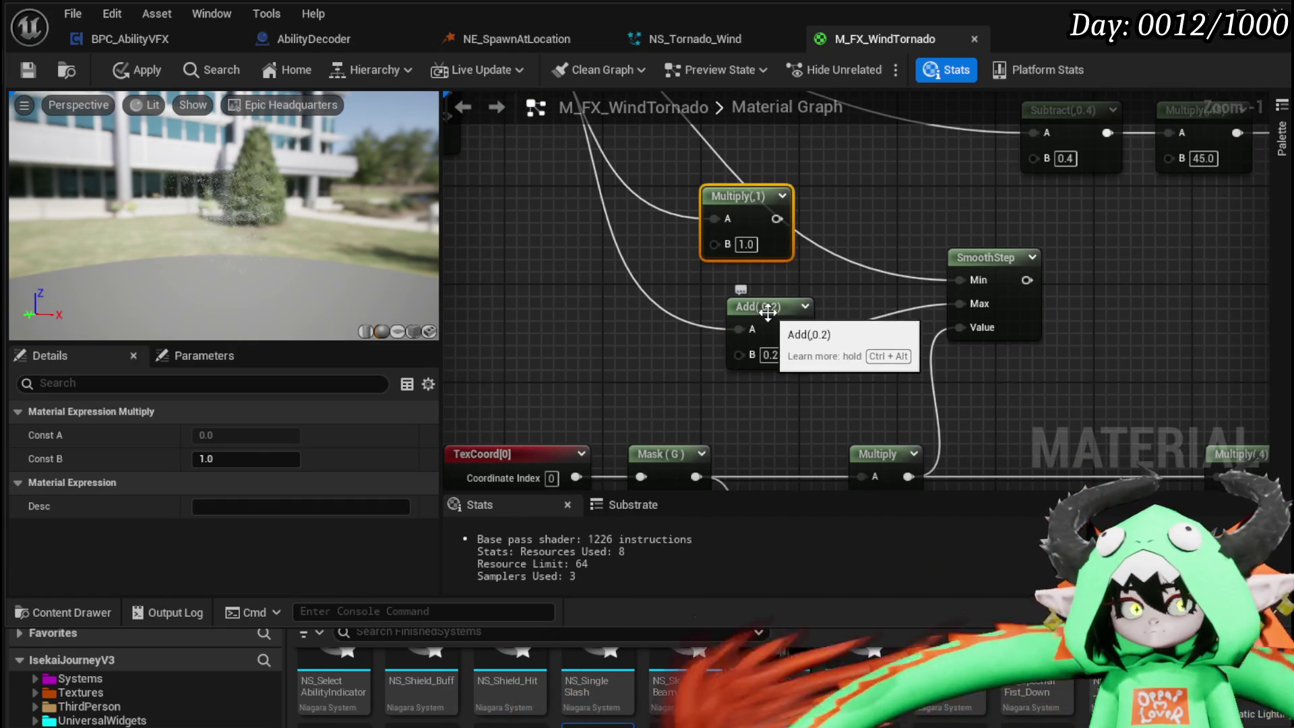
drag(777, 219, 745, 326)
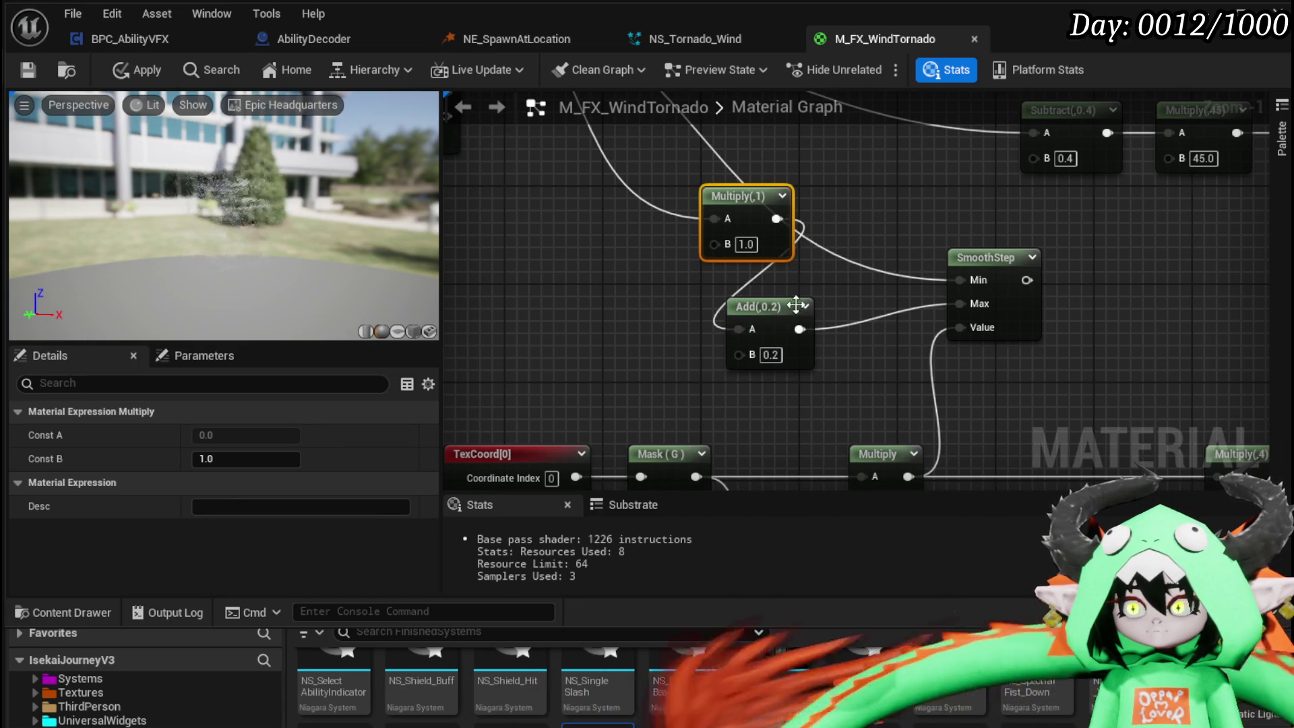
drag(777, 218, 959, 280)
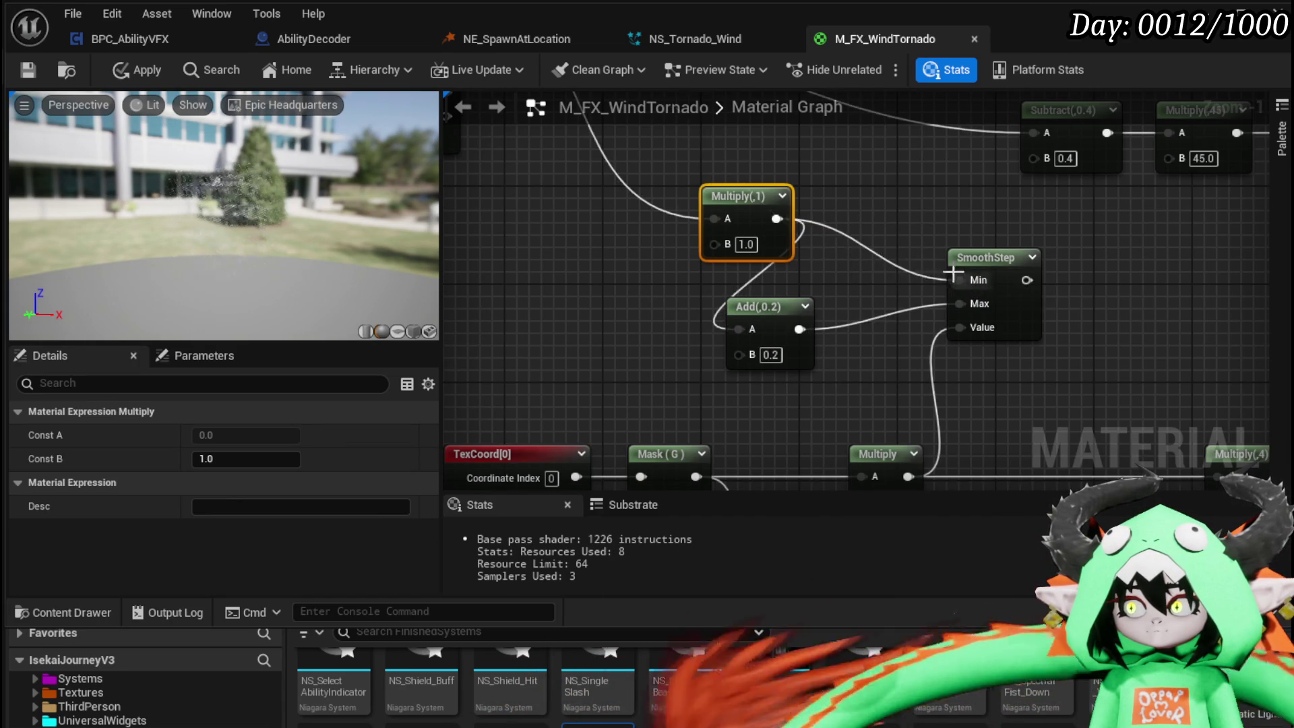
mouse_move(873, 218)
mouse_down()
mouse_move(739, 220)
mouse_move(727, 248)
mouse_up()
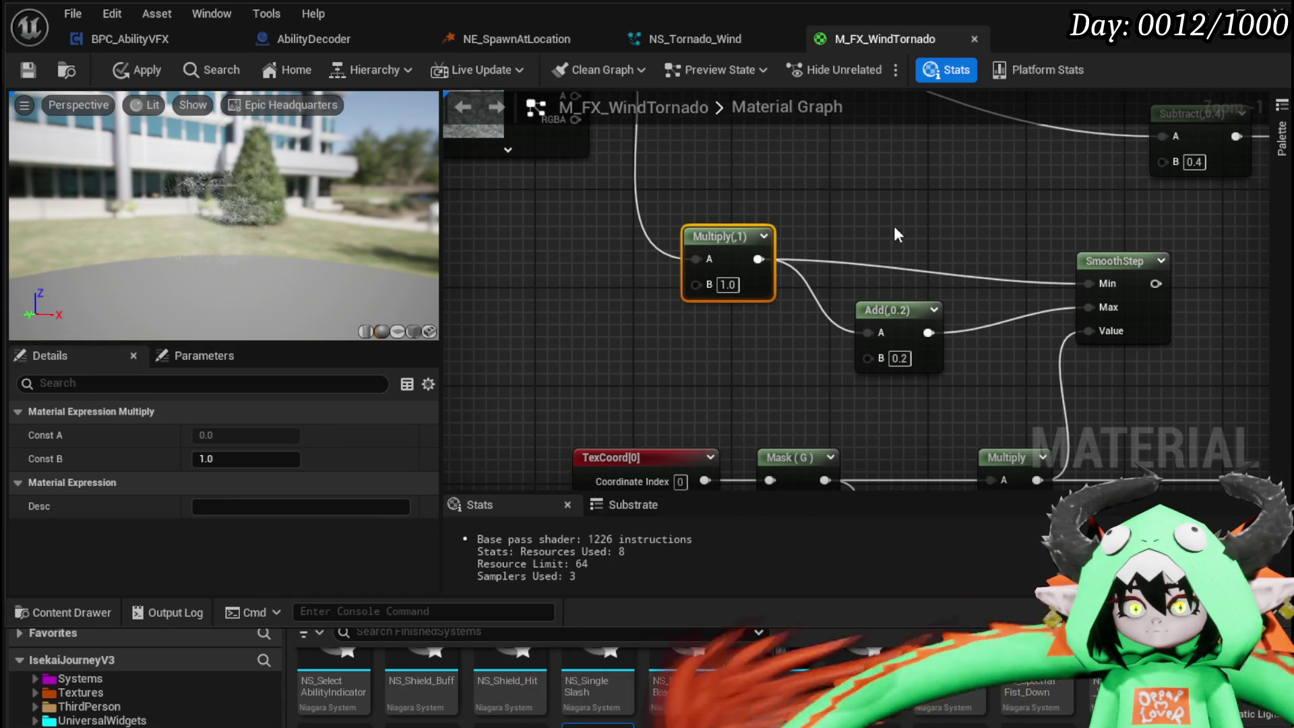
click(893, 234)
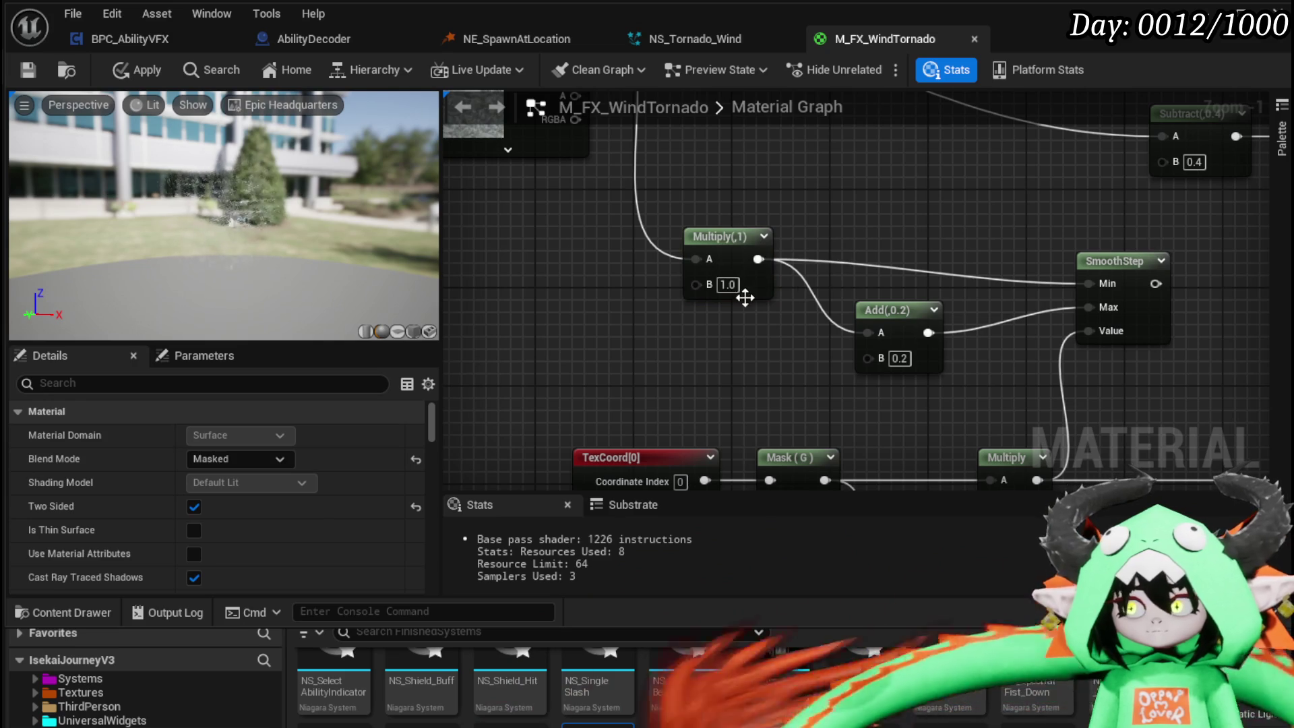
text(0.75)
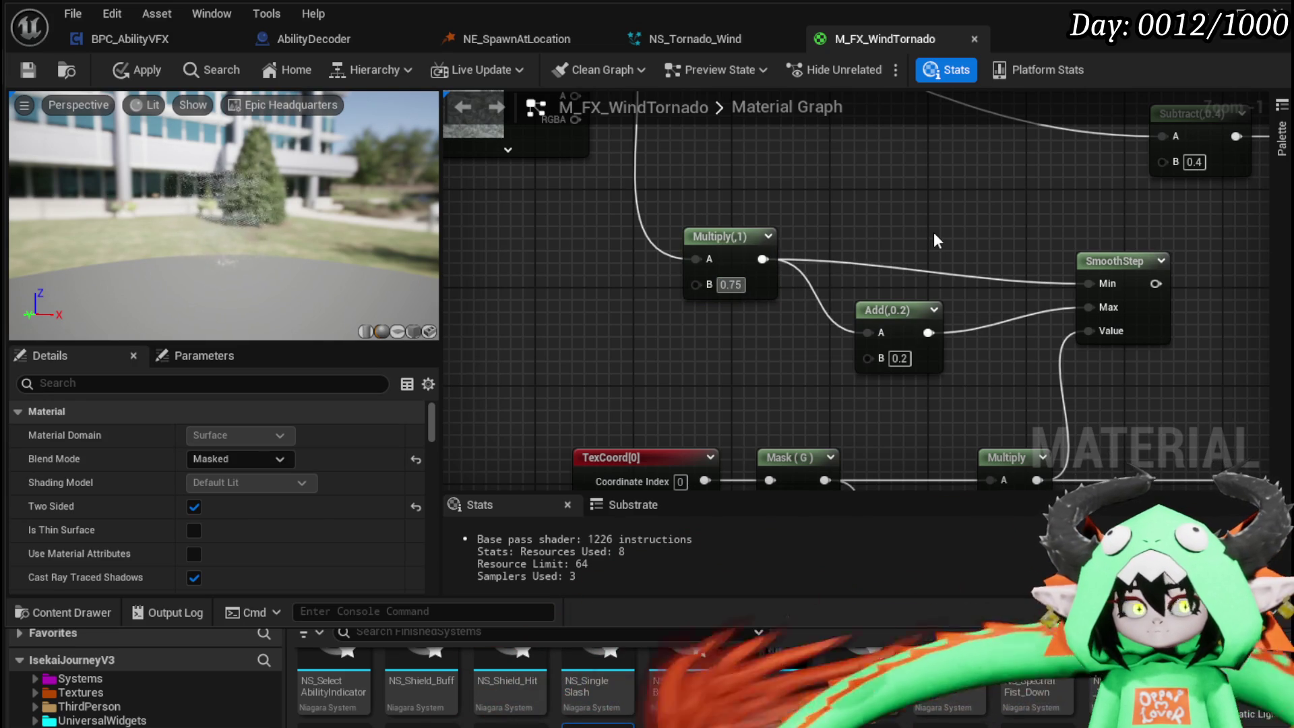
key(Return)
- Set the Add node's B to 0.5 and add a Multiply after the SmoothStep output
click(899, 357)
text(0.5)
key(Return)
scroll(976, 368, down, 1)
drag(844, 301, 1037, 290)
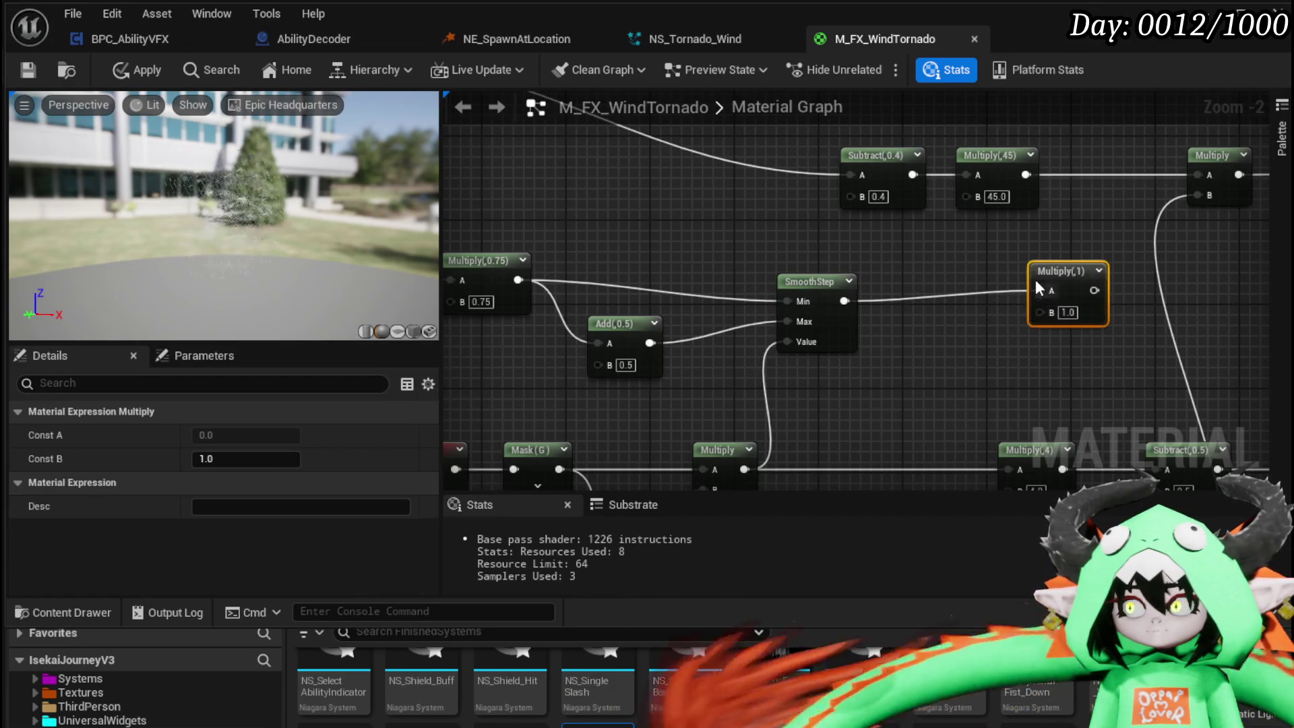
scroll(829, 346, down, 2)
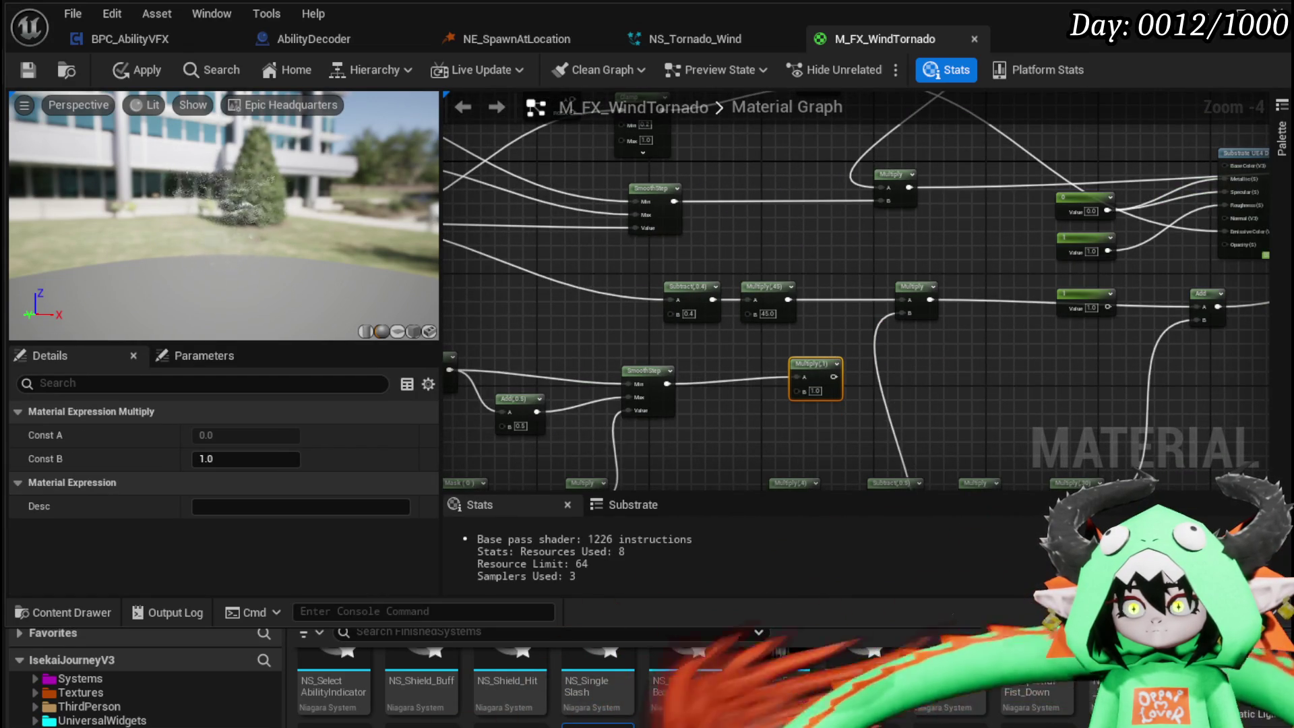
- Wire the upper SmoothStep into the new Multiply's A, the lower SmoothStep into B, then apply
drag(821, 367, 779, 210)
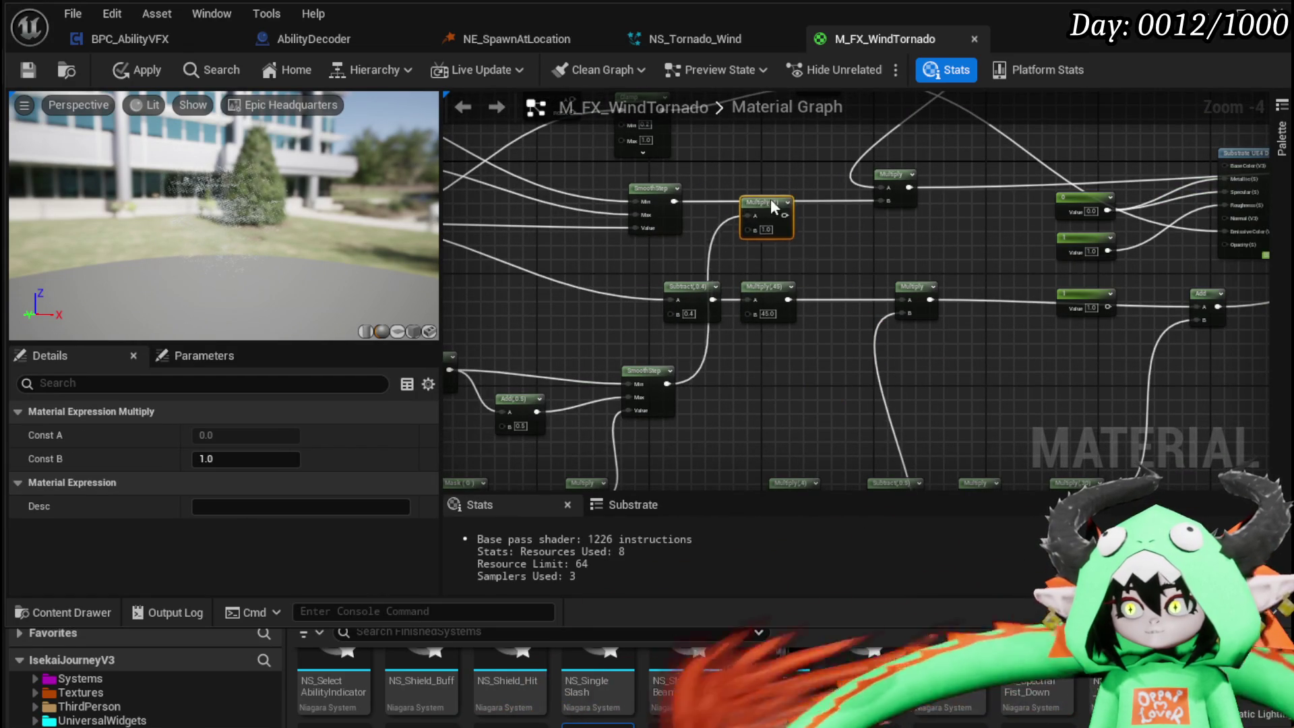
scroll(856, 270, up, 2)
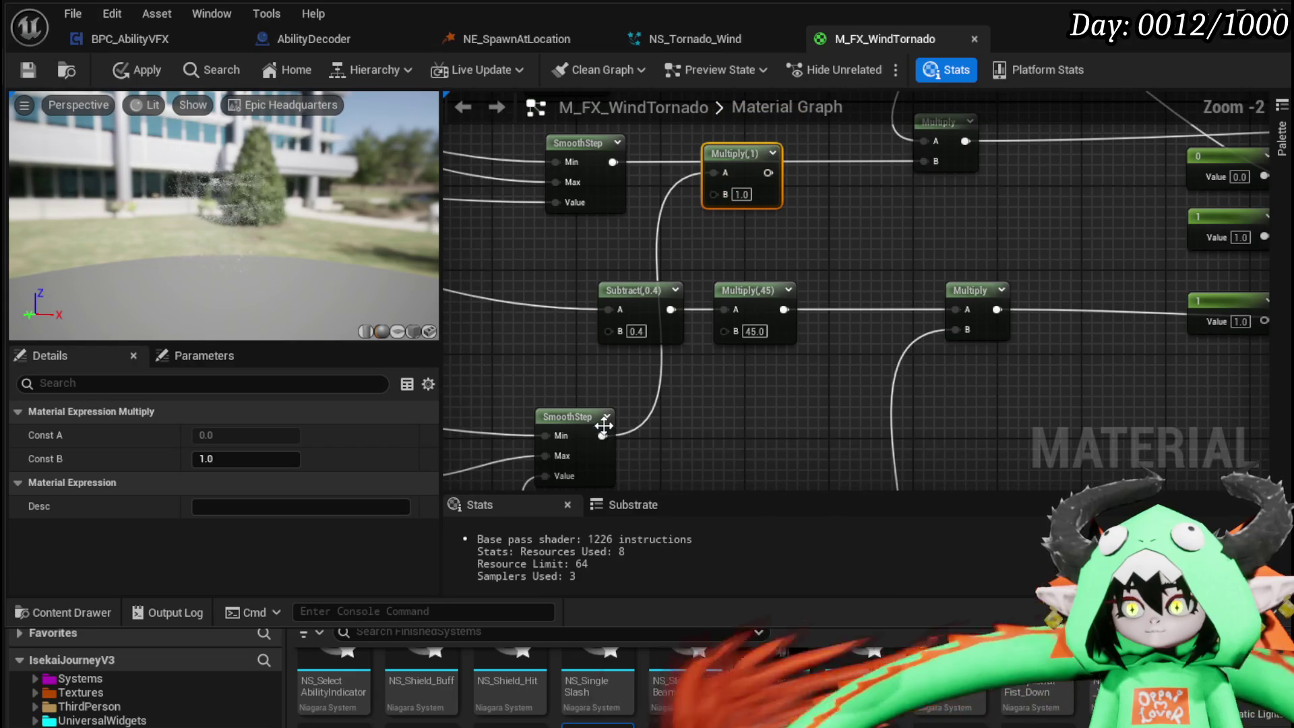
drag(713, 172, 714, 194)
mouse_move(613, 161)
mouse_down()
mouse_move(713, 173)
mouse_move(721, 146)
mouse_move(935, 161)
mouse_up()
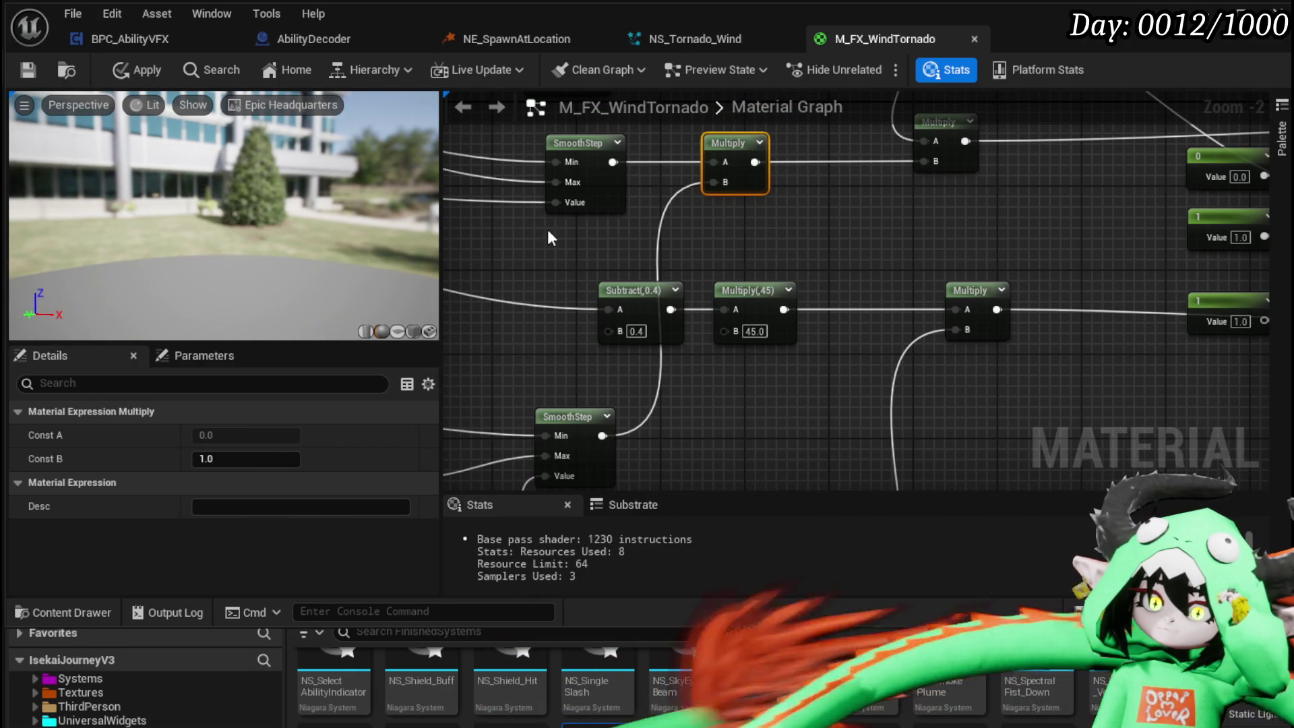
click(127, 72)
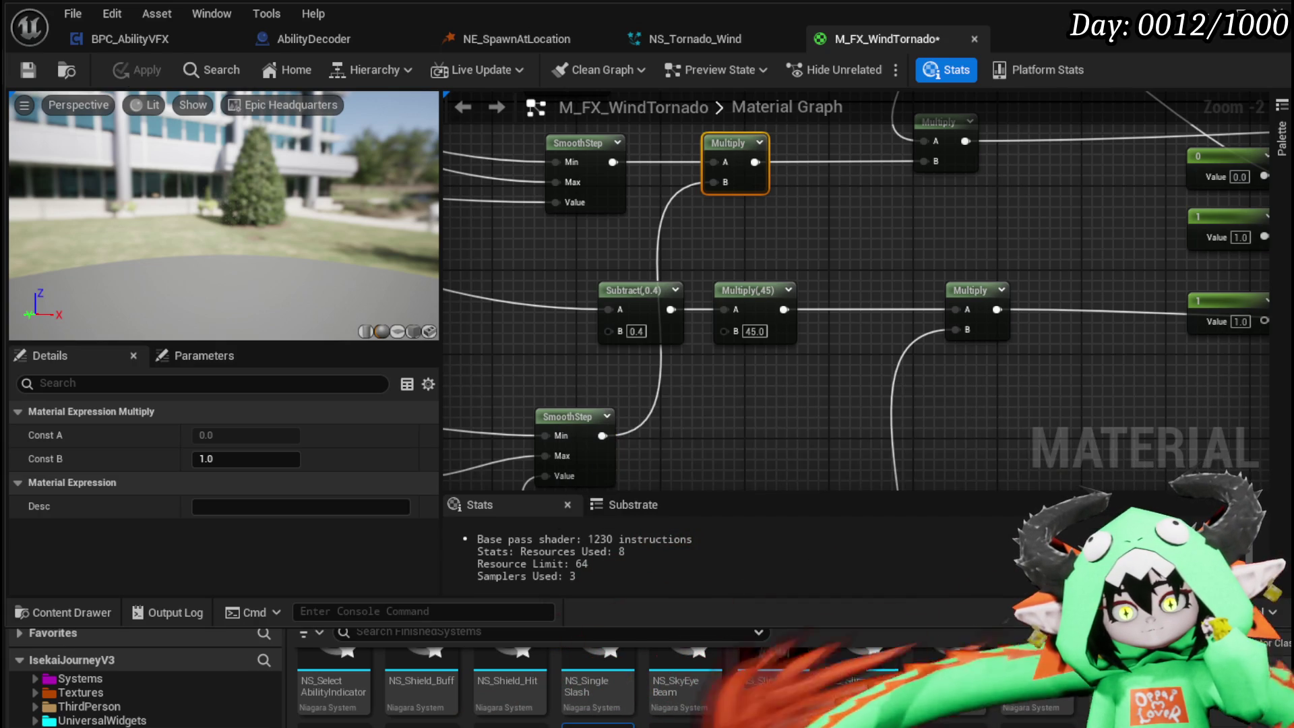
- Save M_FX_WindTornado and orbit the preview to inspect the tornado effect
click(27, 70)
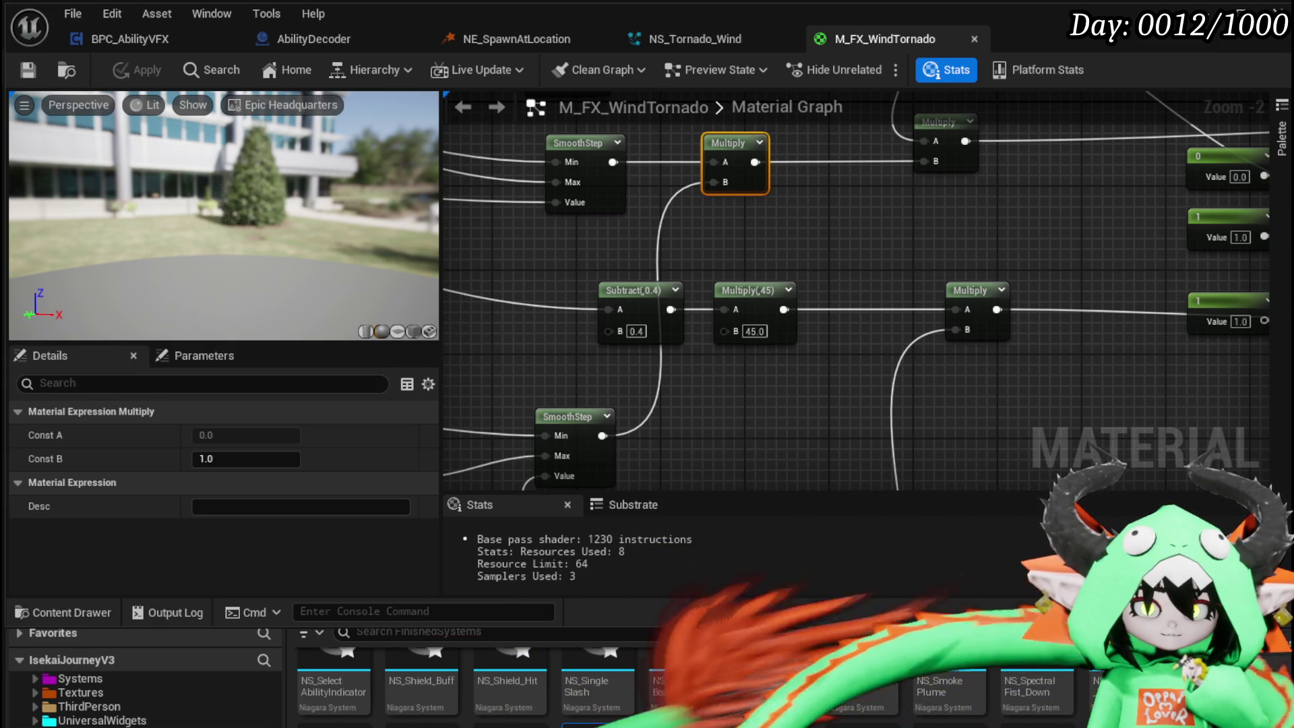
drag(284, 217, 295, 228)
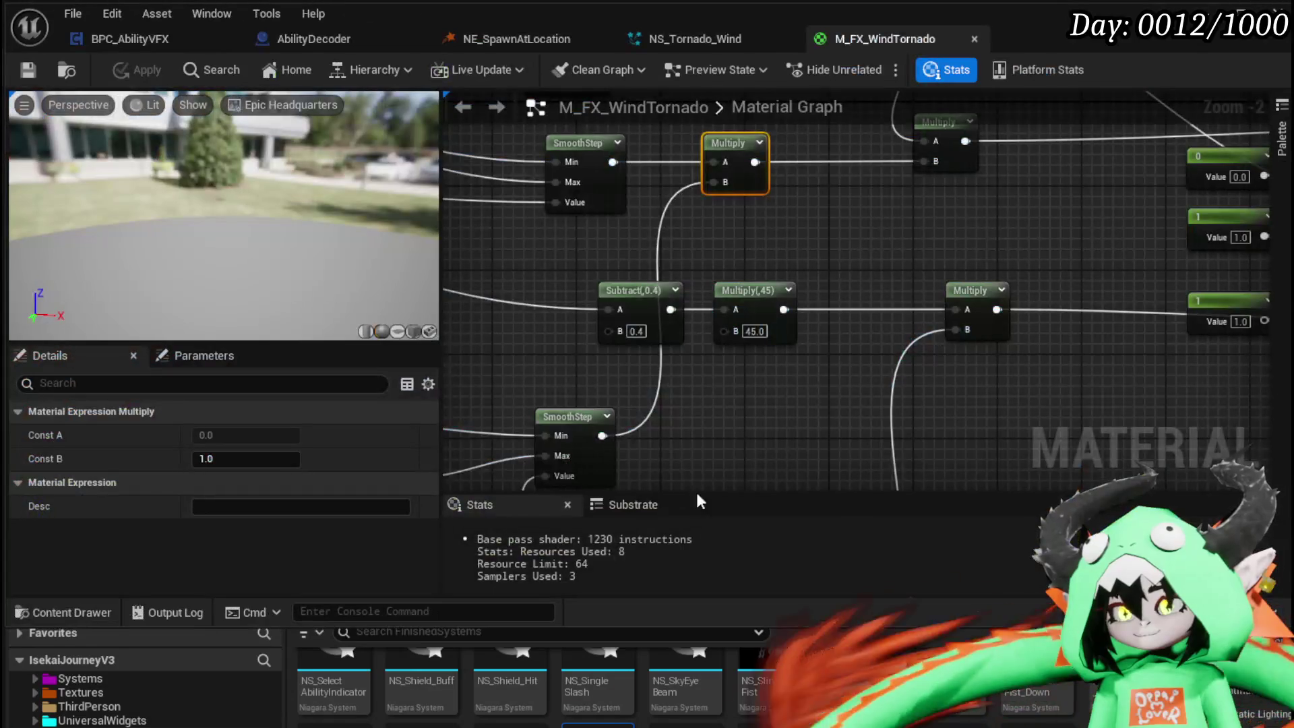
scroll(611, 385, down, 3)
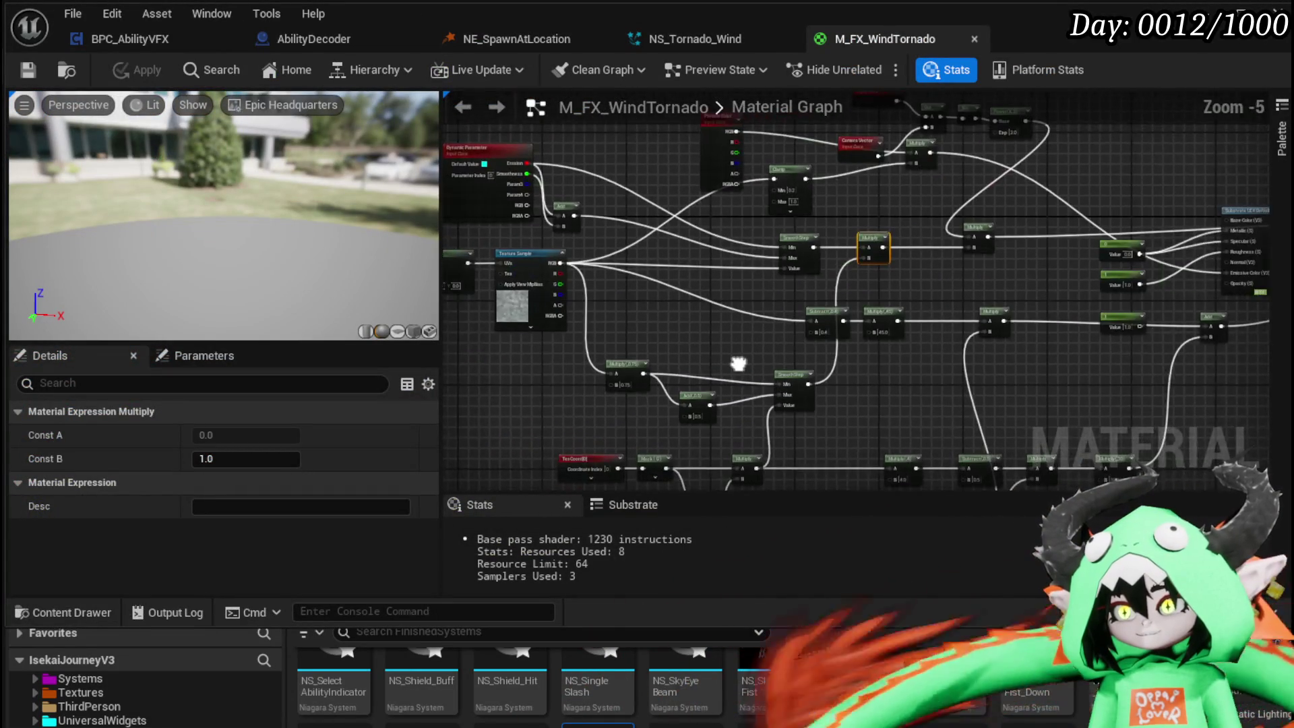
- Shift the upper SmoothStep node further left in the graph
scroll(738, 312, up, 2)
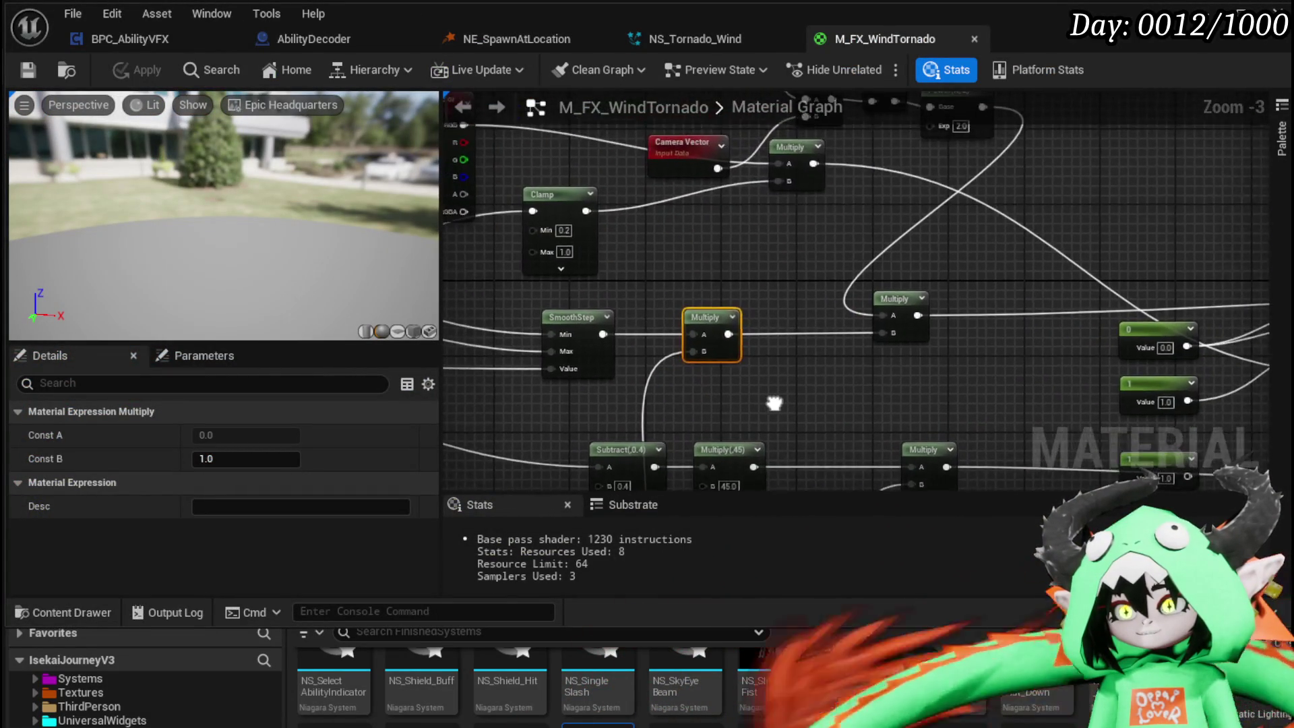
drag(791, 347, 843, 229)
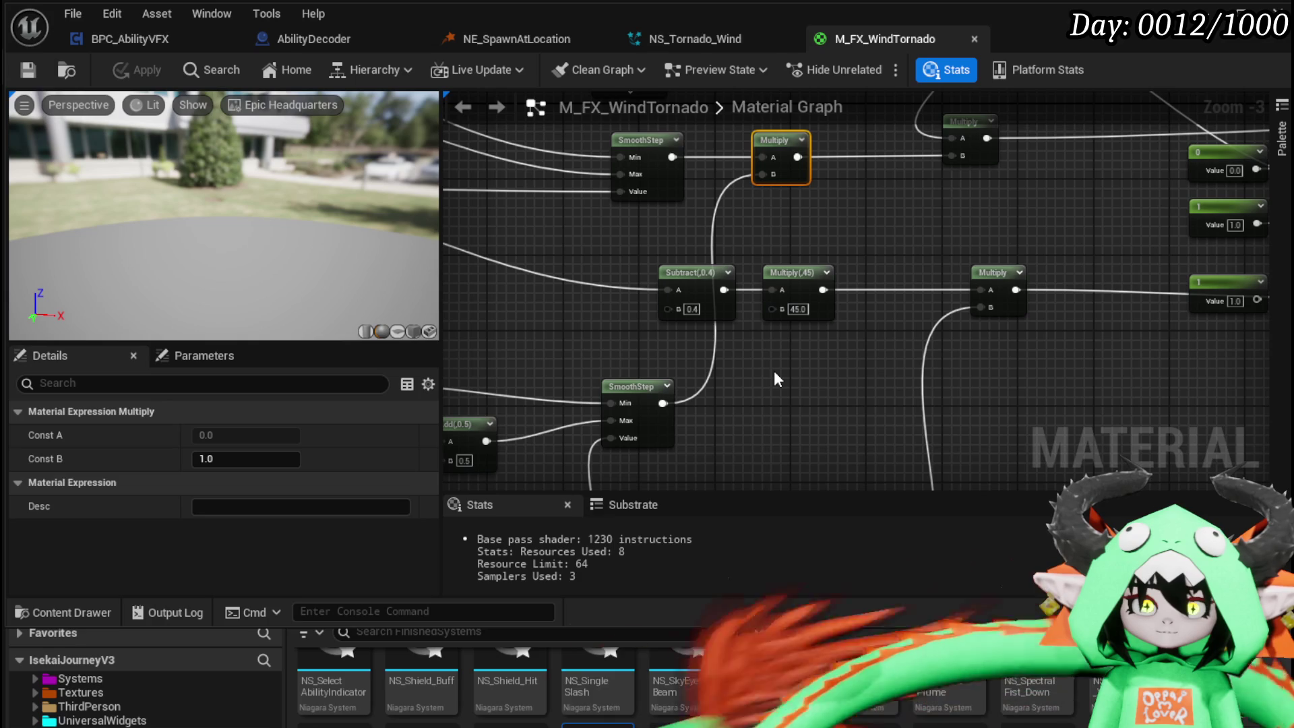
mouse_move(773, 370)
mouse_down()
mouse_move(974, 498)
mouse_move(994, 404)
mouse_move(966, 279)
mouse_up()
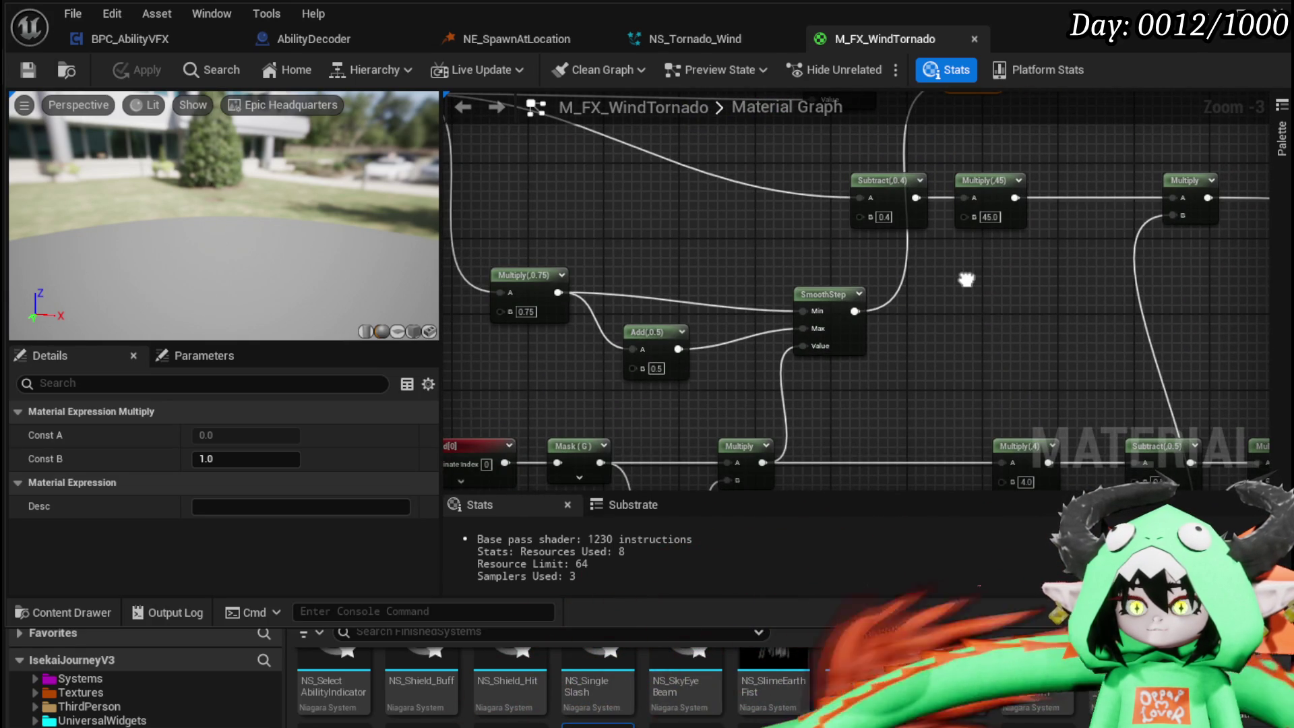
mouse_move(965, 278)
mouse_down()
mouse_move(1142, 172)
mouse_move(1163, 180)
mouse_move(819, 279)
mouse_up()
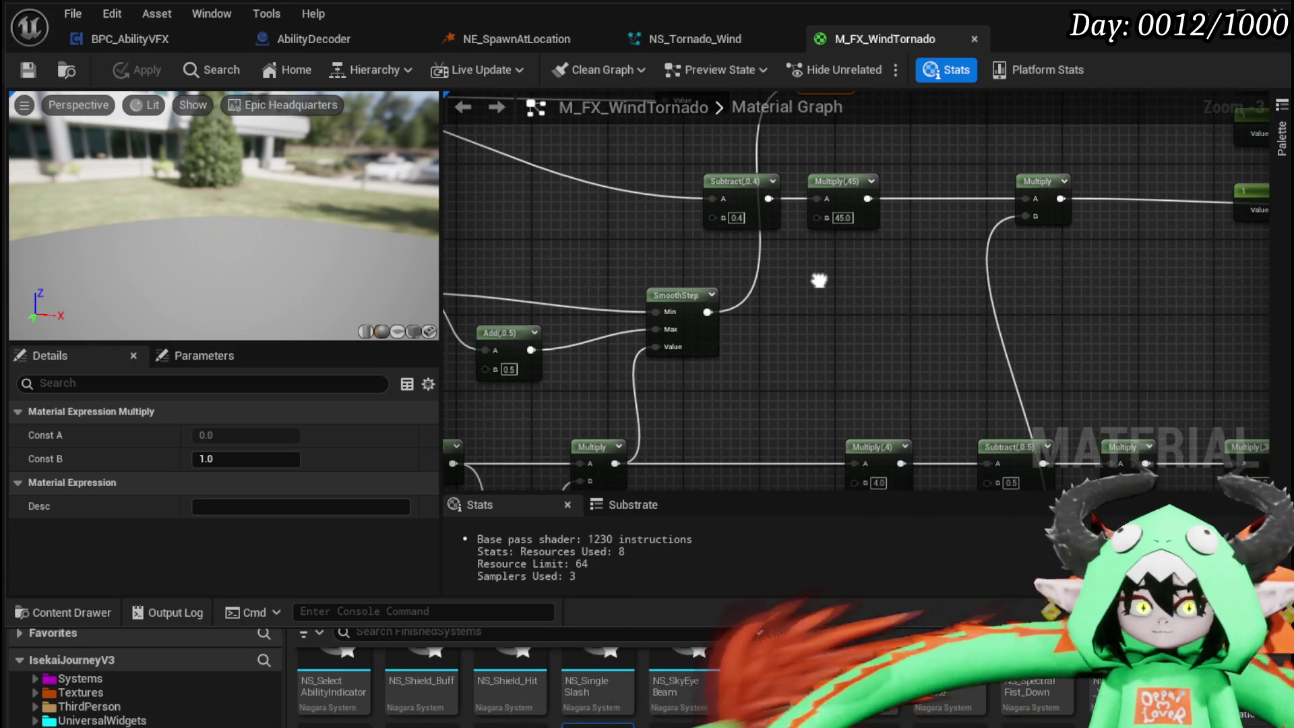
mouse_move(819, 279)
mouse_down()
mouse_move(815, 240)
mouse_move(775, 301)
mouse_move(786, 312)
mouse_move(815, 285)
mouse_move(732, 317)
mouse_move(688, 380)
mouse_move(794, 355)
mouse_move(669, 325)
mouse_up()
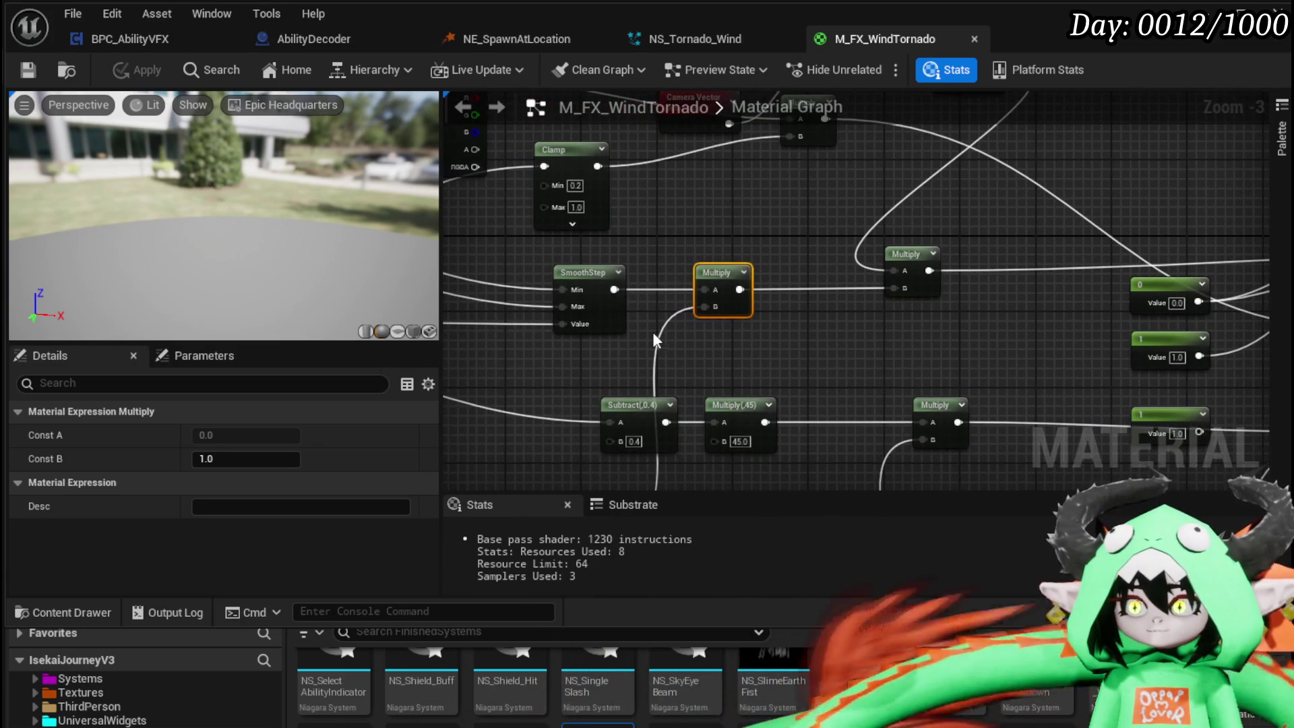
click(609, 276)
click(618, 272)
mouse_move(624, 269)
mouse_down()
mouse_move(782, 258)
mouse_move(708, 259)
mouse_up()
mouse_move(802, 246)
mouse_down()
mouse_move(1086, 248)
mouse_move(1101, 331)
mouse_move(1267, 316)
mouse_move(1264, 243)
mouse_move(1189, 226)
mouse_up()
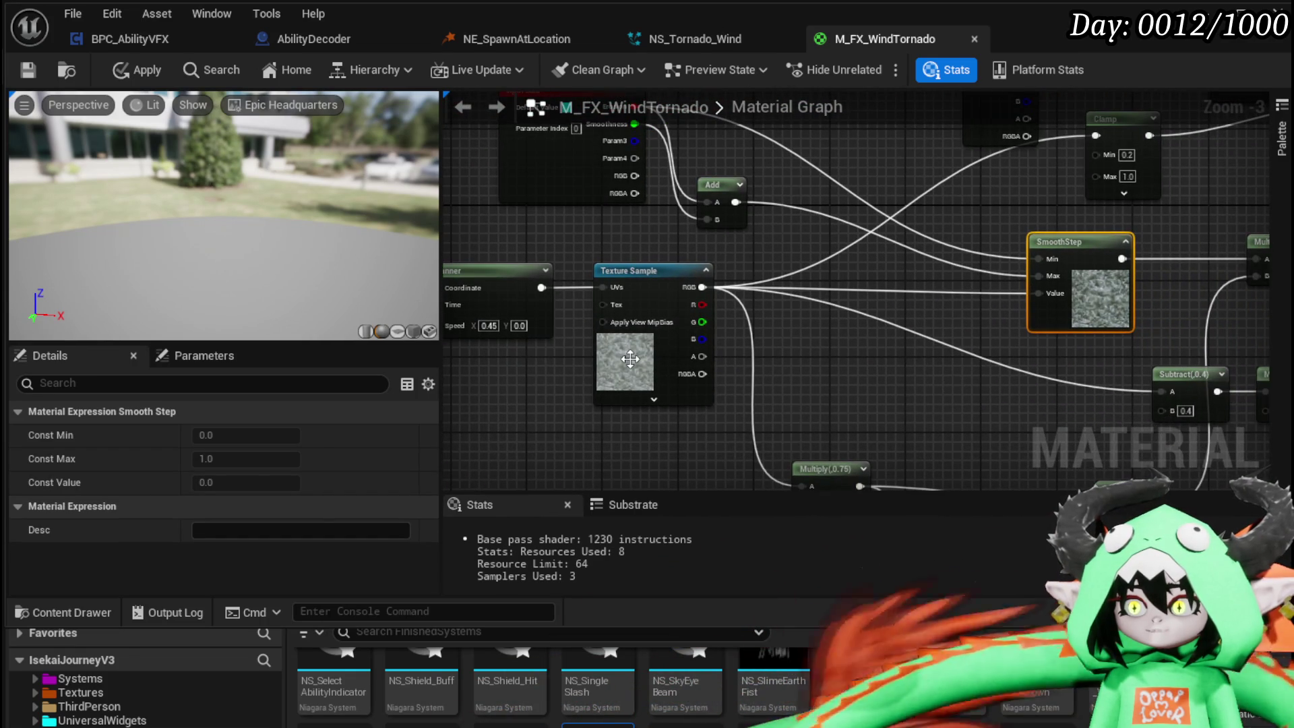
- Show and then hide the lower SmoothStep node's output preview
drag(1024, 342, 640, 342)
mouse_move(790, 286)
mouse_down()
mouse_move(816, 148)
mouse_move(891, 250)
mouse_up()
drag(793, 399, 774, 239)
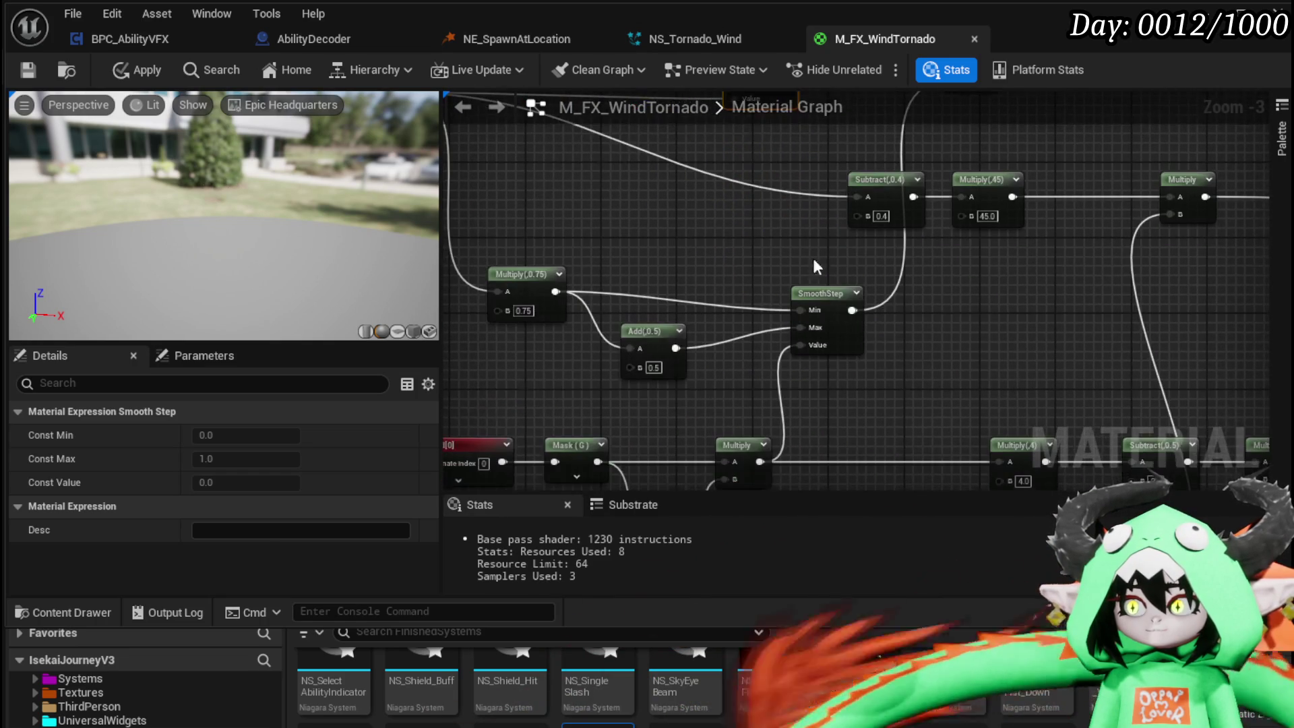
click(858, 293)
drag(978, 314, 828, 313)
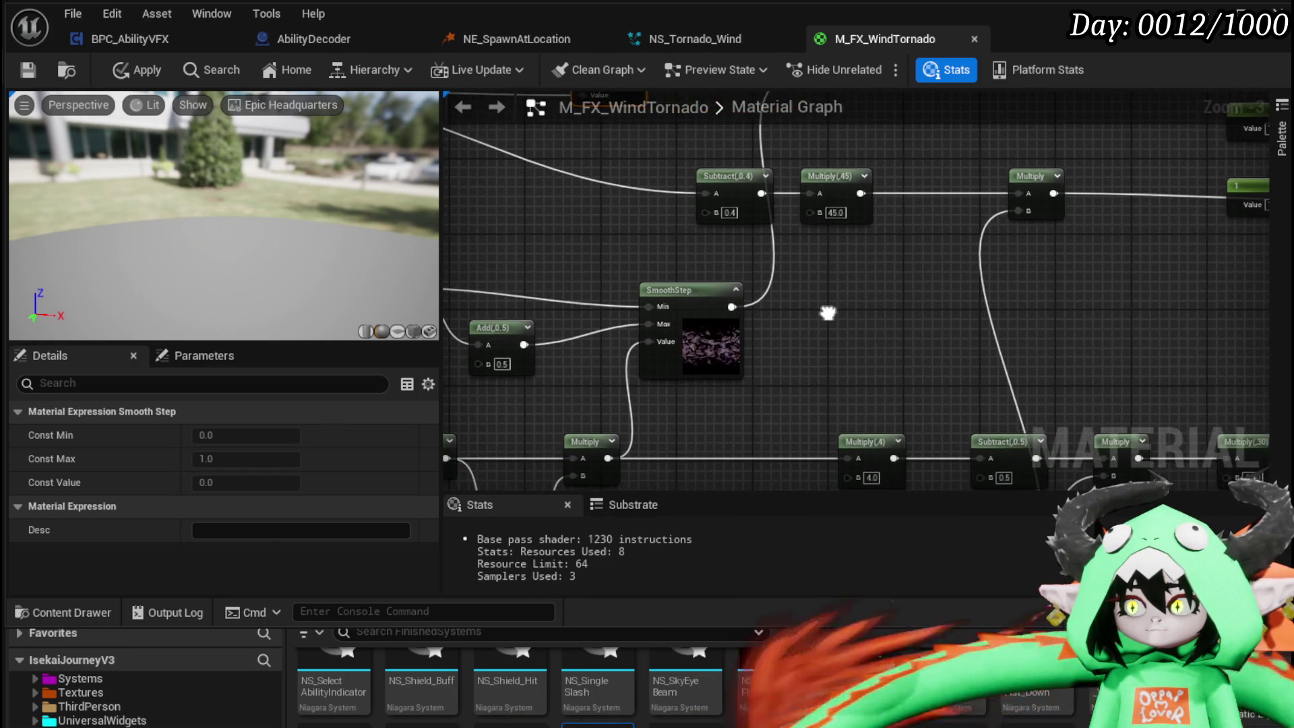
scroll(734, 328, up, 3)
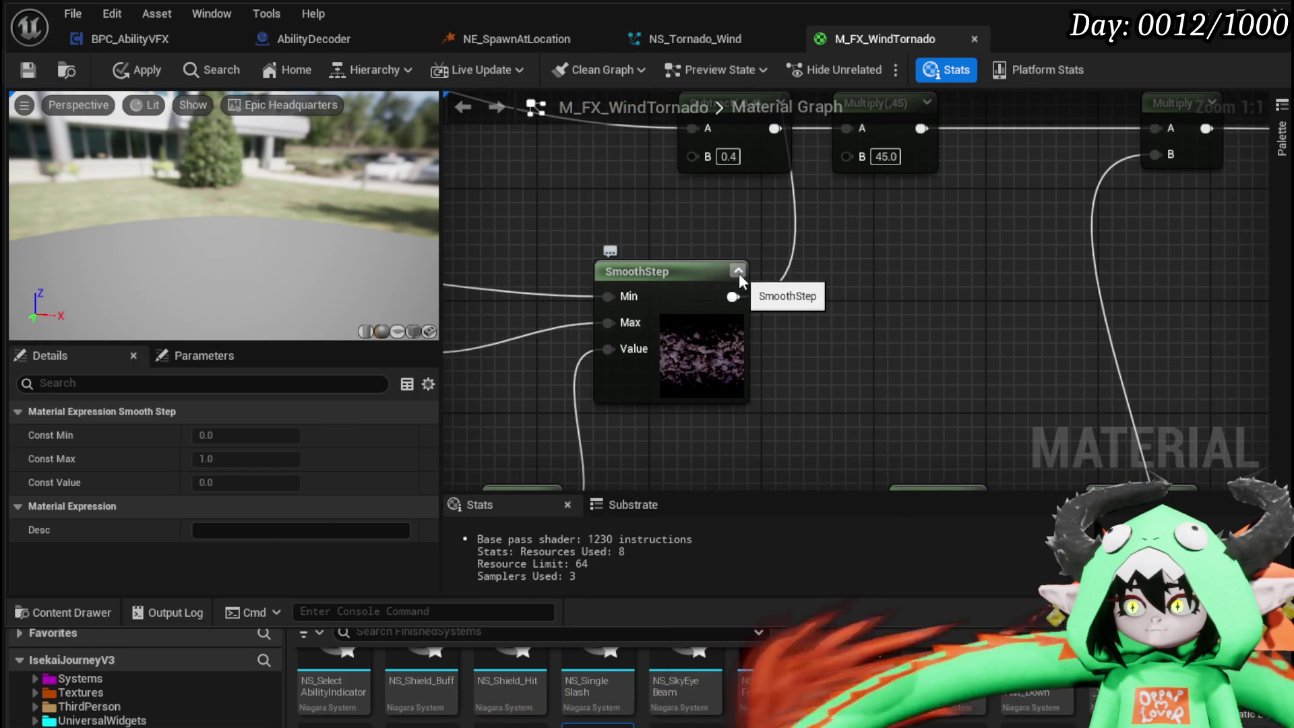
click(738, 271)
scroll(740, 279, down, 3)
- Inspect the Dynamic Parameter and TexCoord nodes' settings
mouse_move(759, 264)
mouse_down()
mouse_move(1145, 316)
mouse_move(1281, 370)
mouse_up()
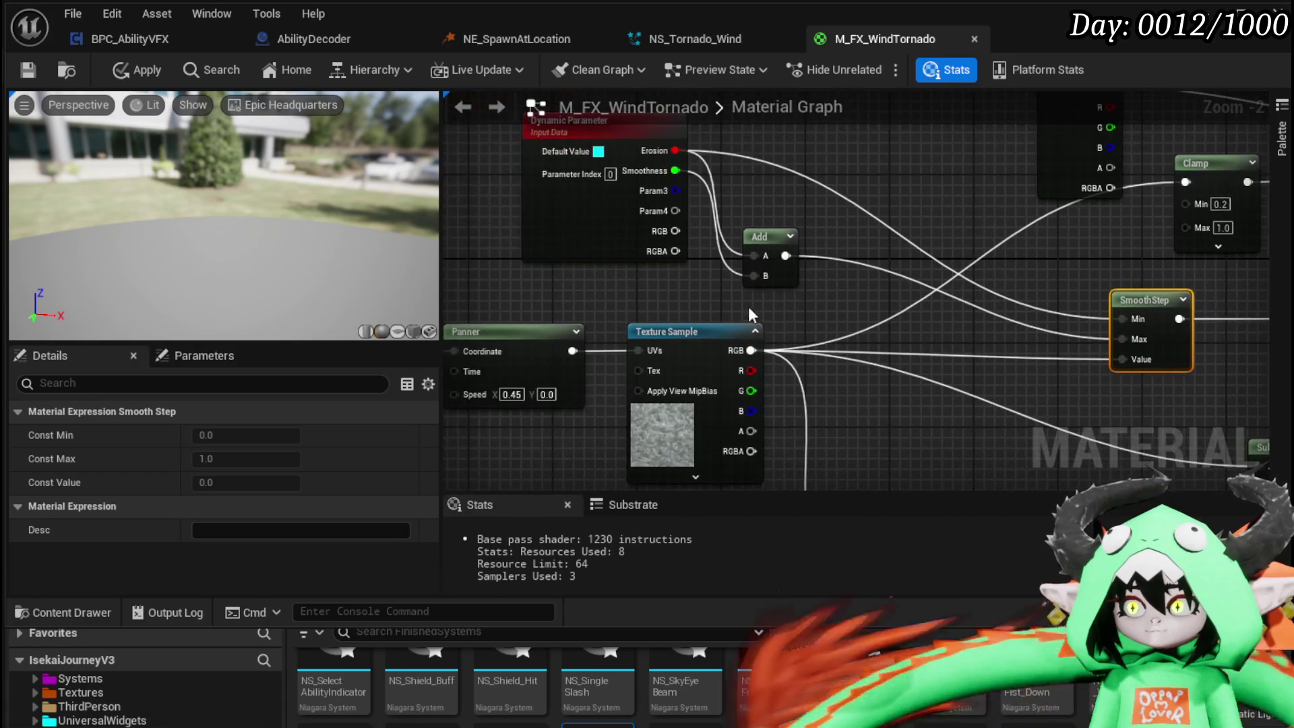
drag(747, 305, 752, 367)
click(593, 301)
mouse_move(996, 305)
mouse_down()
mouse_move(856, 316)
mouse_move(674, 283)
mouse_move(758, 244)
mouse_move(593, 290)
mouse_move(658, 260)
mouse_up()
click(623, 278)
drag(630, 304, 503, 276)
- Move the Multiply feeding the output left and down, nearer its Subtract and Value inputs
drag(980, 316, 610, 327)
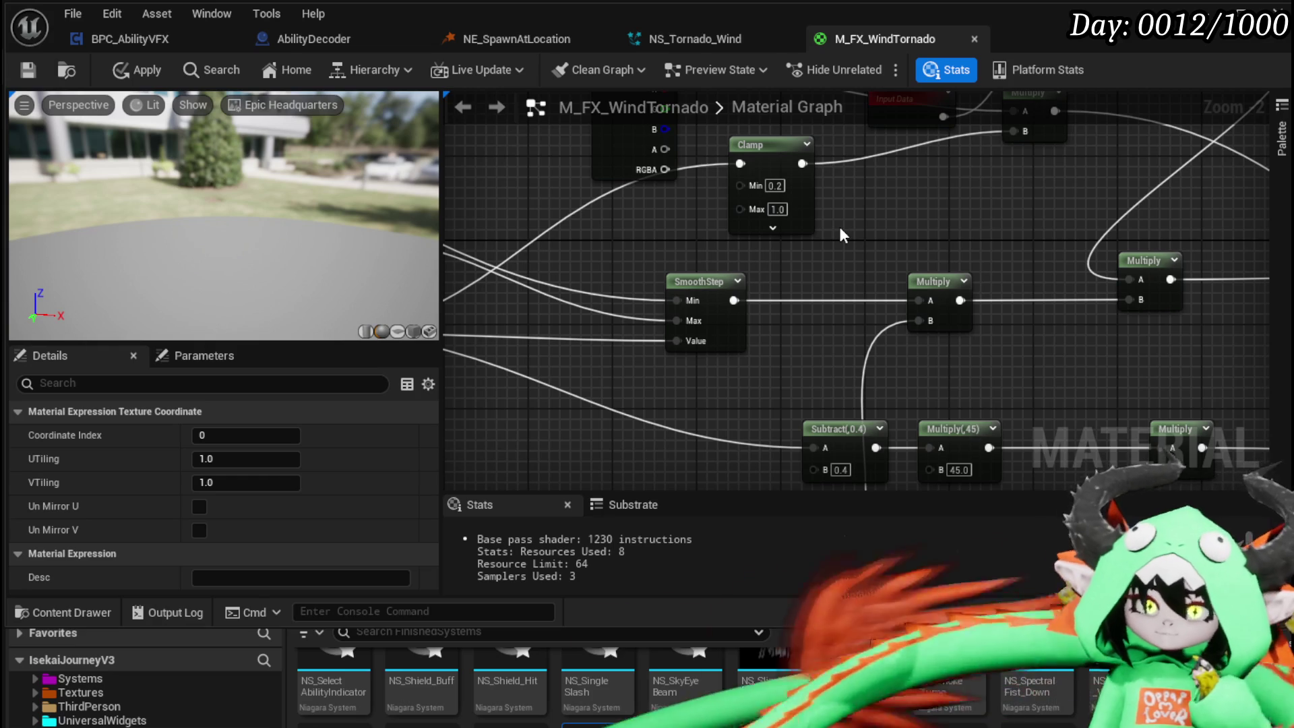
mouse_move(1062, 221)
mouse_down()
mouse_move(774, 188)
mouse_move(941, 295)
mouse_move(786, 297)
mouse_move(780, 346)
mouse_up()
scroll(850, 253, down, 2)
mouse_move(850, 254)
mouse_down()
mouse_move(866, 286)
mouse_move(882, 259)
mouse_move(983, 213)
mouse_up()
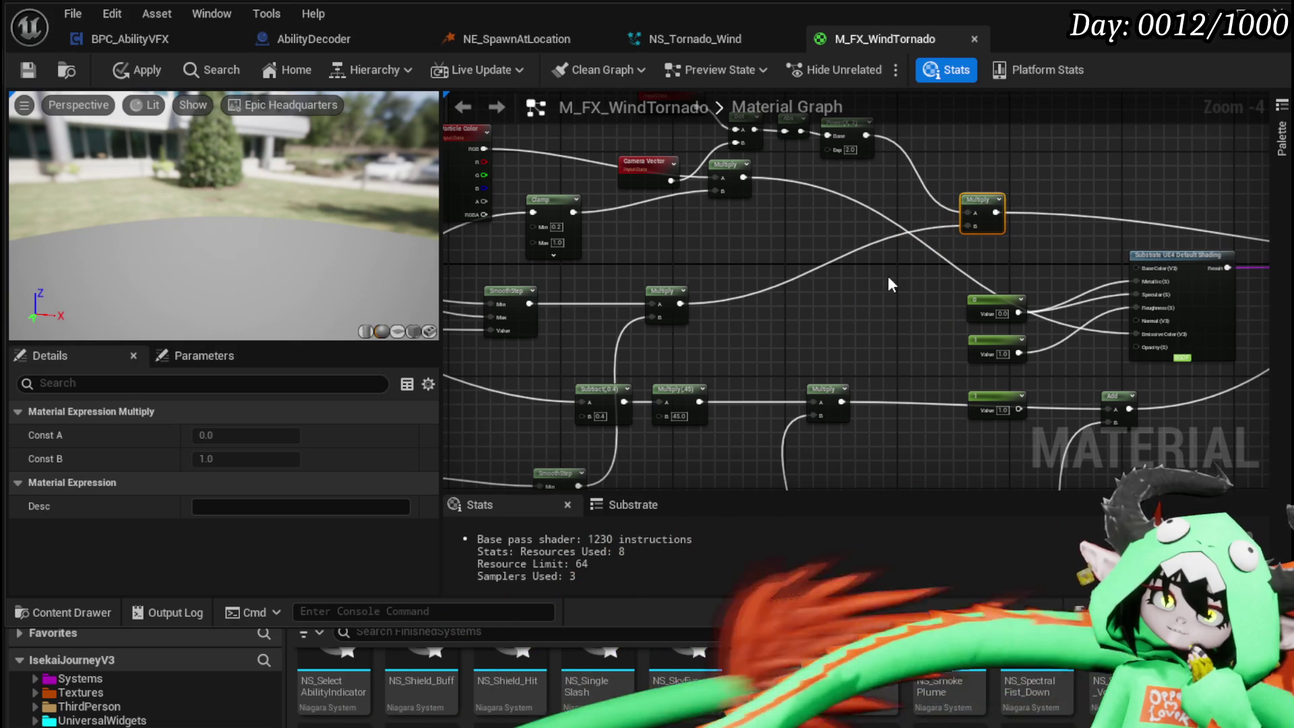
drag(969, 214, 828, 248)
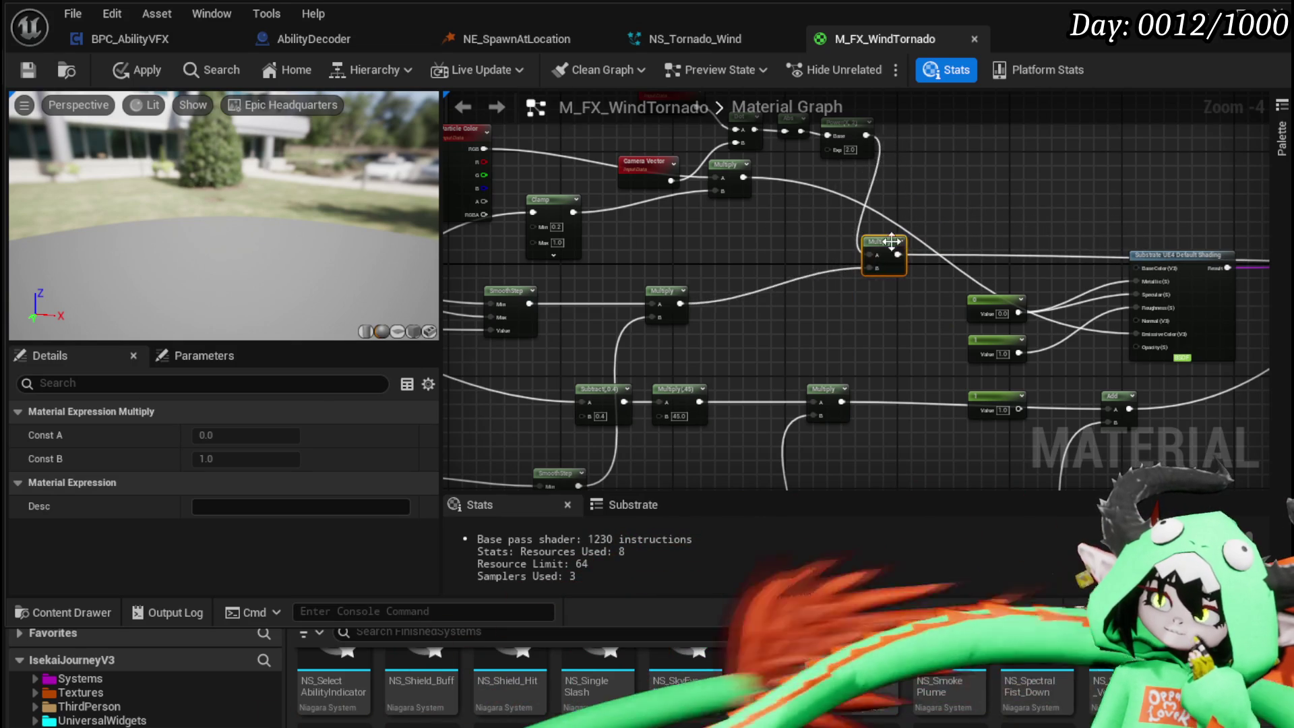
scroll(947, 310, up, 3)
mouse_move(887, 303)
mouse_down()
mouse_move(861, 259)
mouse_move(934, 256)
mouse_up()
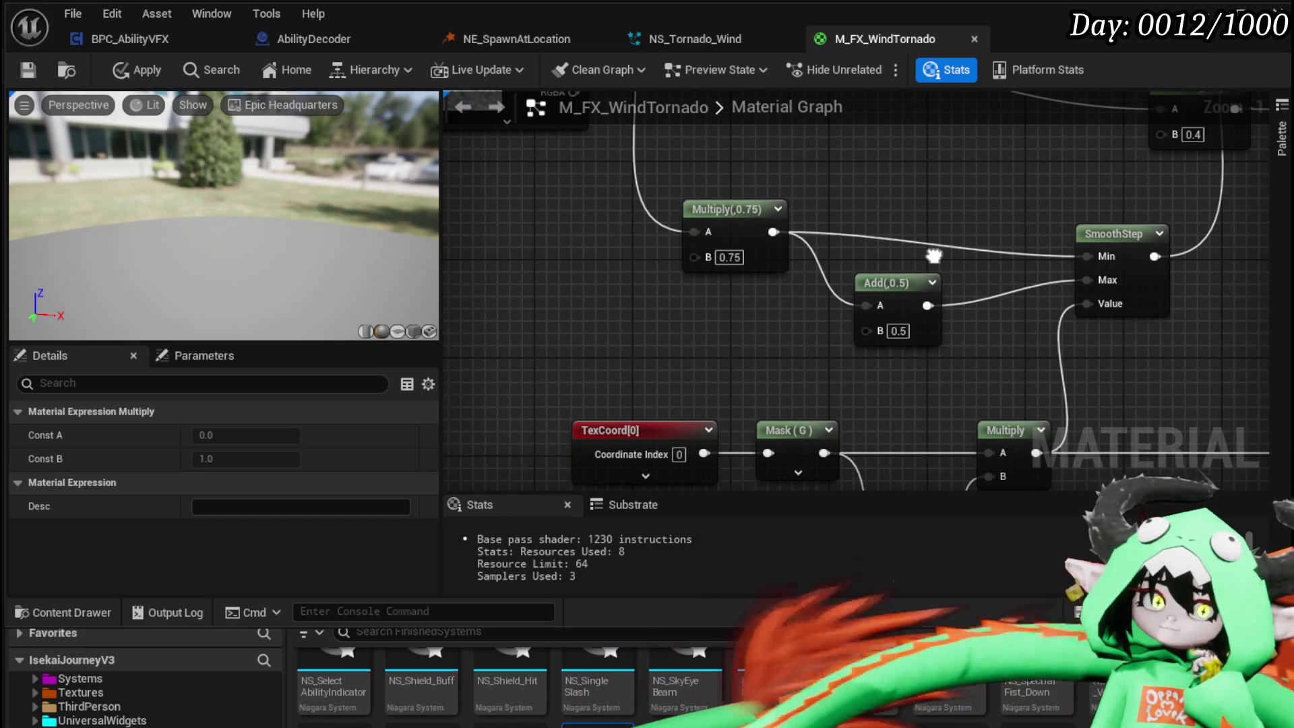
- Try a Multiply B of 0.25 and an Add B of 0.2 for the SmoothStep inputs
scroll(801, 307, up, 1)
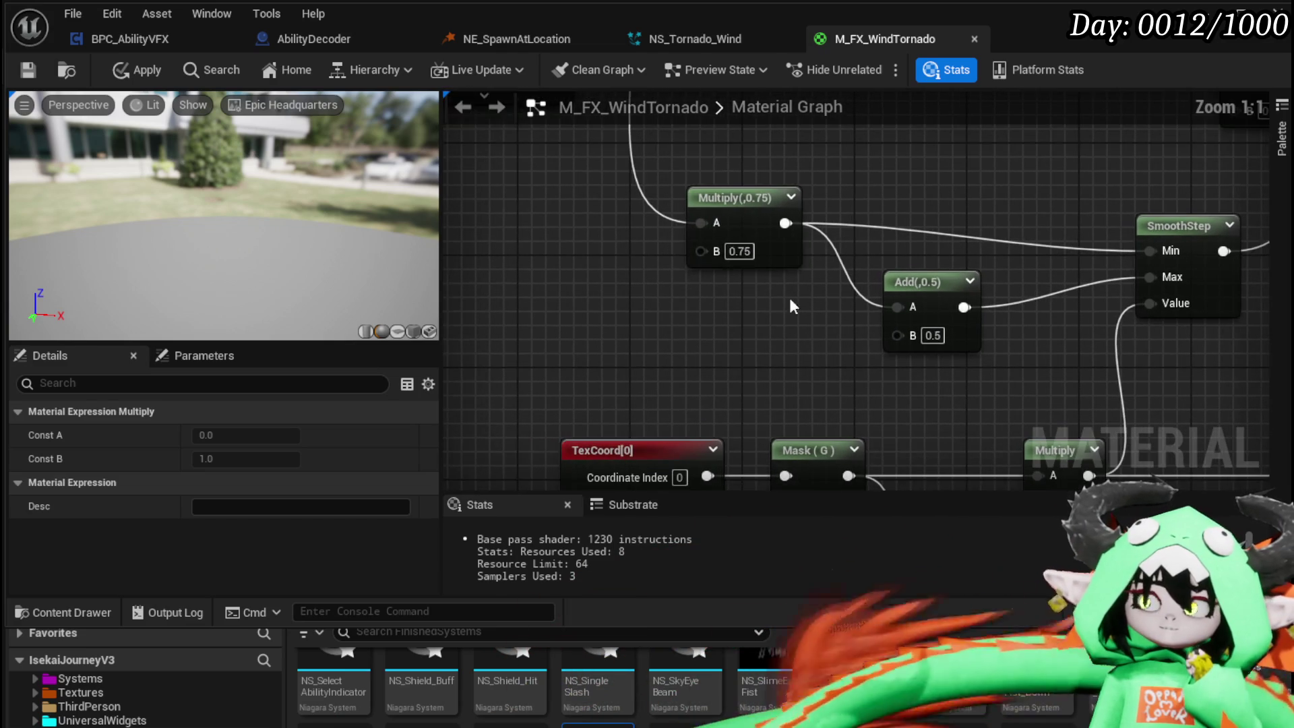
click(748, 252)
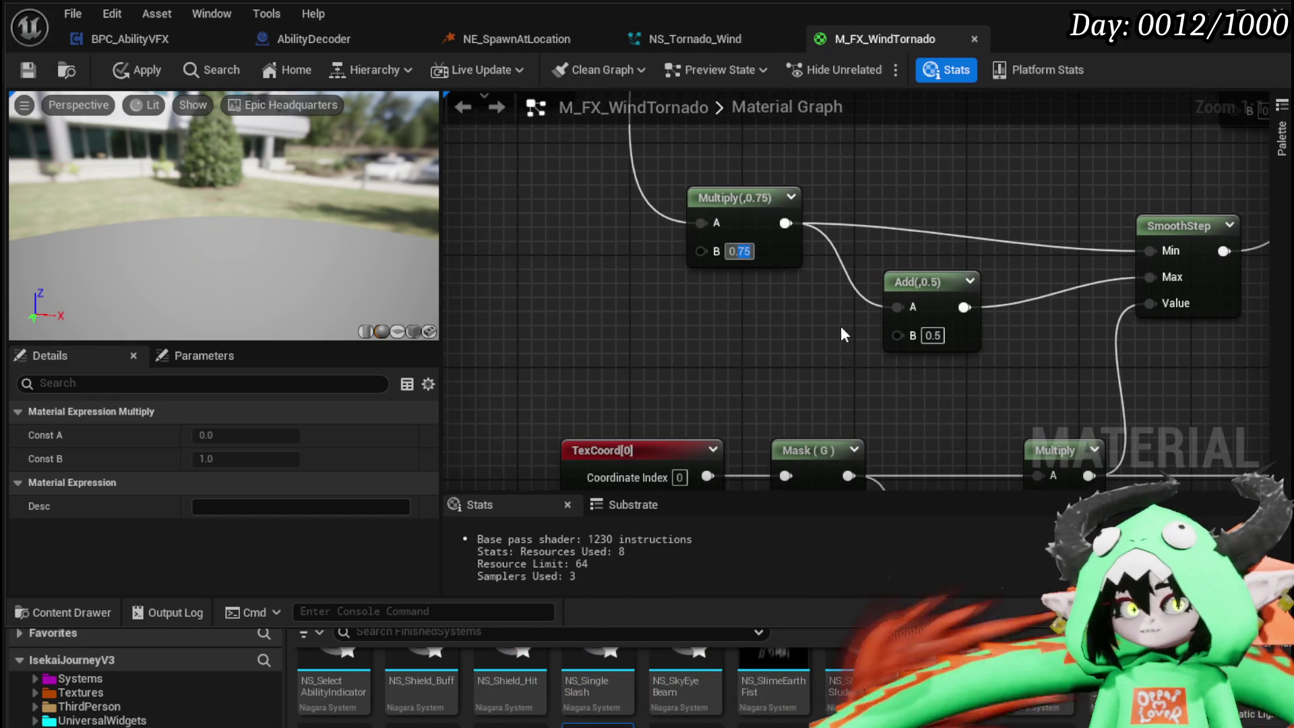
text(0.25)
key(Return)
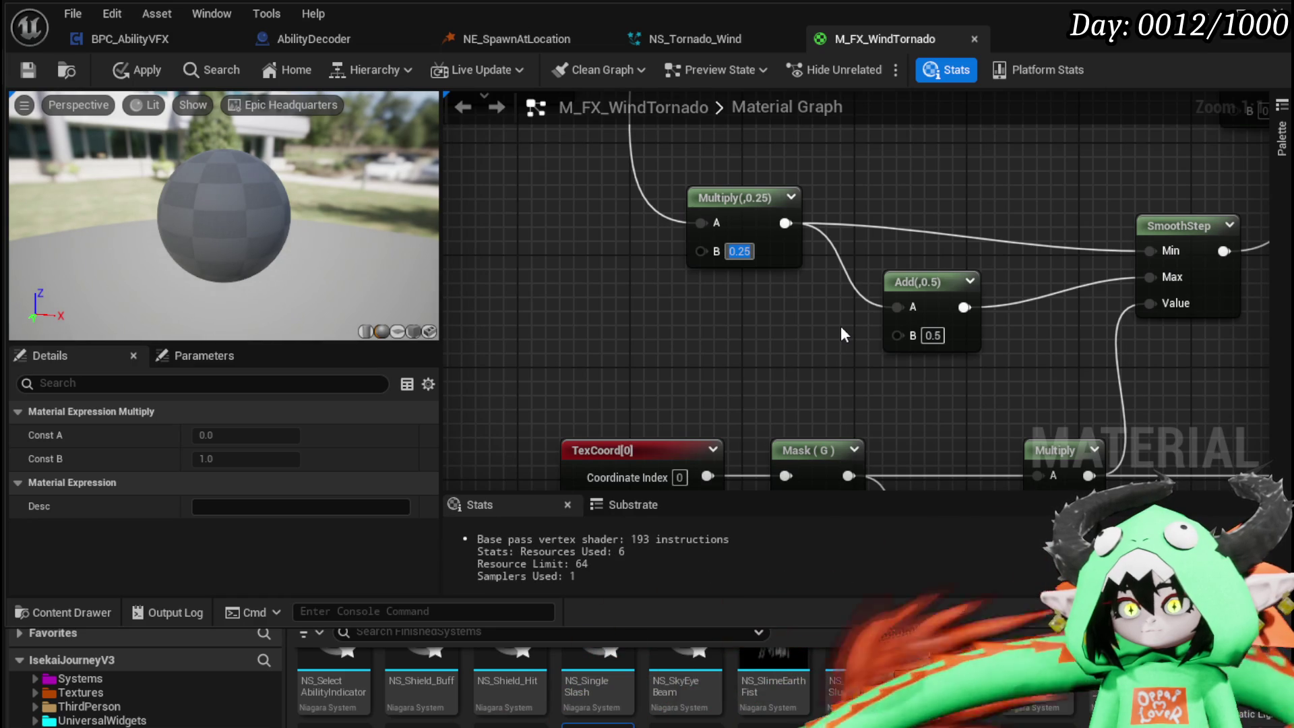
drag(841, 330, 817, 312)
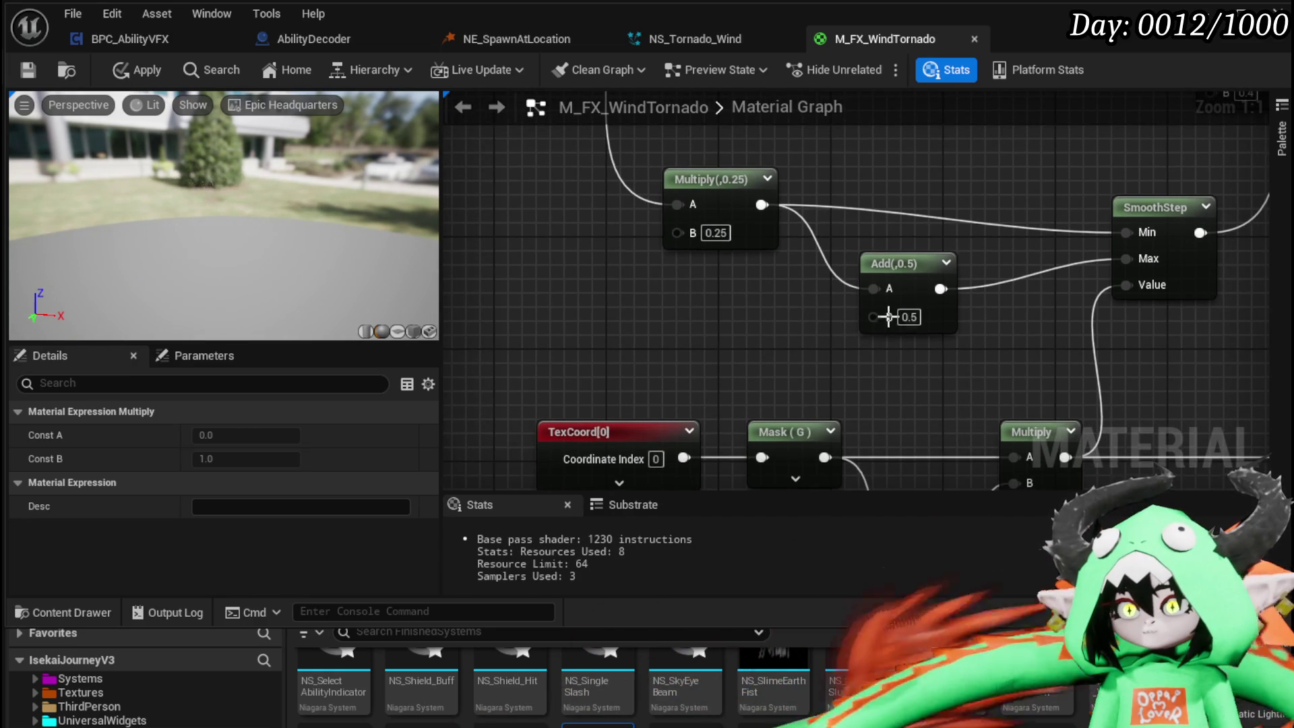
click(910, 317)
text(0.2)
key(Return)
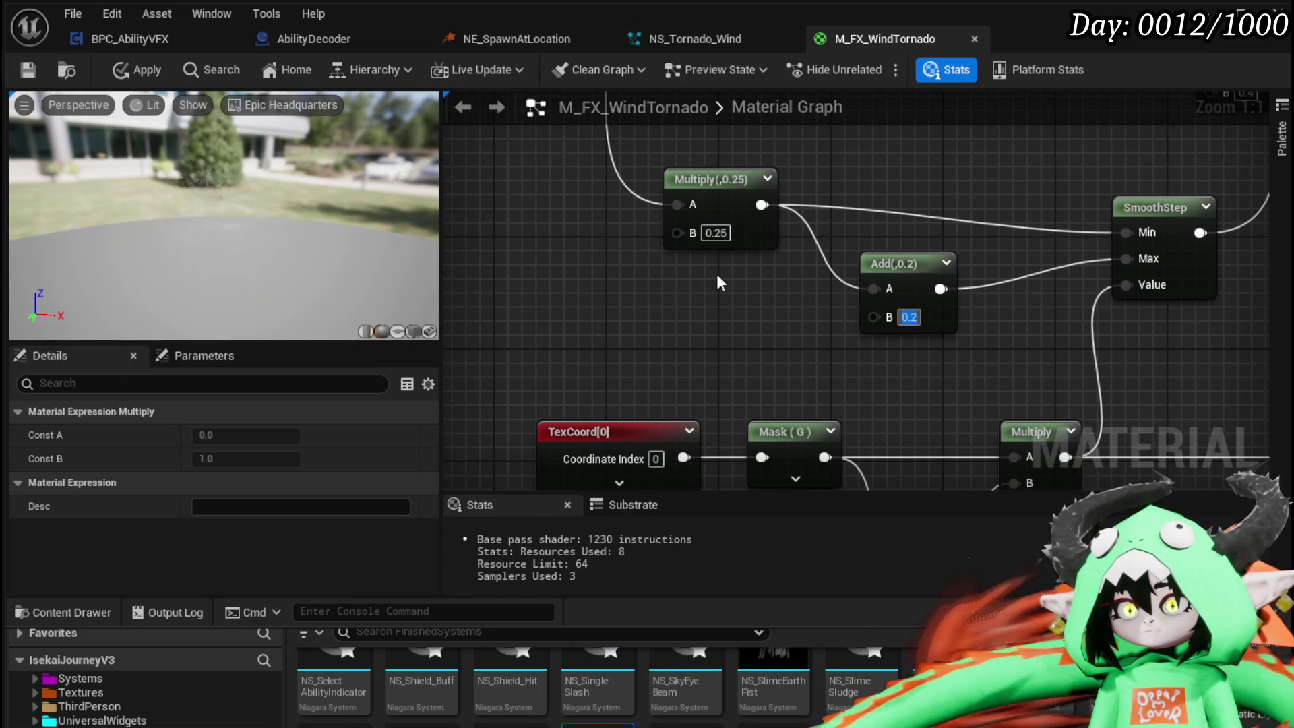
- Lower the Multiply value to 0.15 and the Add value to 0.1
click(717, 273)
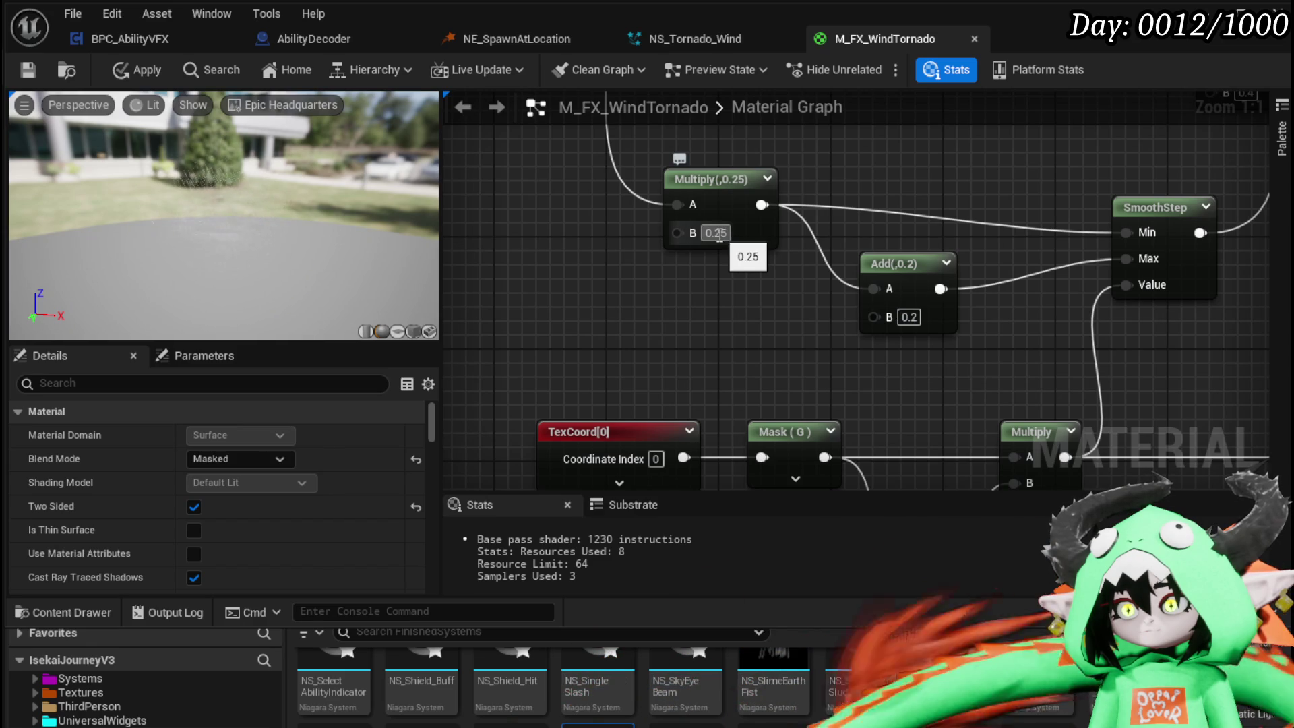
click(717, 232)
text(0.15)
key(Return)
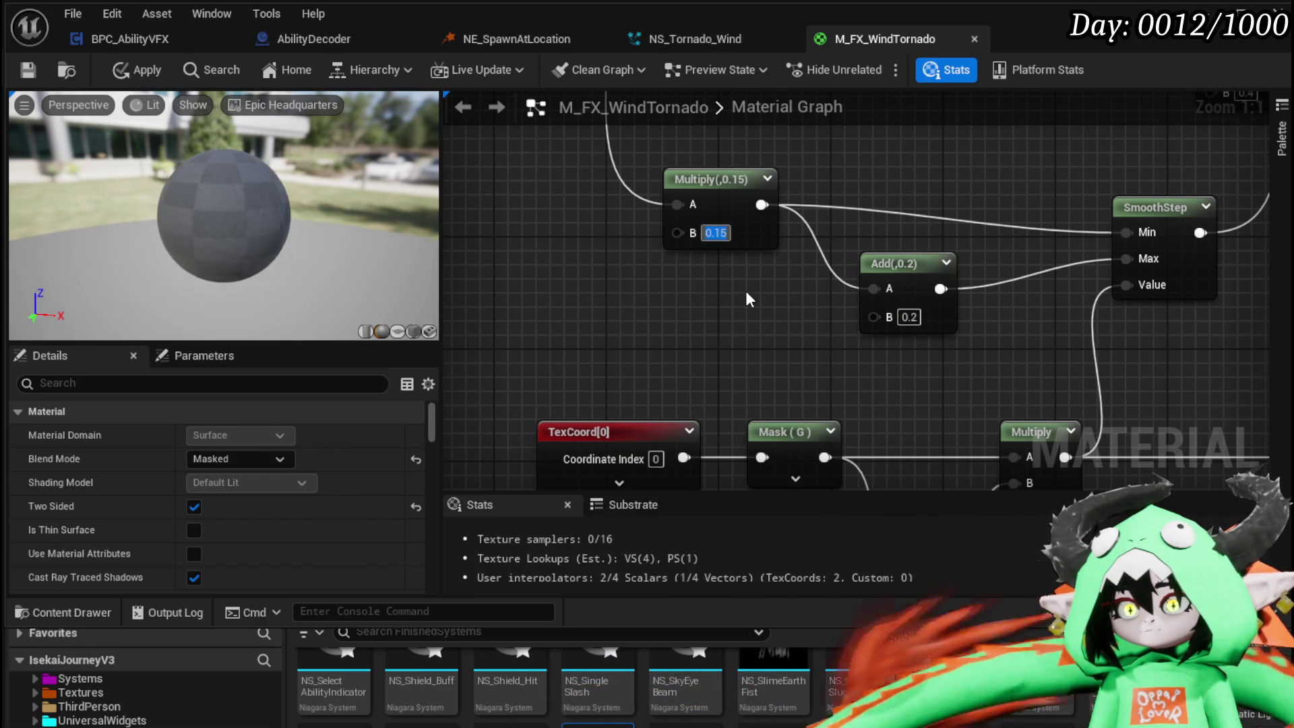
click(908, 317)
text(0.1)
key(Return)
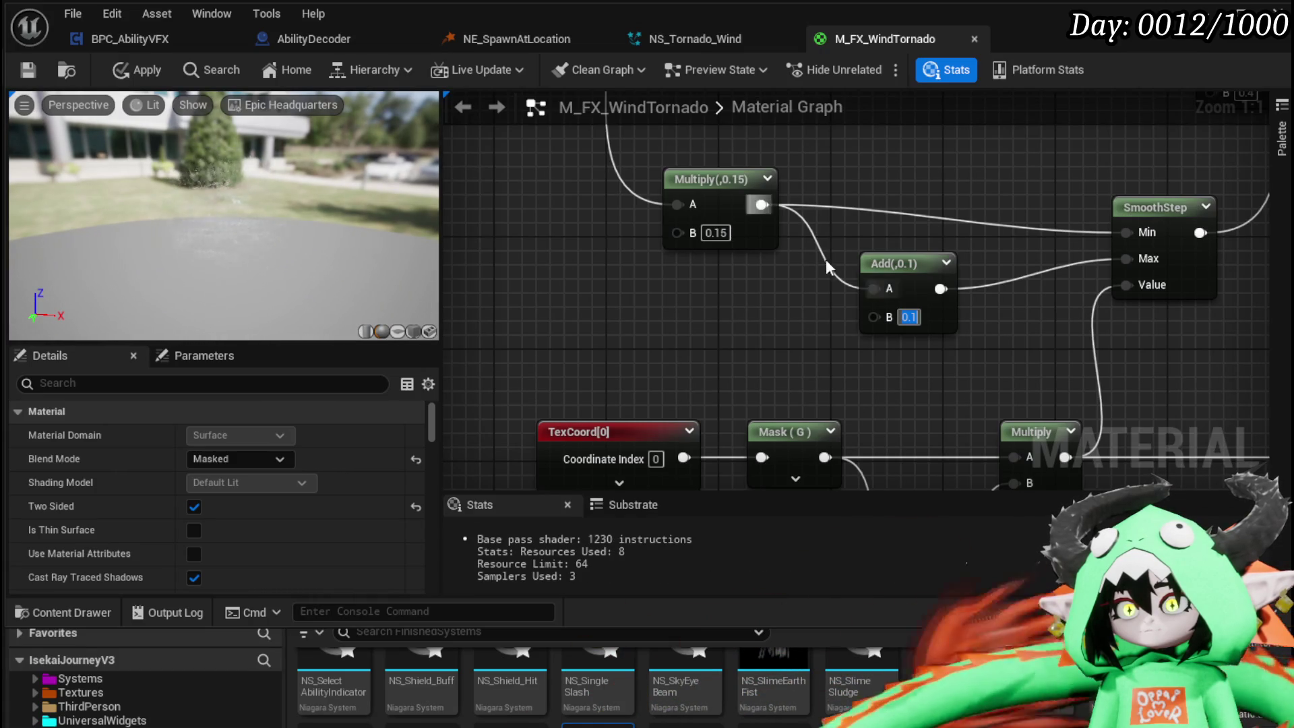
- Set the Multiply to 0.05, check the preview, and apply the material
drag(731, 279, 709, 310)
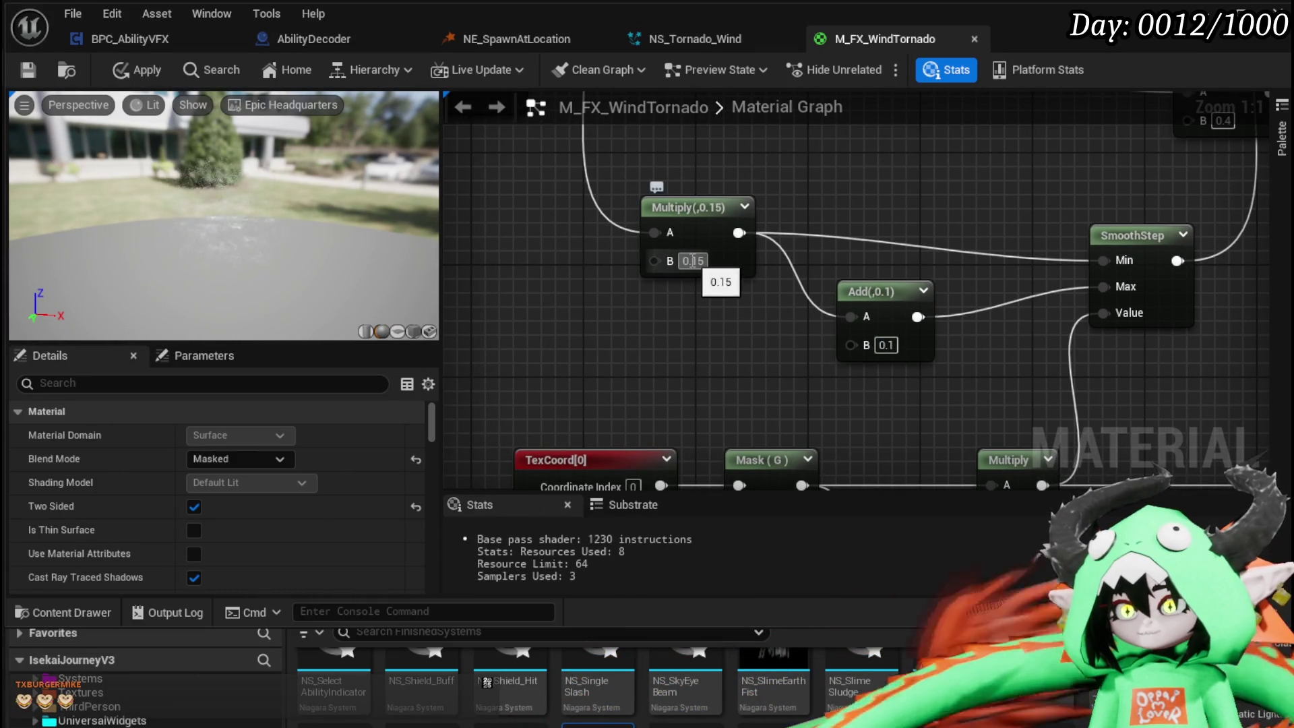
text(0.05)
key(Return)
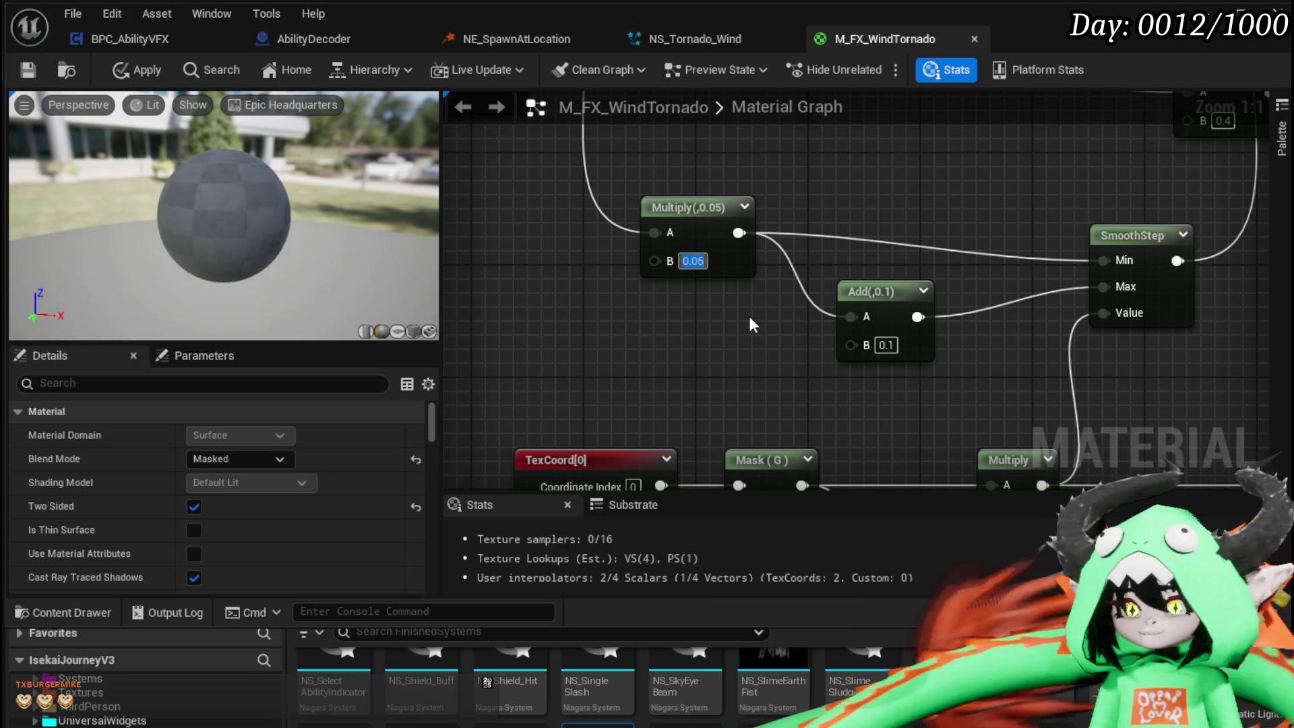
scroll(622, 305, down, 2)
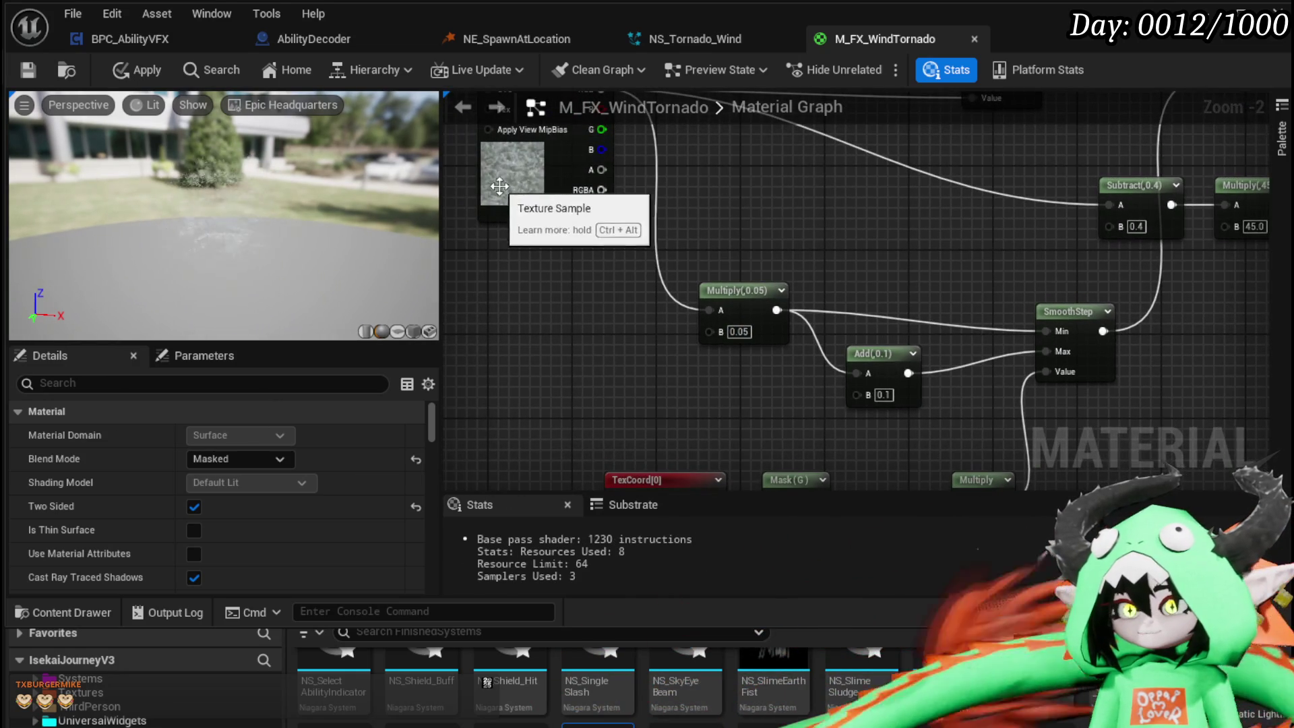
drag(62, 263, 179, 232)
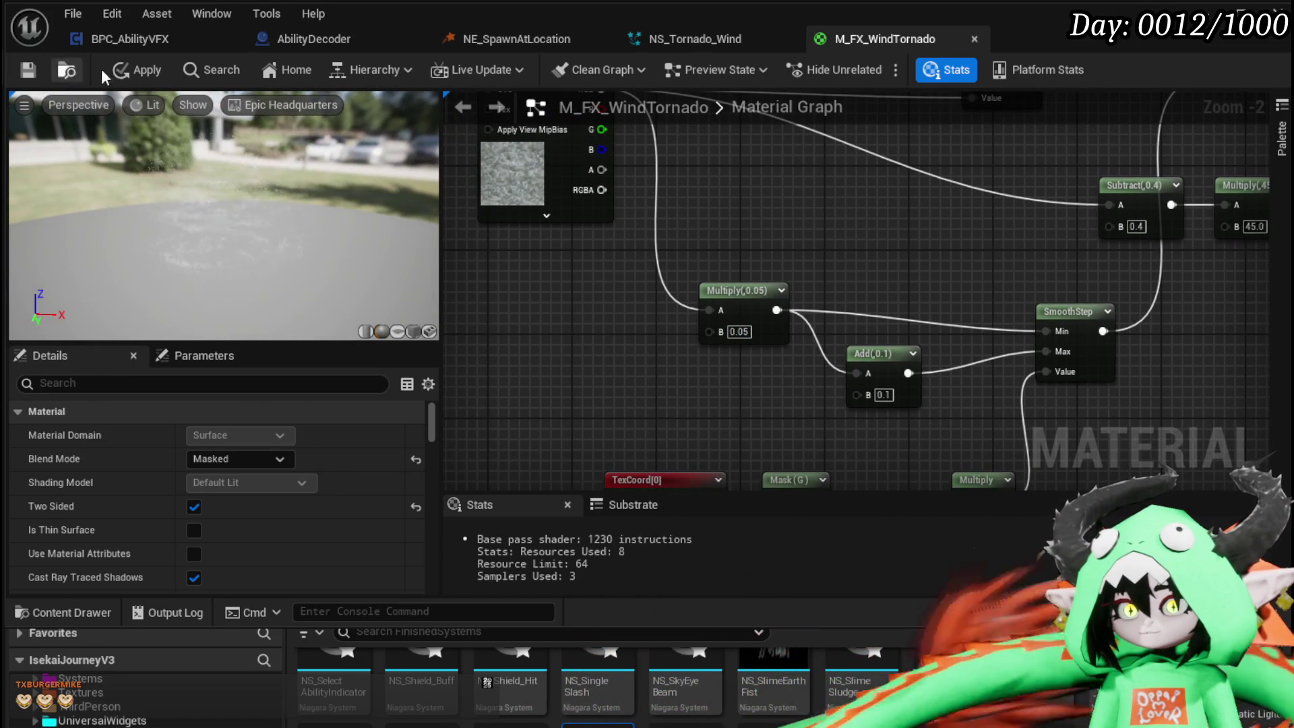
click(119, 71)
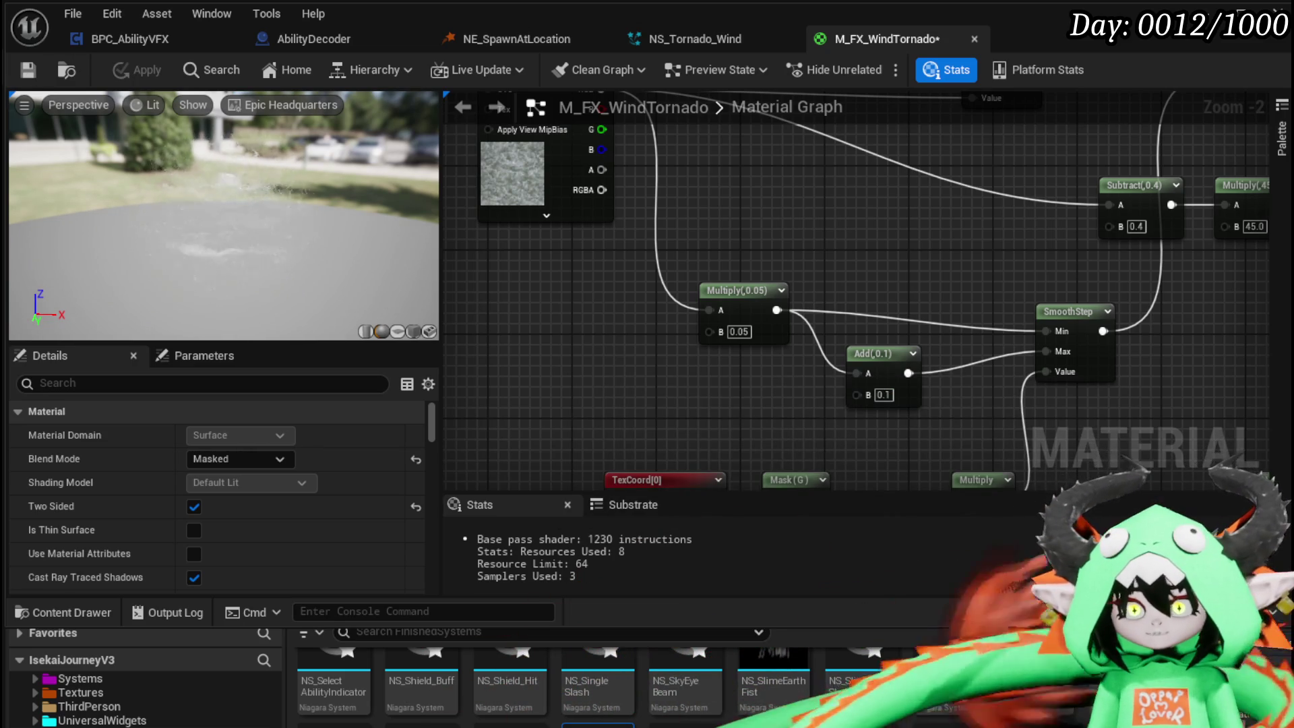
- Save the material, nudge the erosion SmoothStep slightly, apply again, and minimize the editor
click(28, 70)
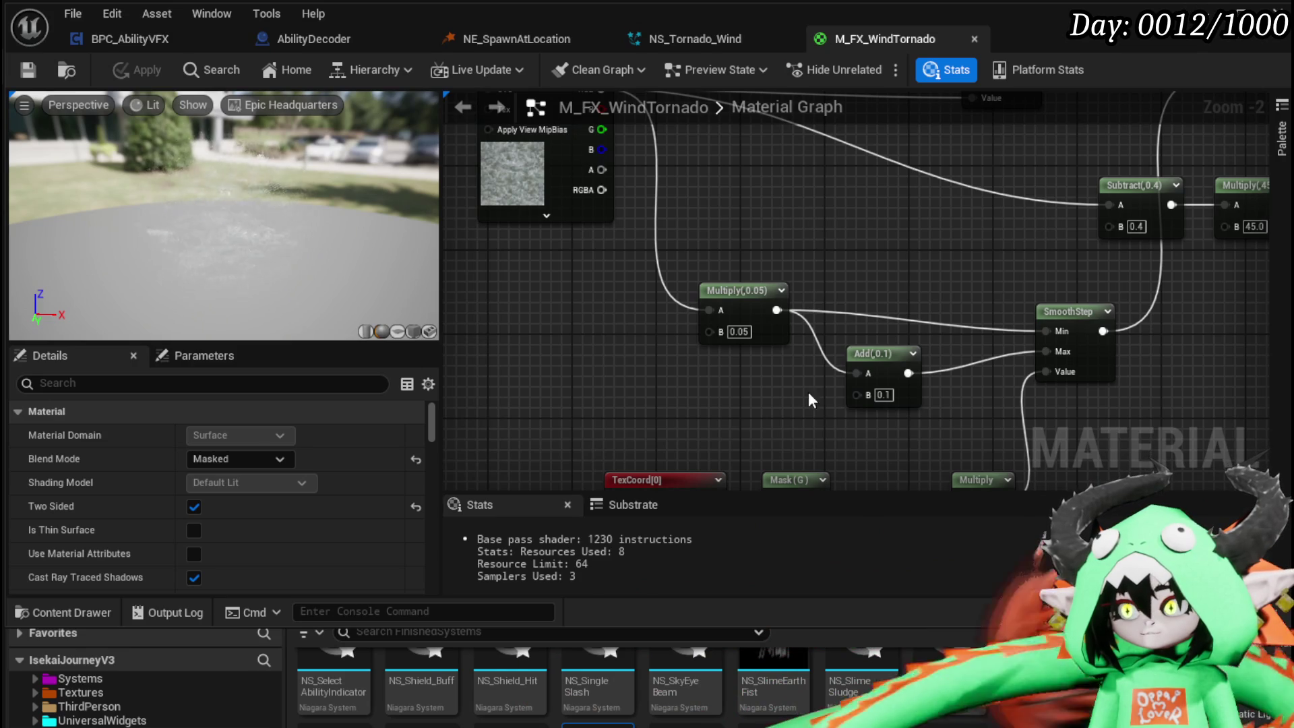
drag(851, 247, 647, 262)
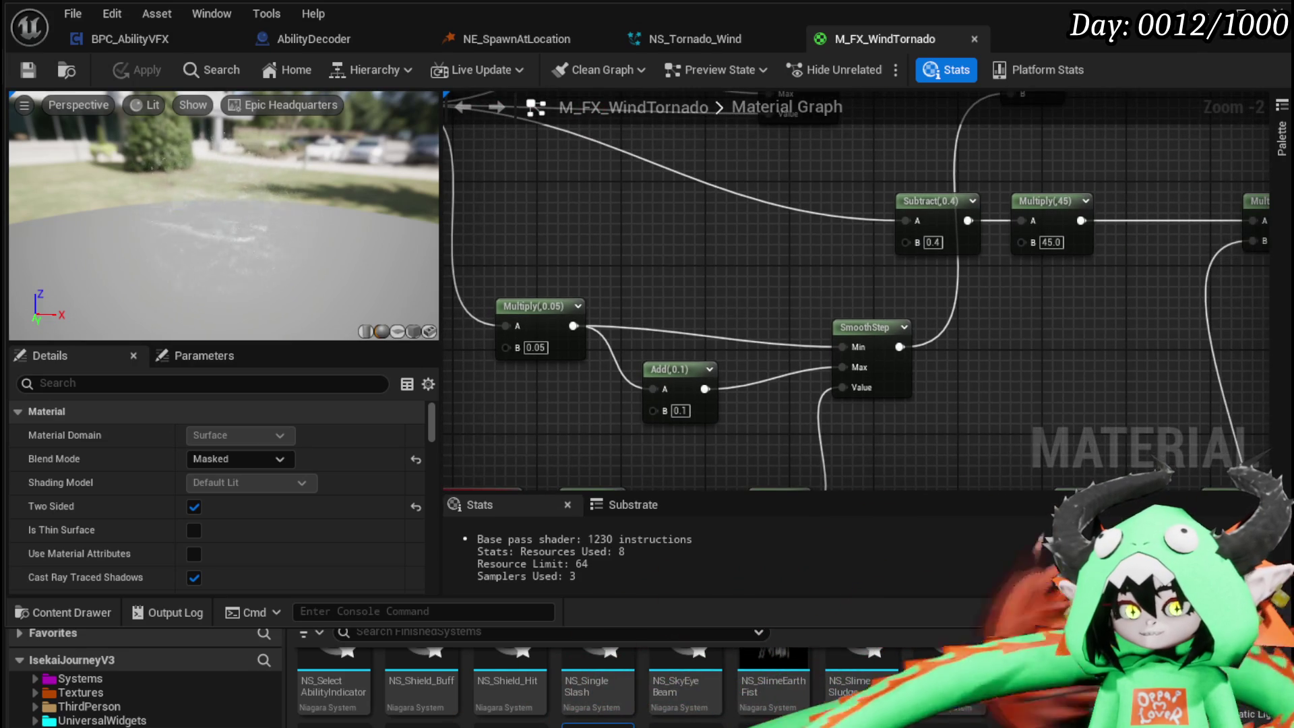
mouse_move(1179, 337)
mouse_down()
mouse_move(911, 381)
mouse_move(972, 295)
mouse_move(1007, 333)
mouse_up()
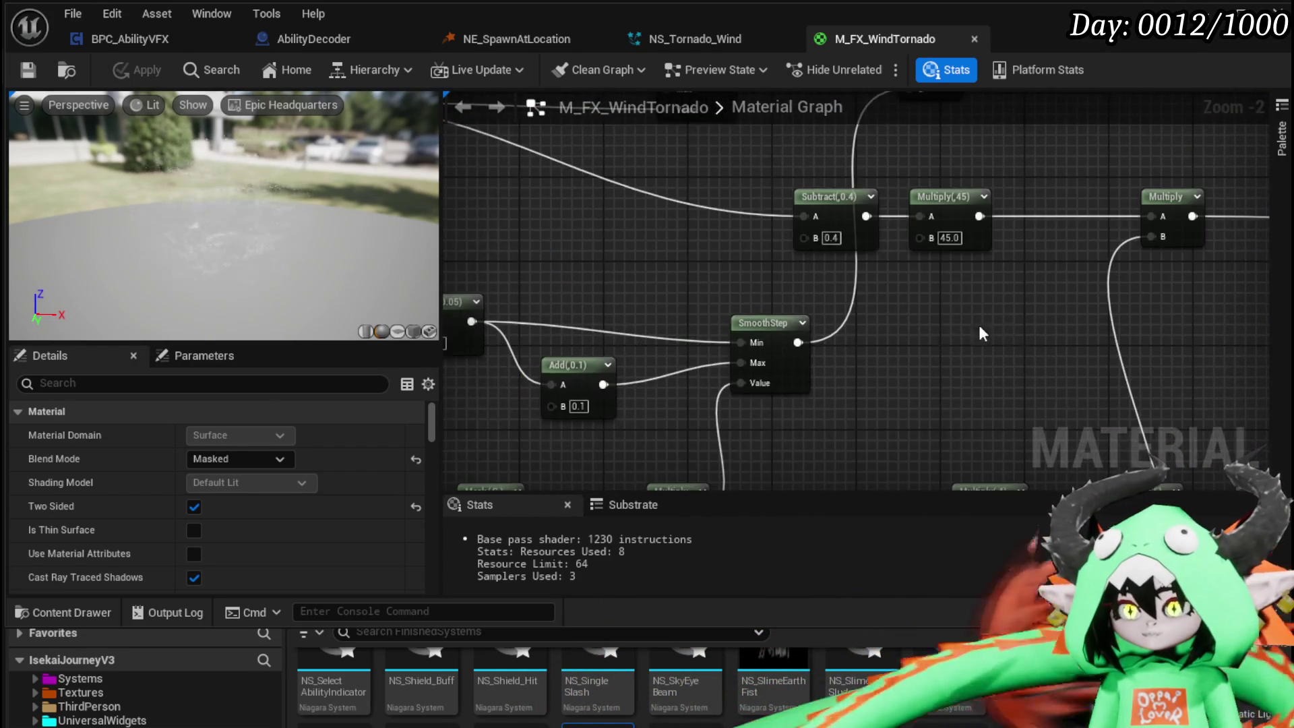
scroll(823, 301, down, 2)
mouse_move(846, 302)
mouse_down()
mouse_move(812, 296)
mouse_move(831, 295)
mouse_up()
click(770, 256)
click(150, 77)
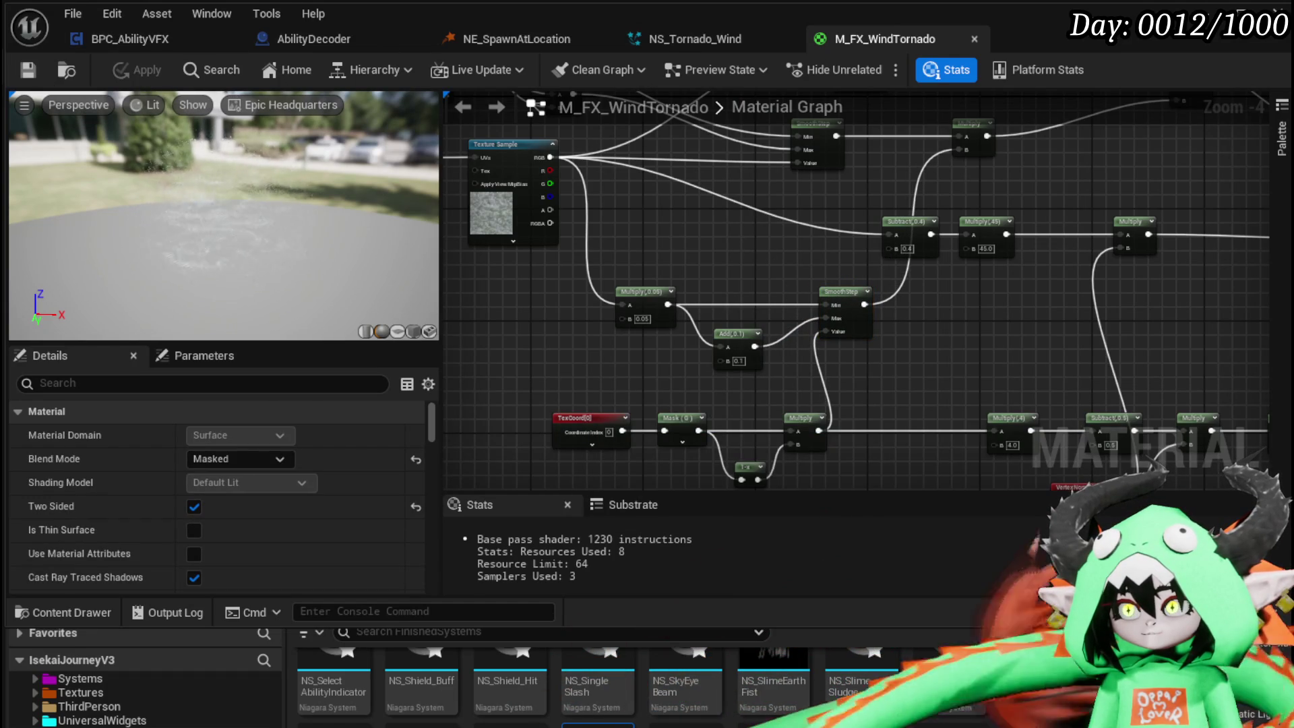
click(1206, 11)
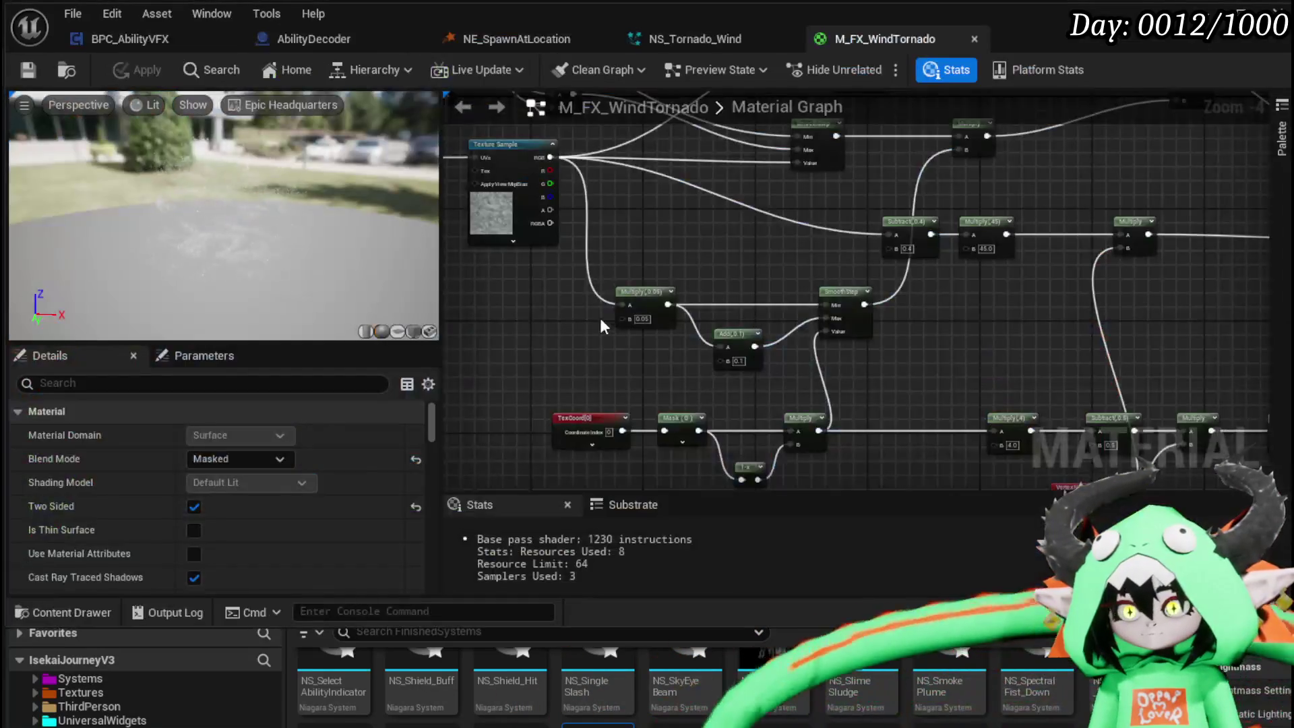
- Zoom in on the TexCoord node in the reopened M_FX_WindTornado graph
scroll(602, 326, up, 4)
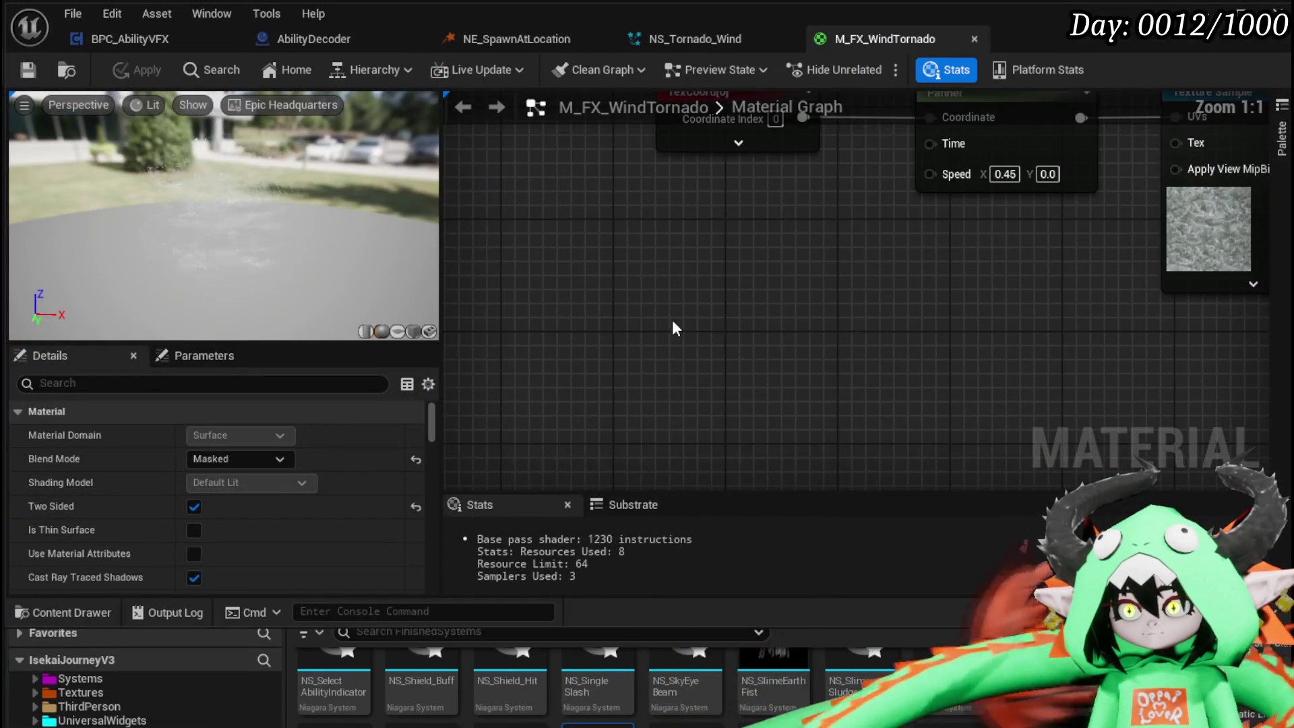
- Move TexCoord left and add a CustomRotator node to the graph
drag(771, 188, 477, 185)
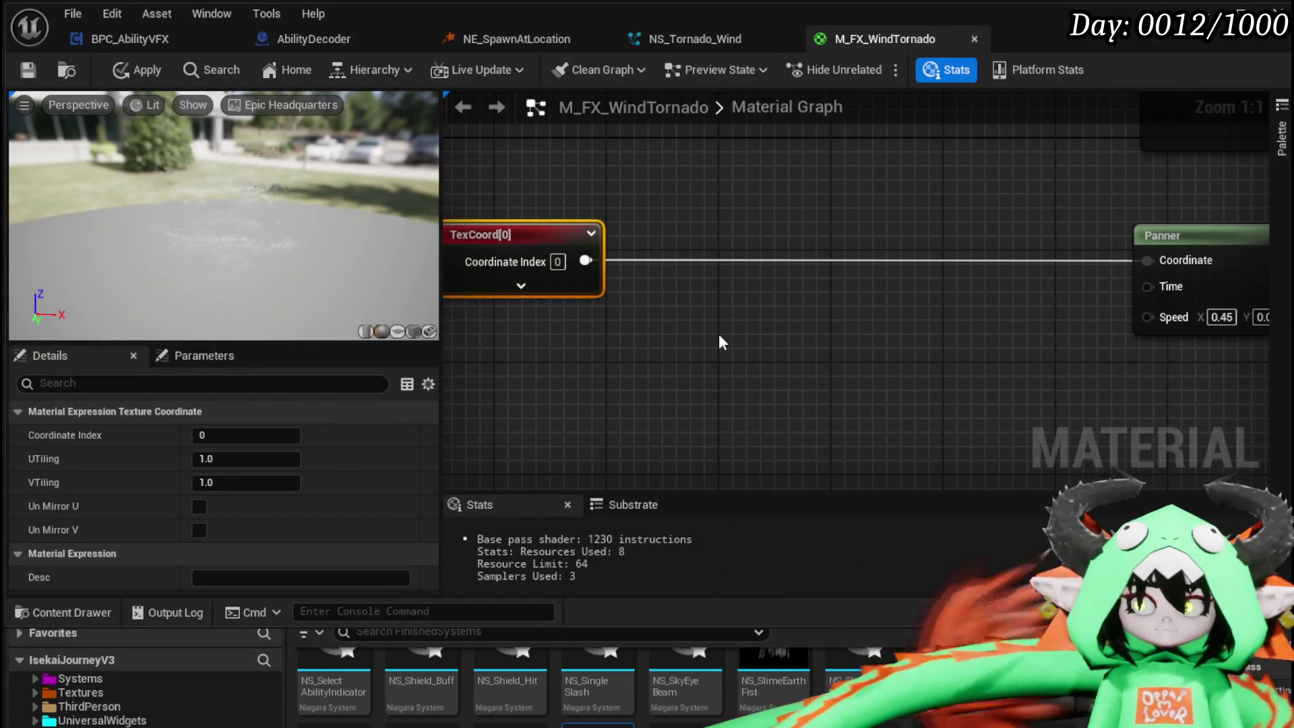
right_click(733, 335)
text(ro)
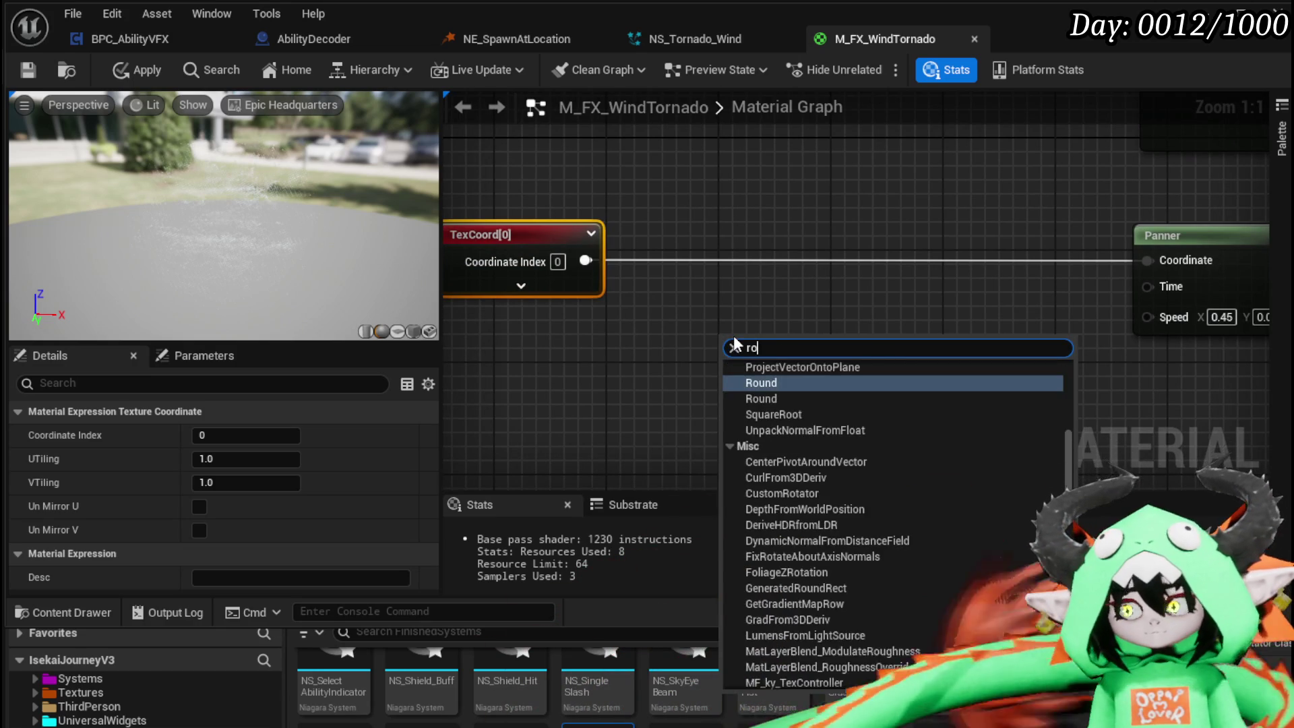
text(tato)
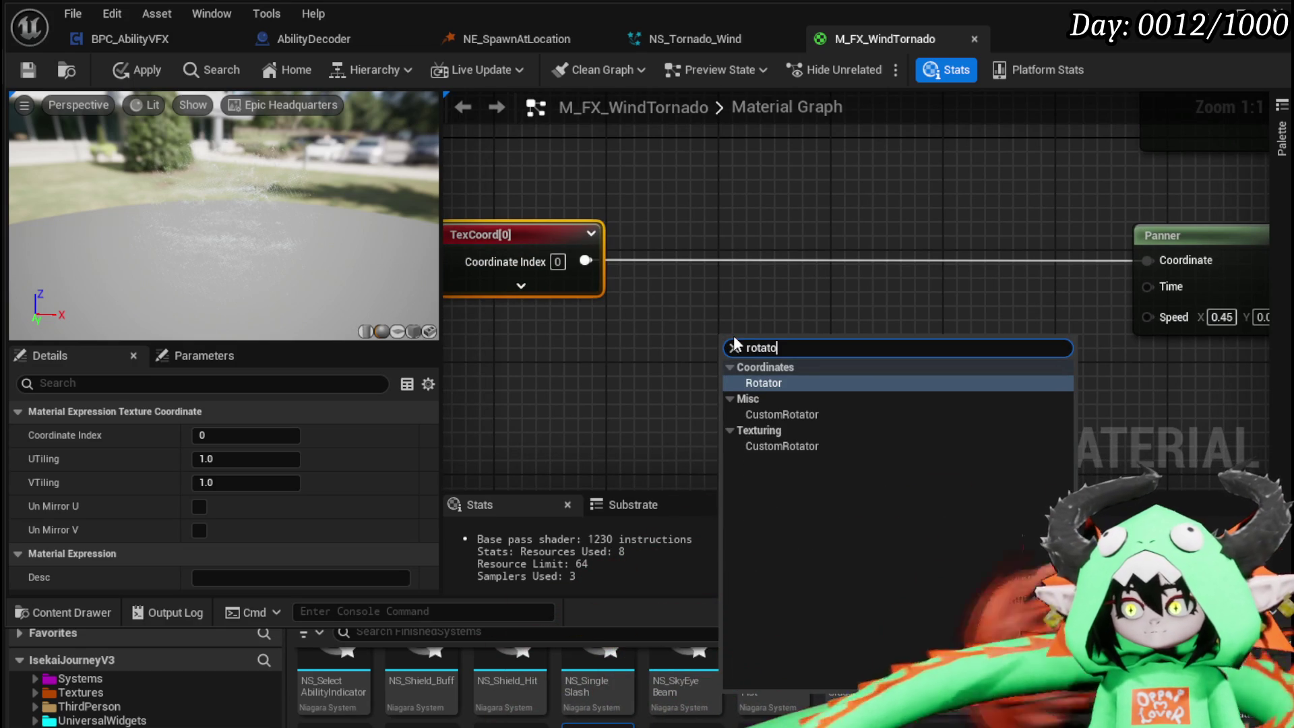
click(780, 414)
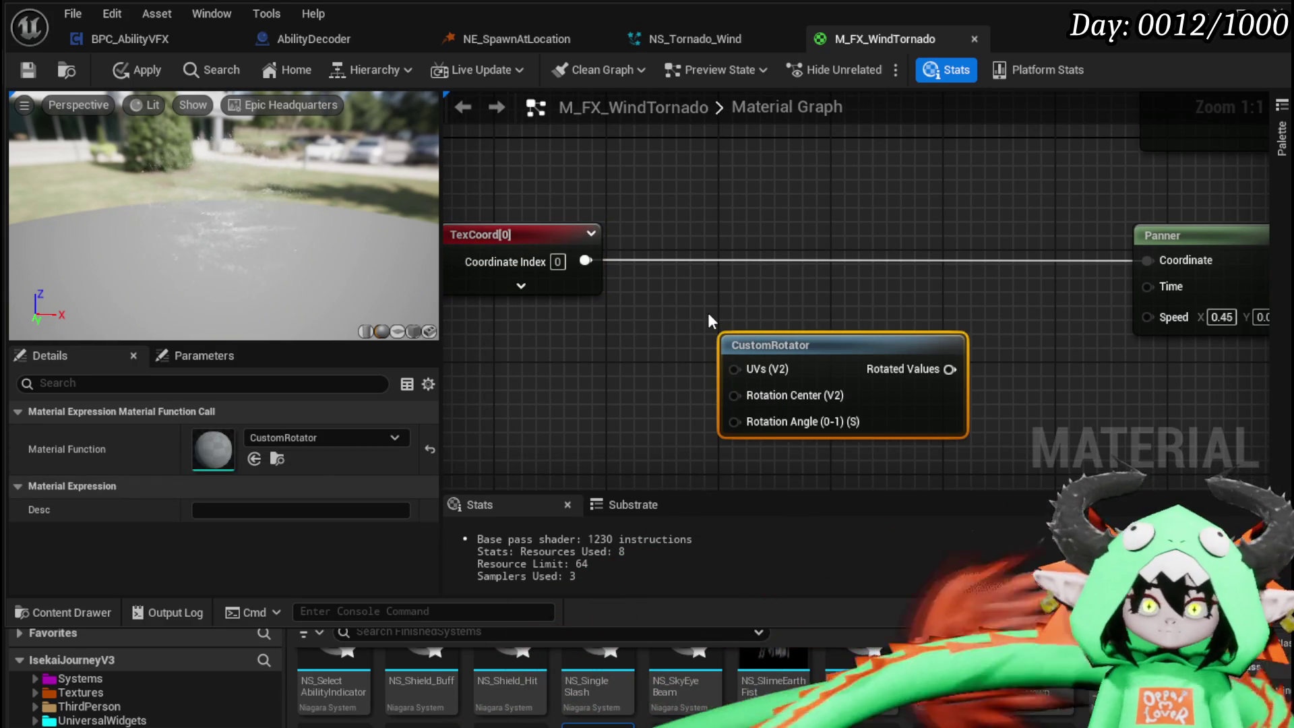
drag(707, 306, 847, 282)
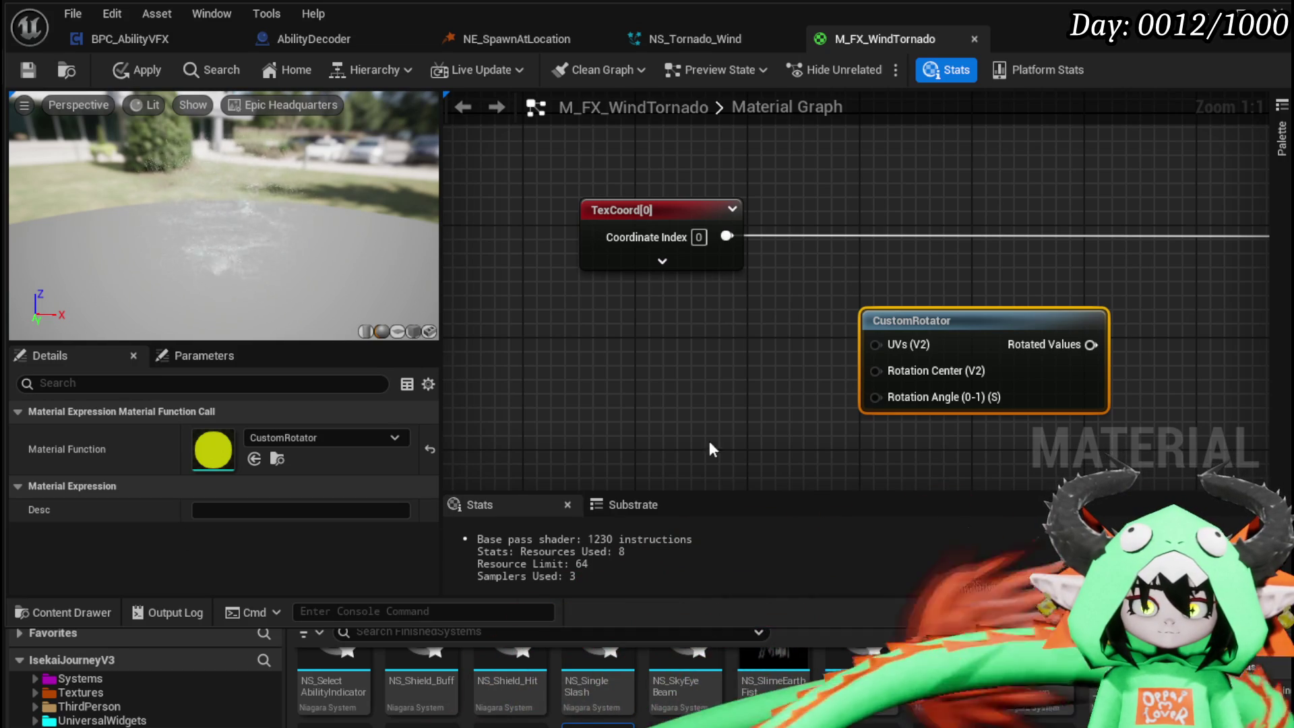
drag(704, 387, 771, 343)
- Add a Constant node and route TexCoord through CustomRotator into the Panner's Coordinate
click(688, 325)
click(688, 325)
drag(690, 322, 485, 420)
mouse_move(598, 262)
mouse_down()
mouse_move(753, 398)
mouse_move(765, 370)
mouse_up()
mouse_move(835, 347)
mouse_down()
mouse_move(835, 241)
mouse_move(819, 239)
mouse_up()
drag(936, 260, 1160, 263)
drag(573, 425, 793, 367)
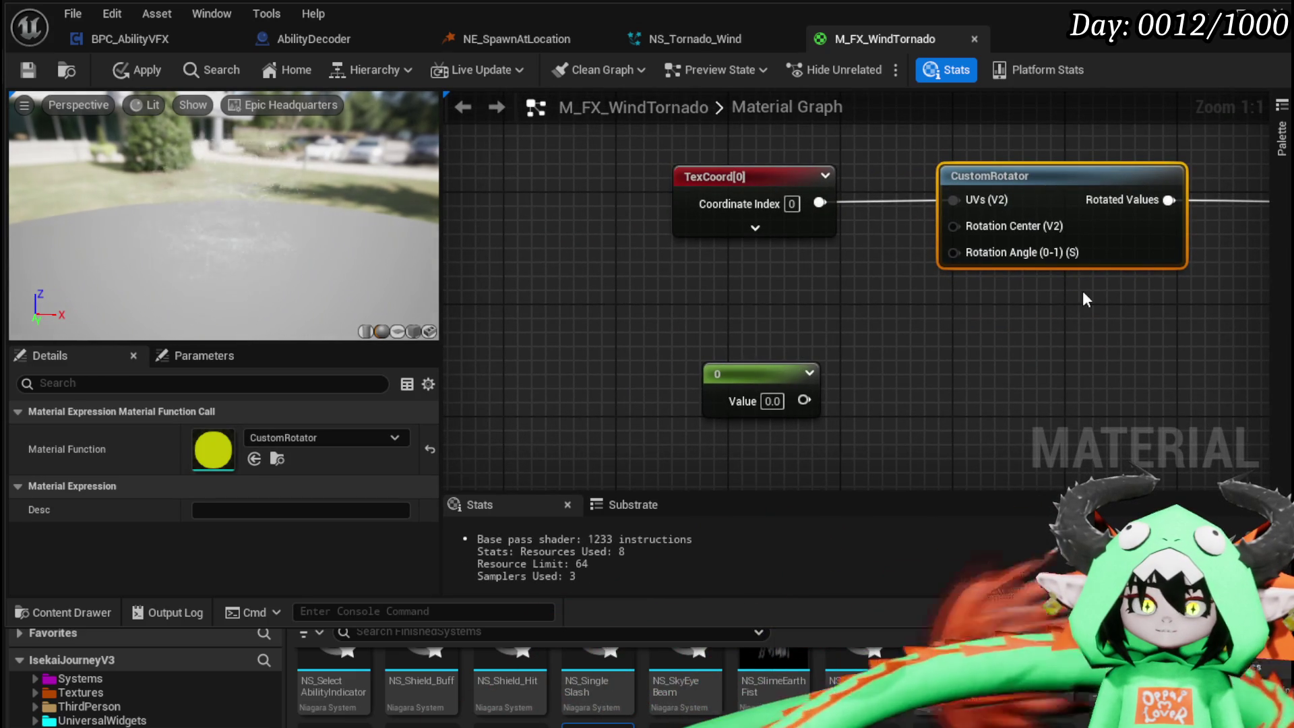
- Set the constant to -0.2, wire it to Rotation Angle, and apply the material
click(772, 400)
text(-)
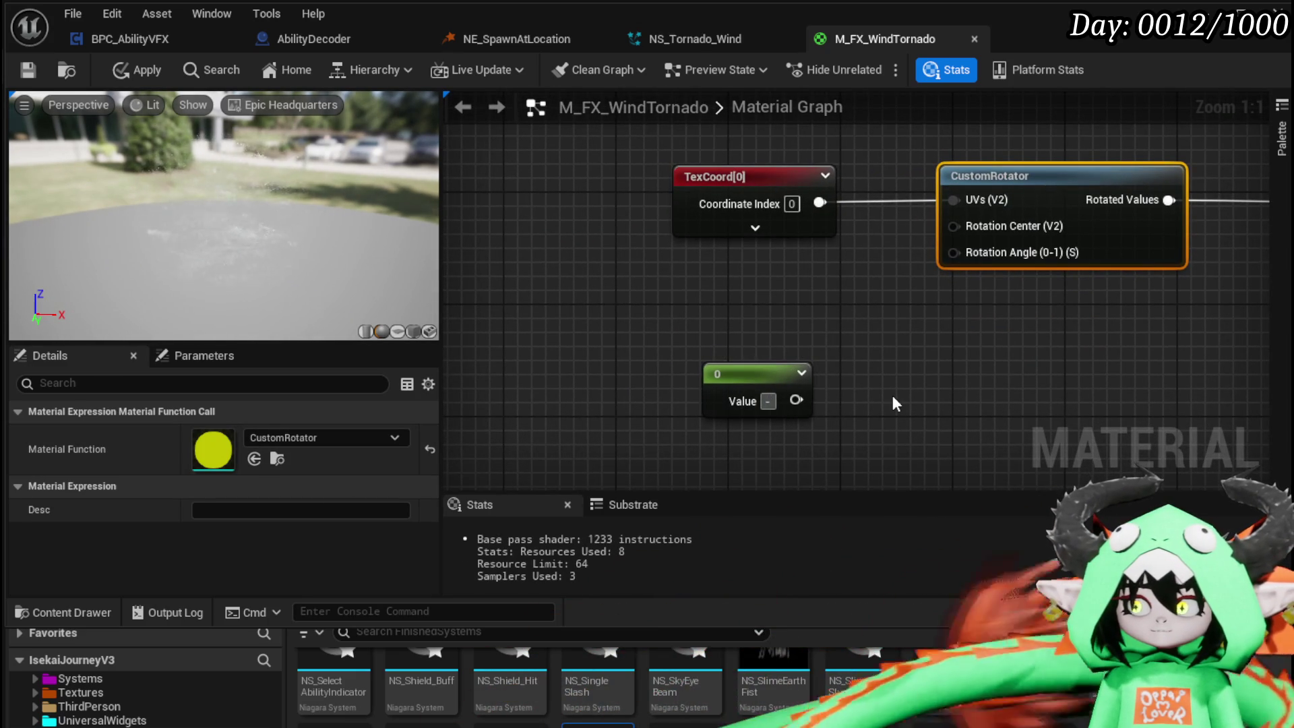
text(0.2)
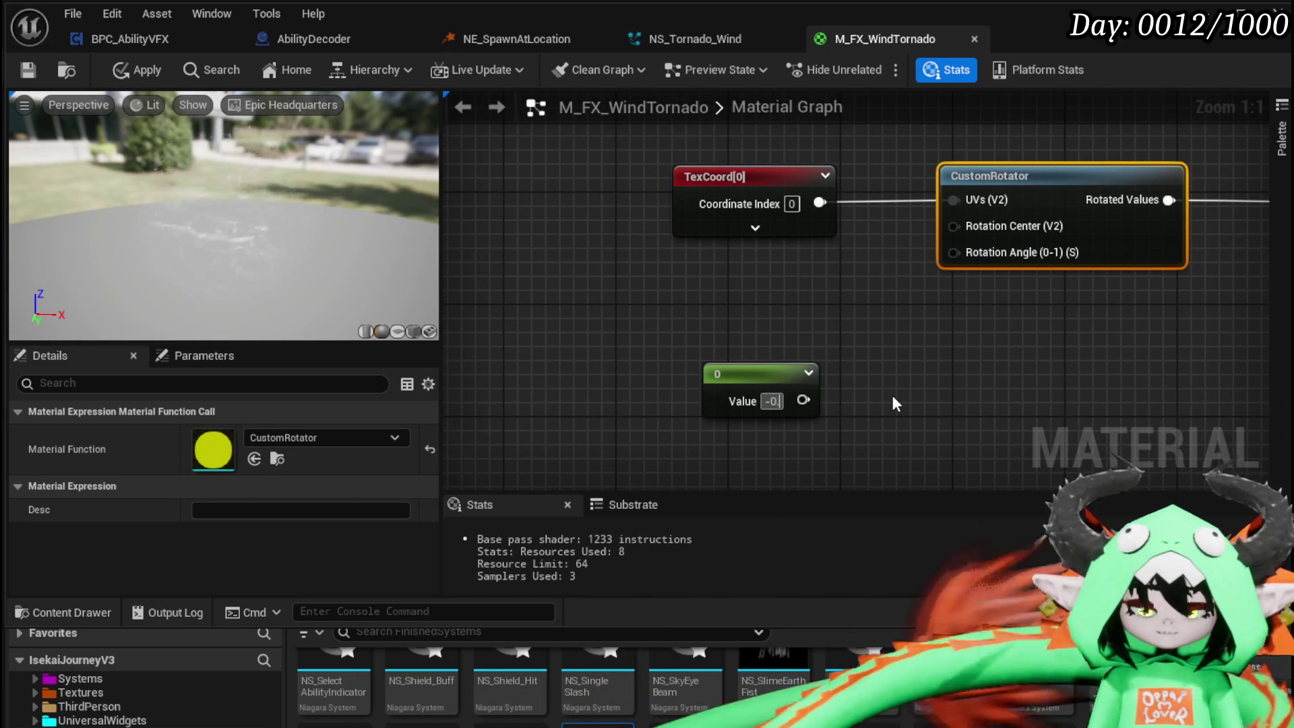
click(878, 395)
drag(809, 400, 952, 253)
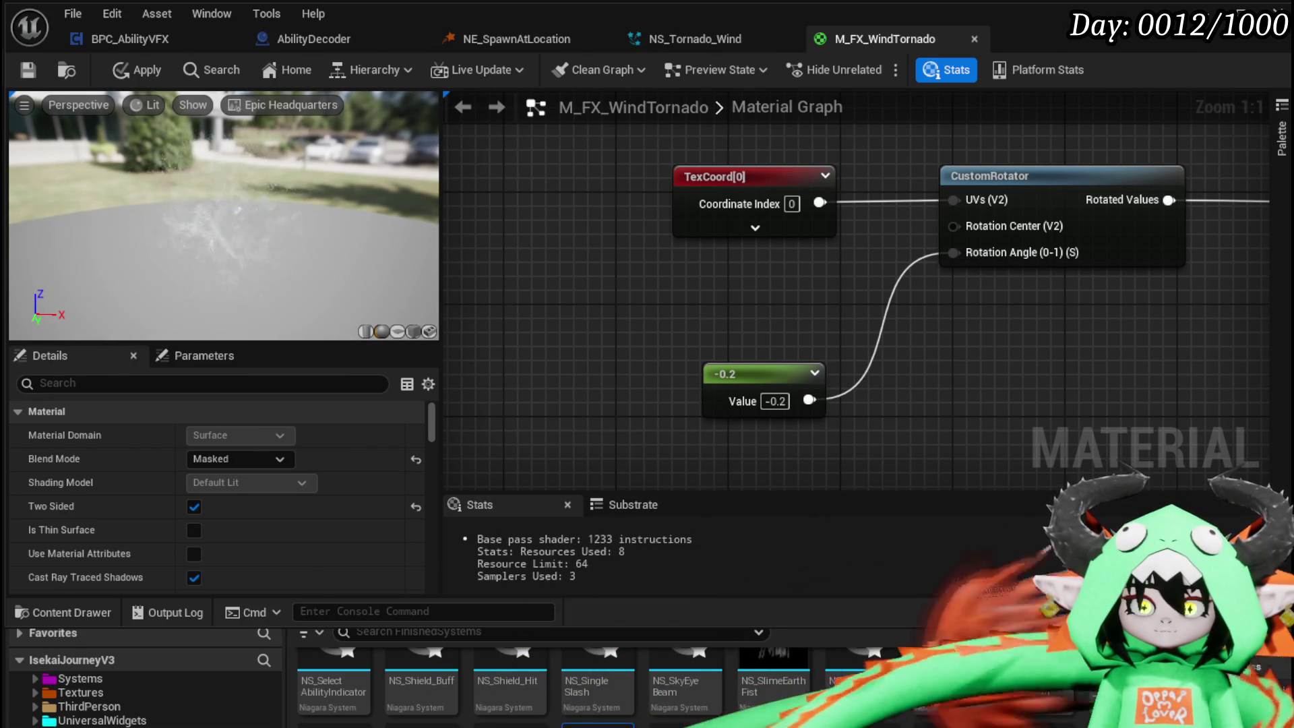
click(130, 73)
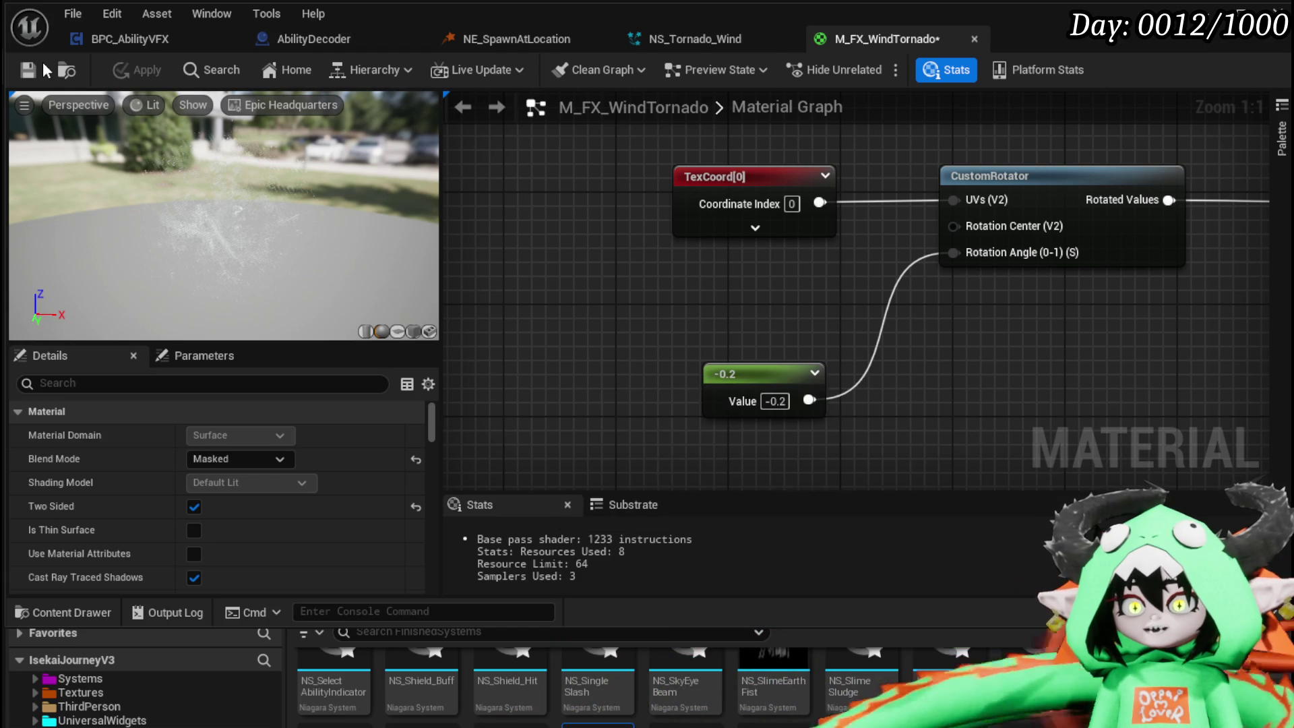
- Save M_FX_WindTornado and pan the graph over to the Panner node
click(42, 68)
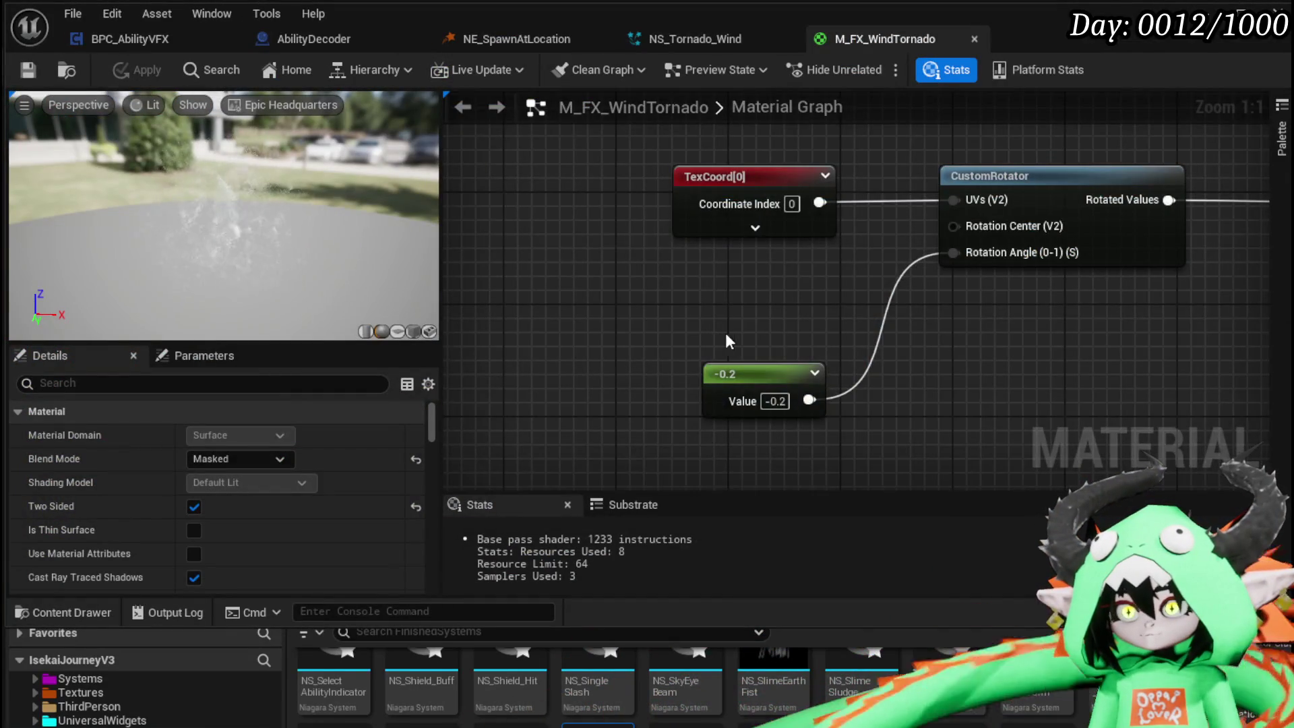
drag(720, 341, 539, 331)
- In NS_Tornado_Wind, add new keys to the Erosion float curve
click(702, 33)
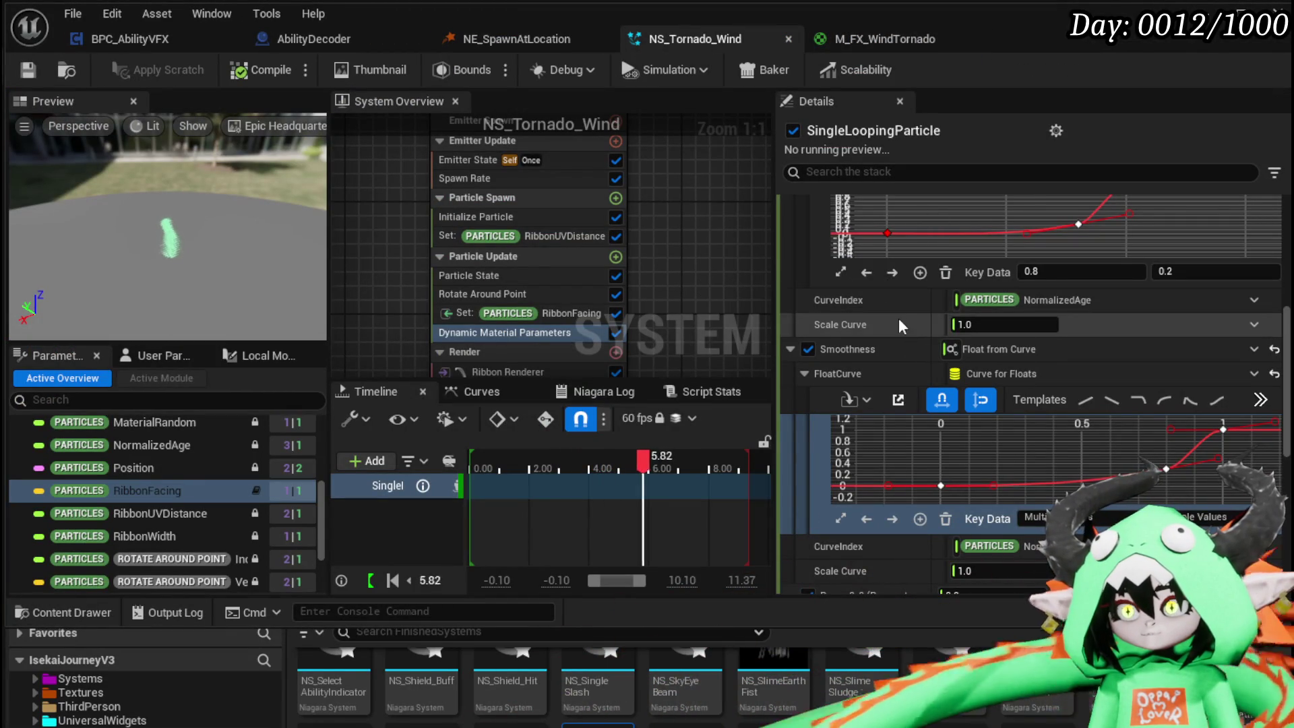
scroll(899, 321, up, 2)
scroll(864, 305, up, 1)
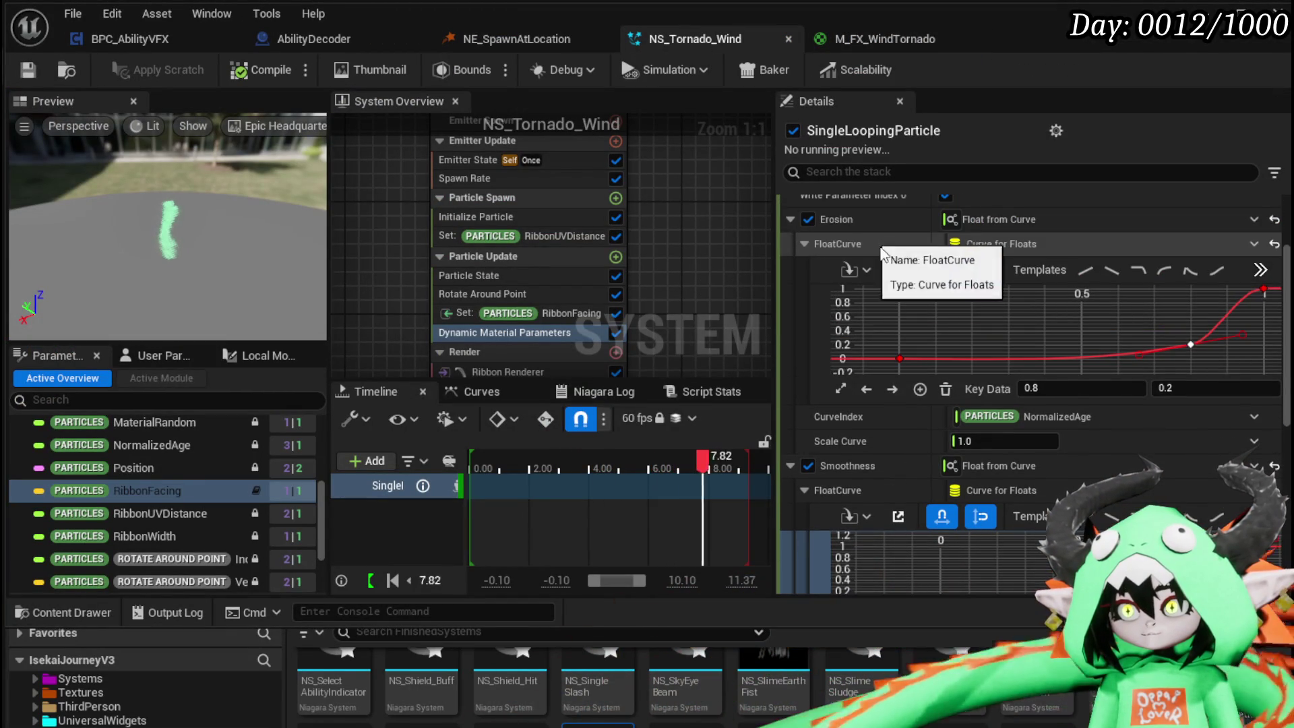
drag(862, 324, 946, 374)
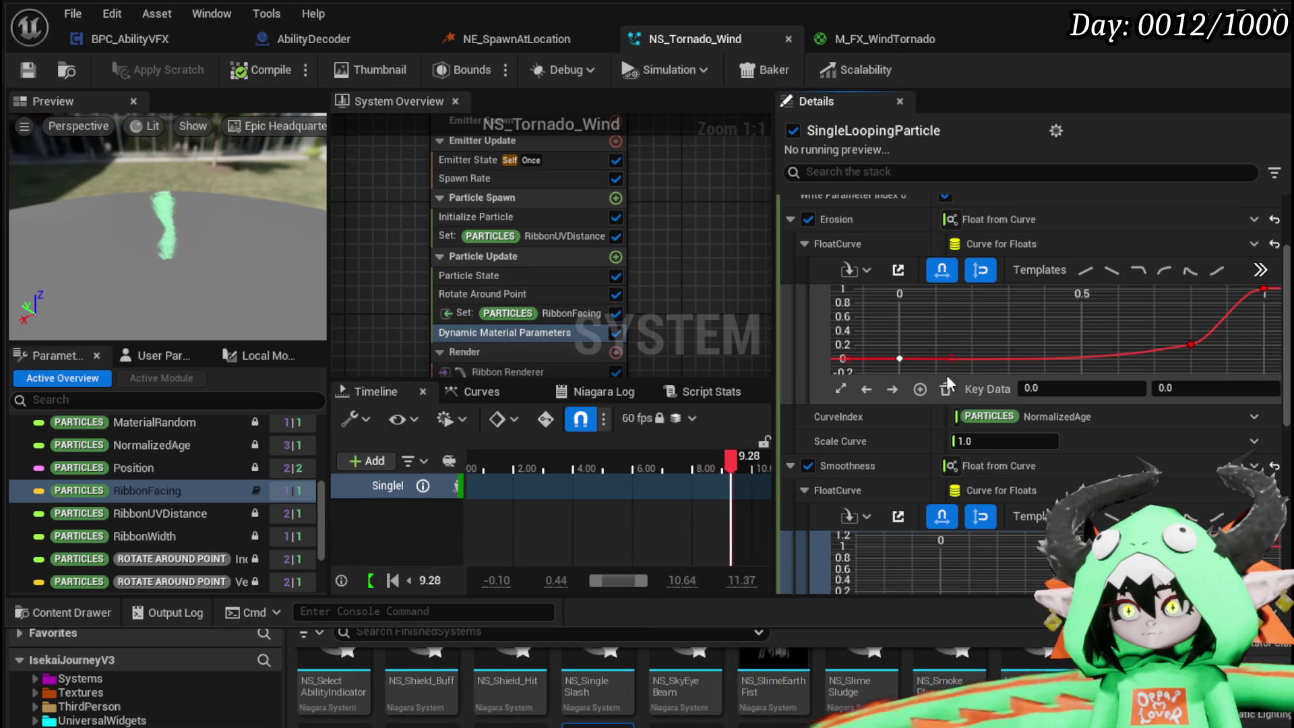
right_click(910, 361)
click(946, 413)
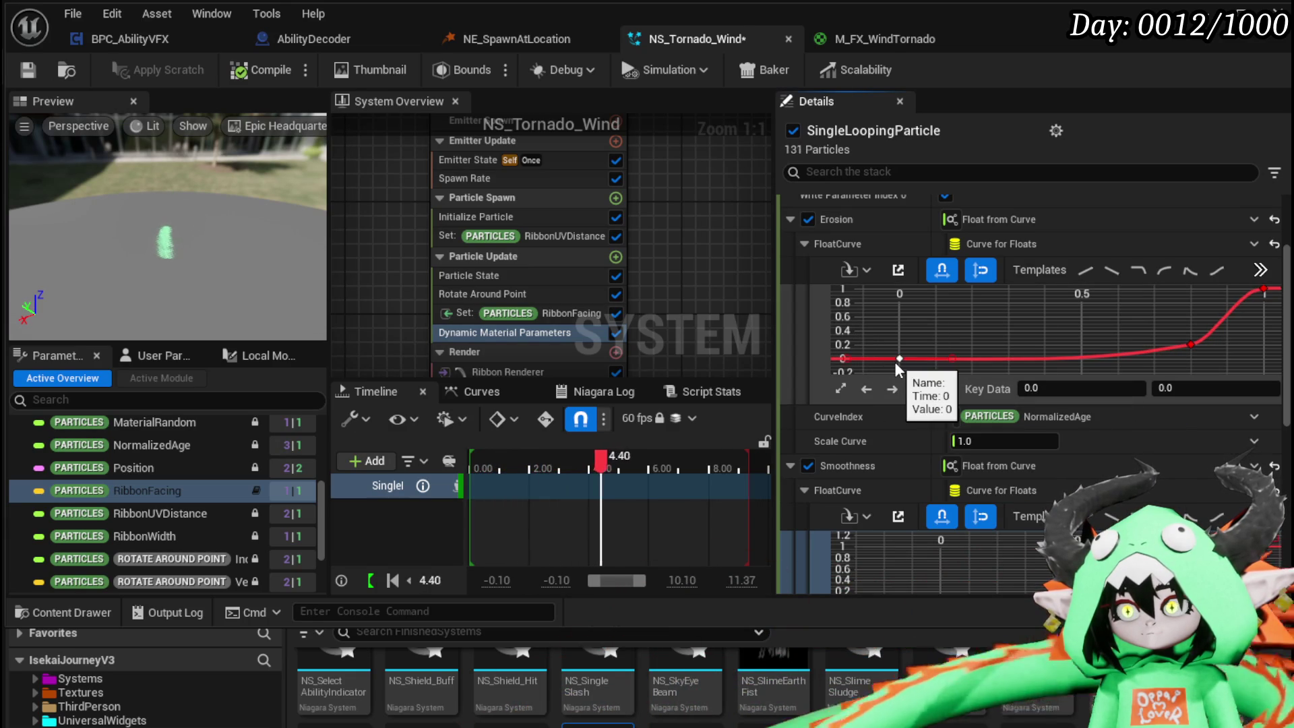
mouse_move(900, 358)
mouse_down()
mouse_move(934, 362)
mouse_move(903, 360)
mouse_up()
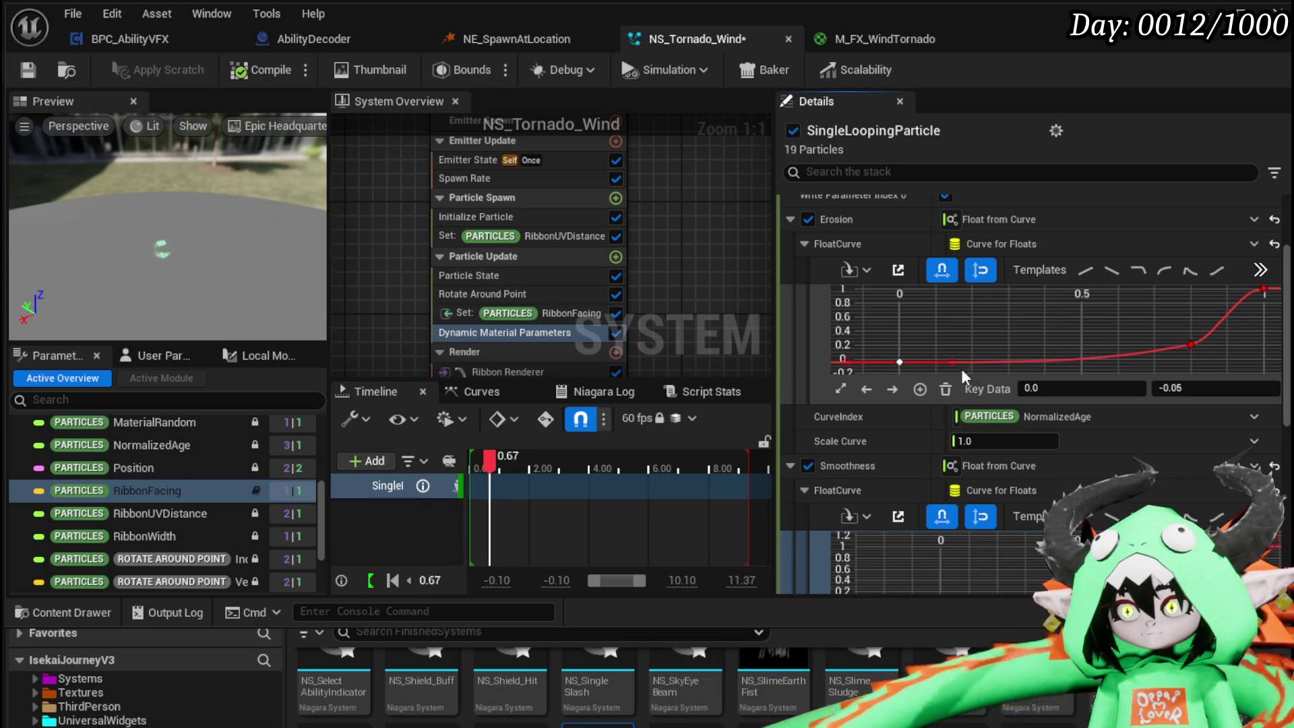
right_click(938, 340)
click(971, 371)
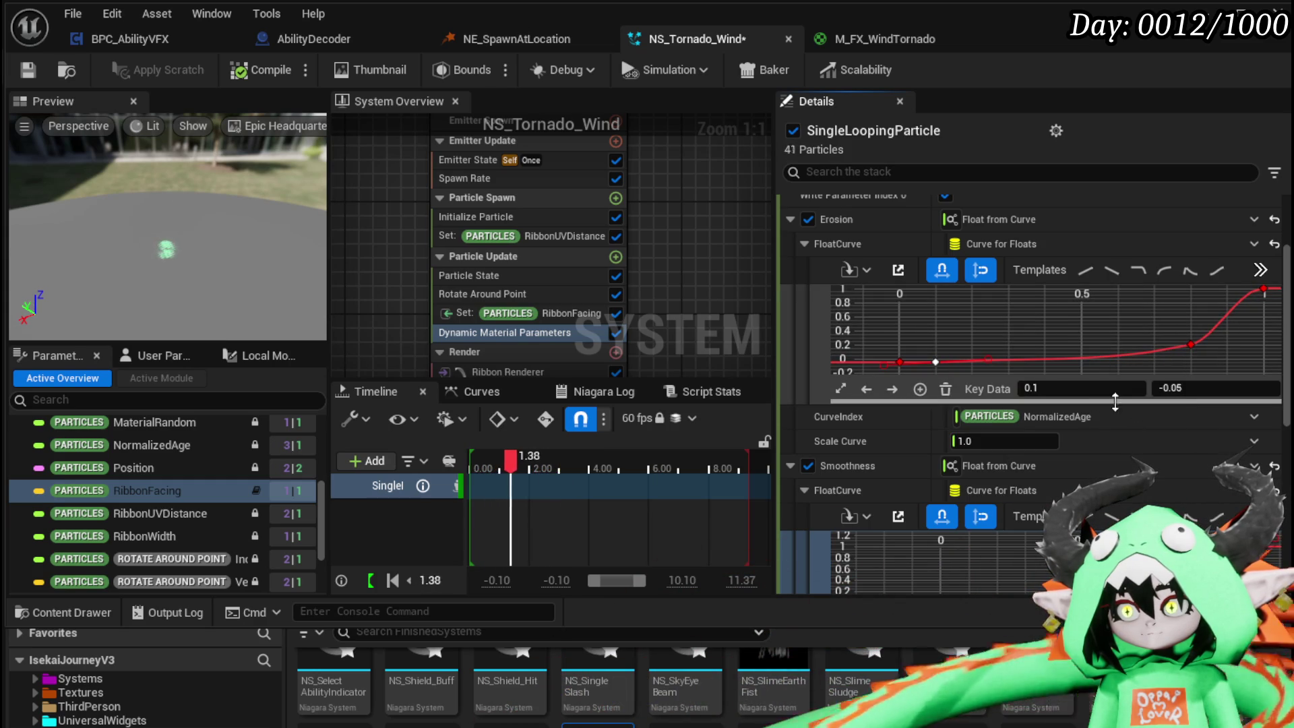
- Set the new Erosion key's value to 0 and raise the first key at time 0 to 1
click(1176, 389)
text(0)
key(Return)
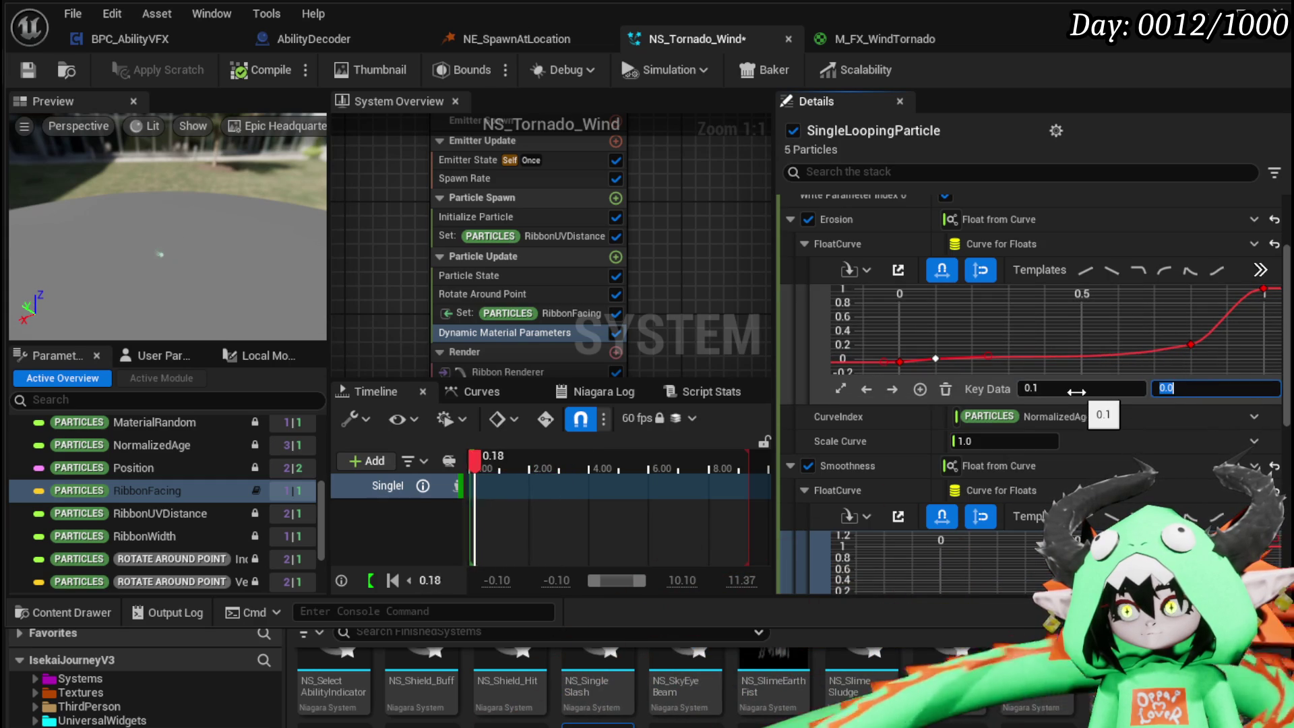
click(1035, 387)
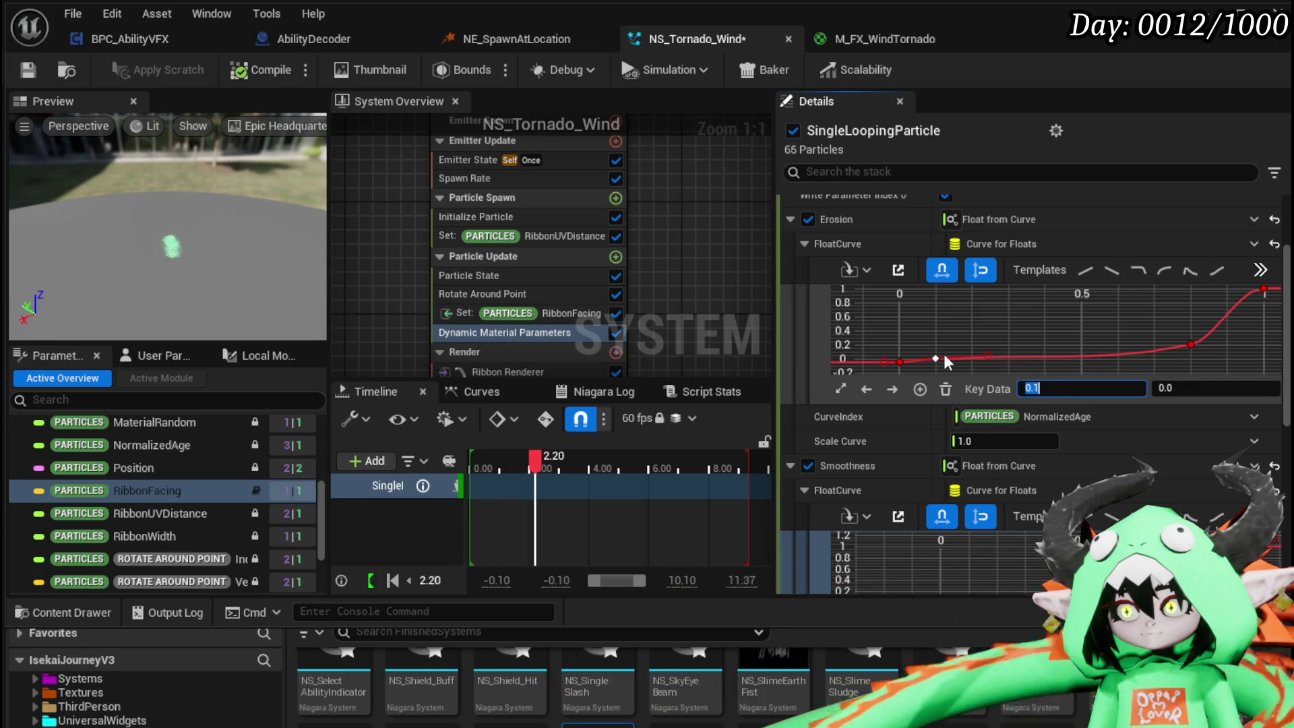
click(900, 362)
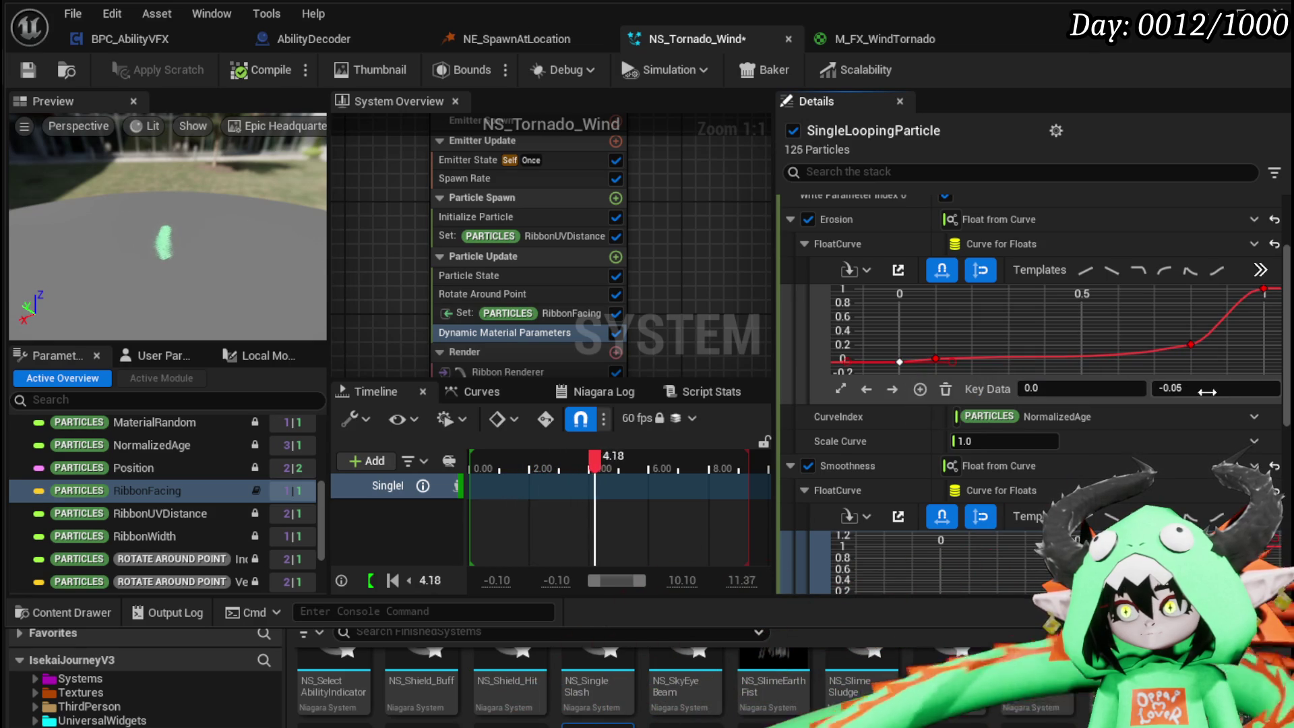
key(Return)
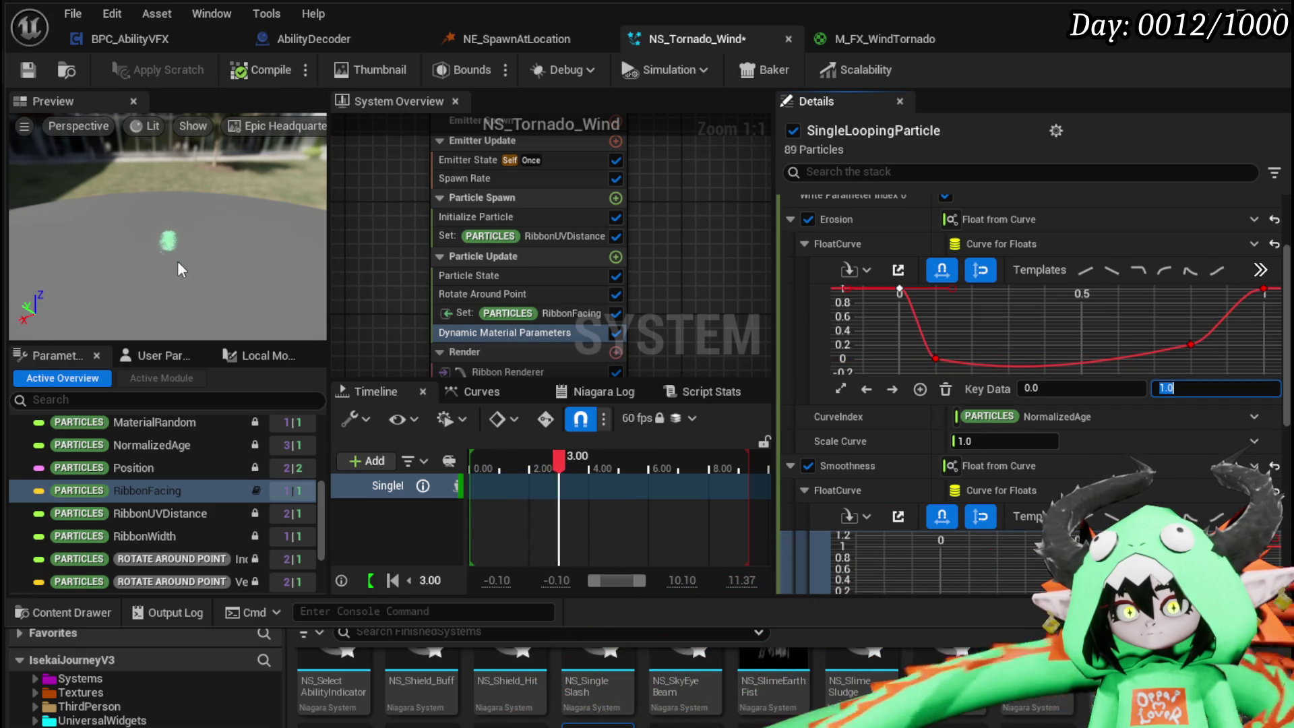
- Move the second Erosion key to time 0.2 with value 0, then save the system
drag(934, 359, 972, 348)
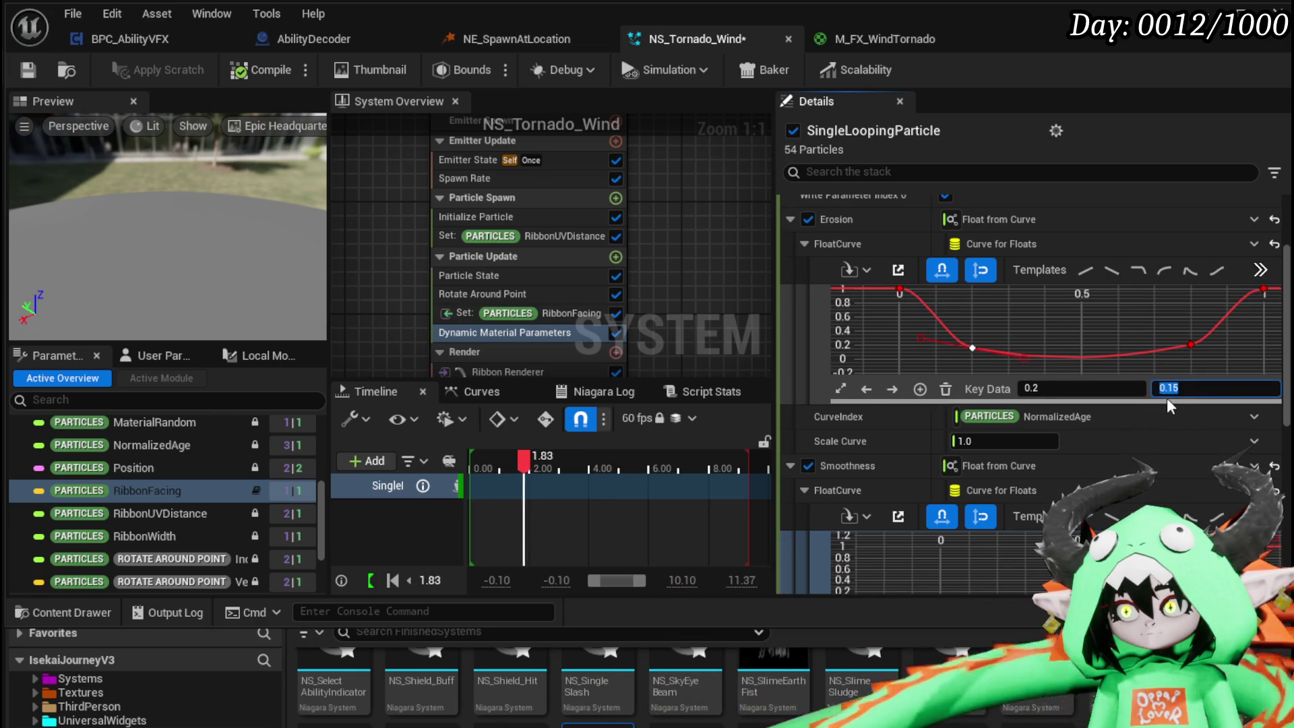
click(1184, 389)
text(0.2)
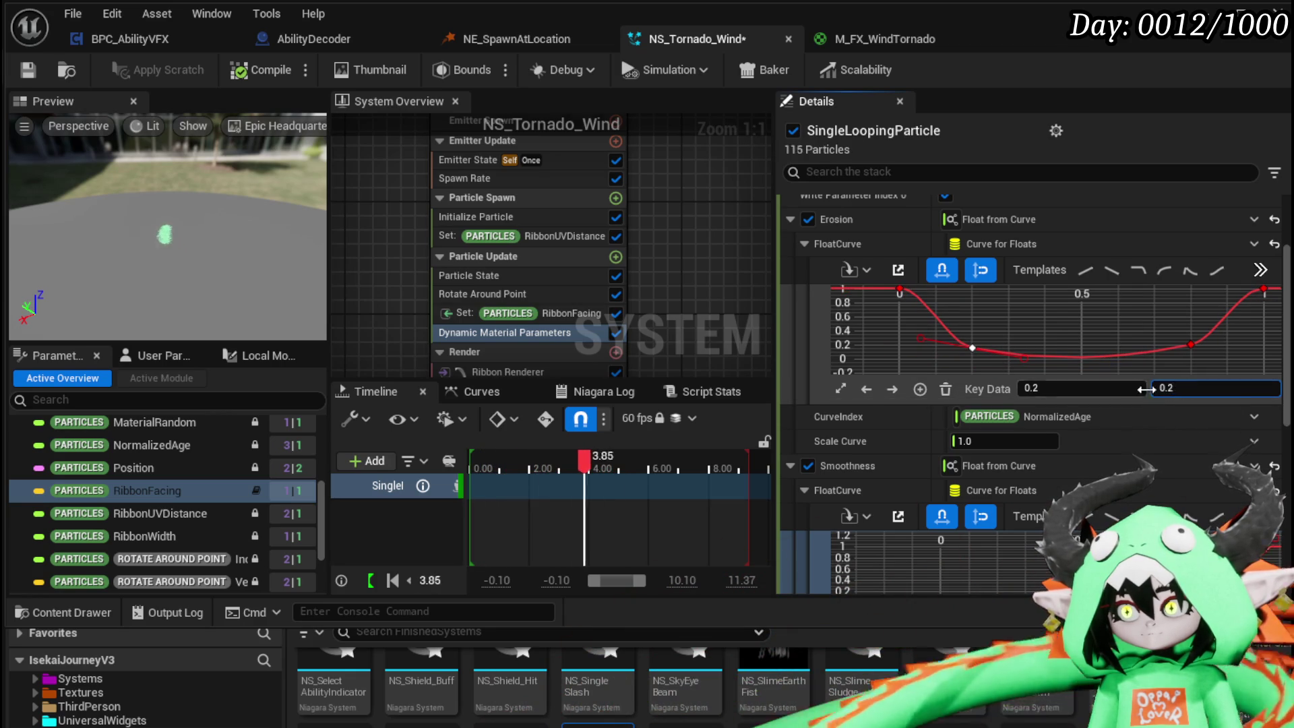
key(Return)
text(0)
key(Return)
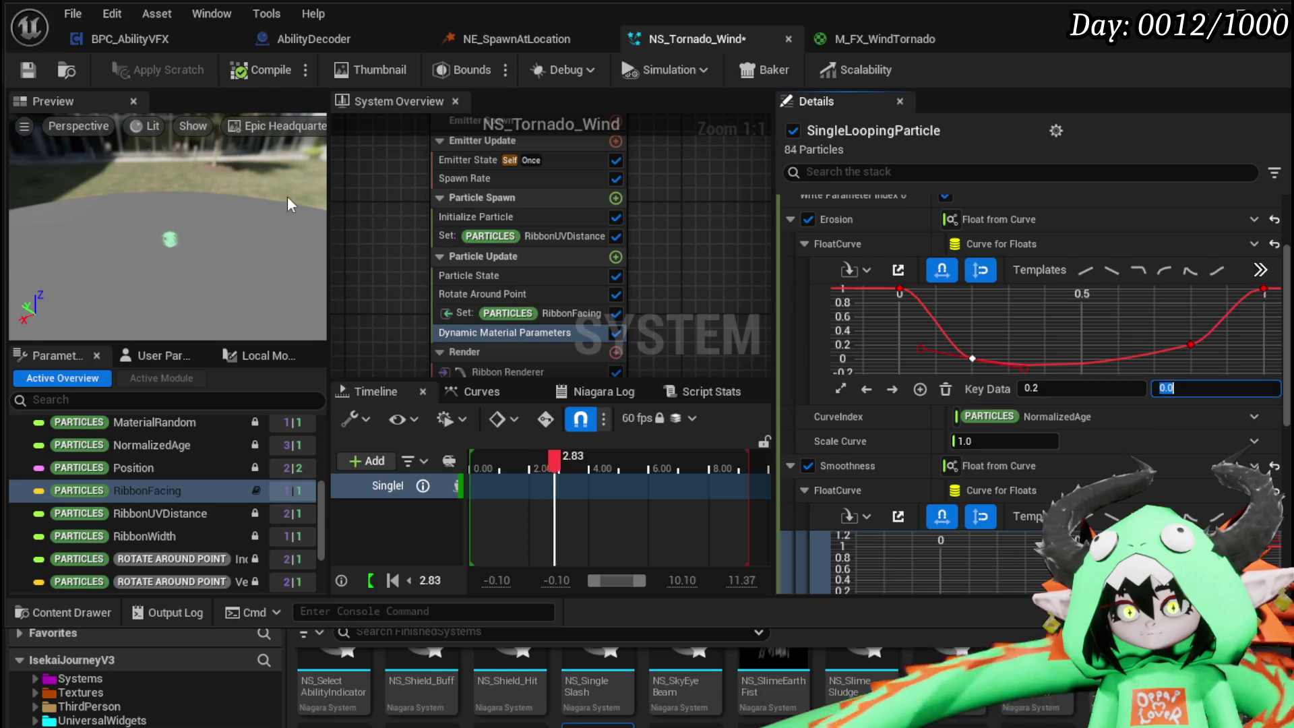
key(ctrl+s)
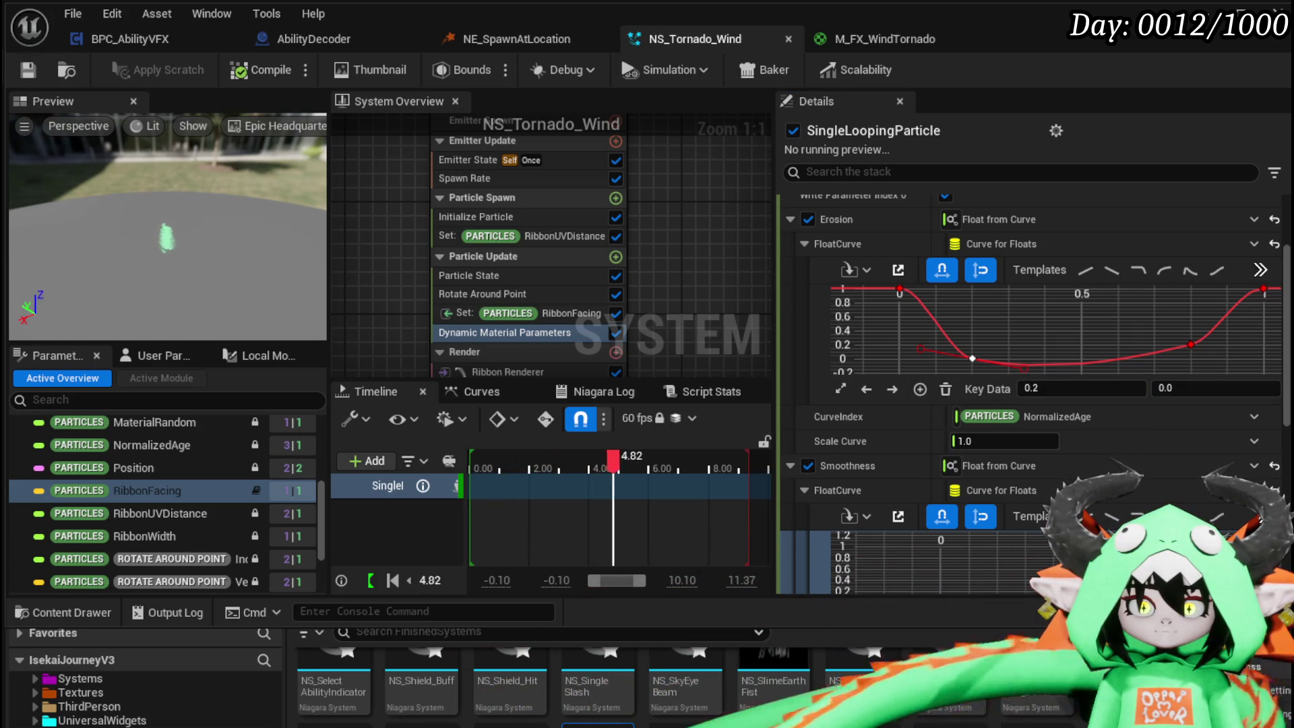
- Change the first Erosion key's value to 0.5 and save NS_Tornado_Wind
click(899, 290)
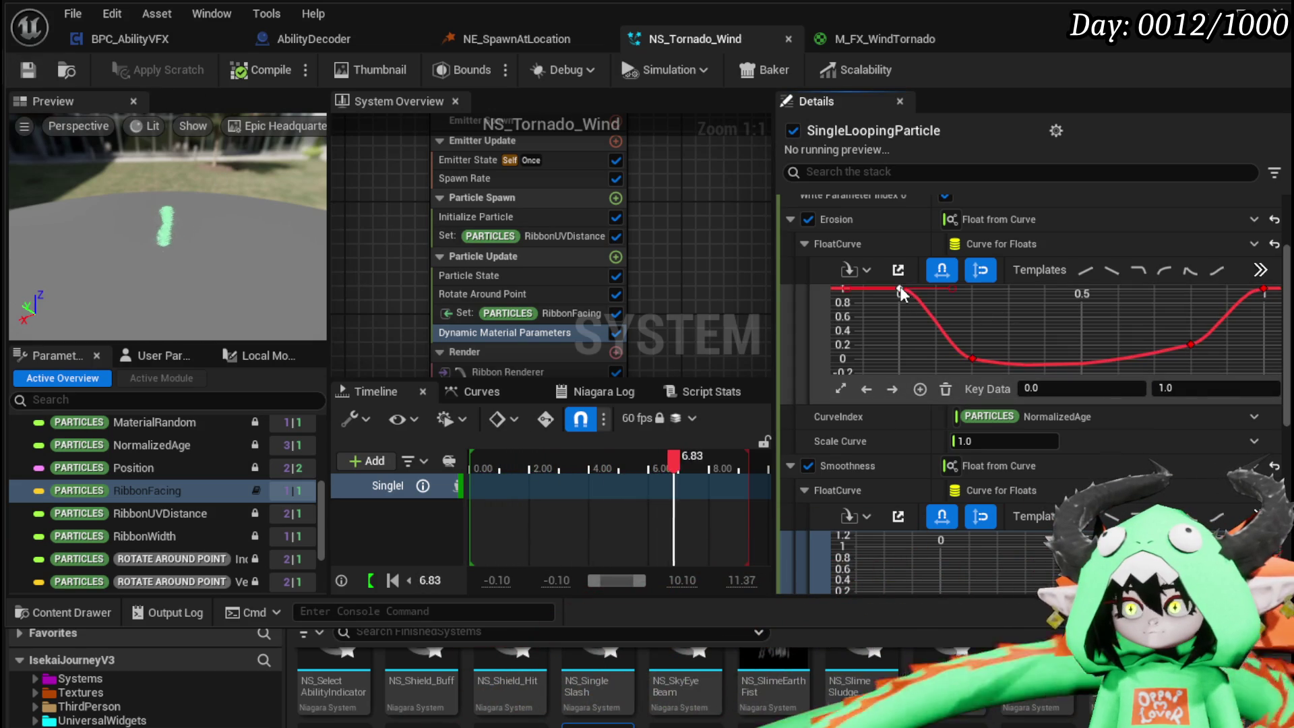
click(1222, 389)
text(0)
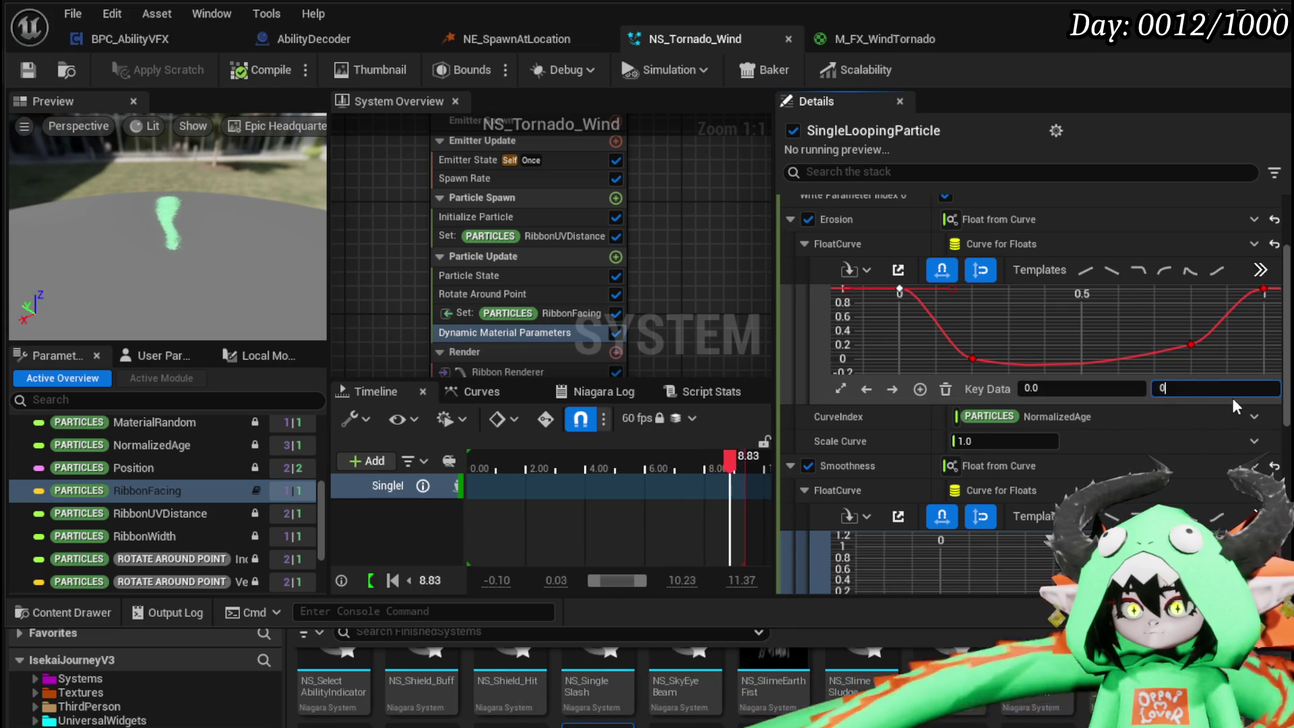
text(.5)
key(Return)
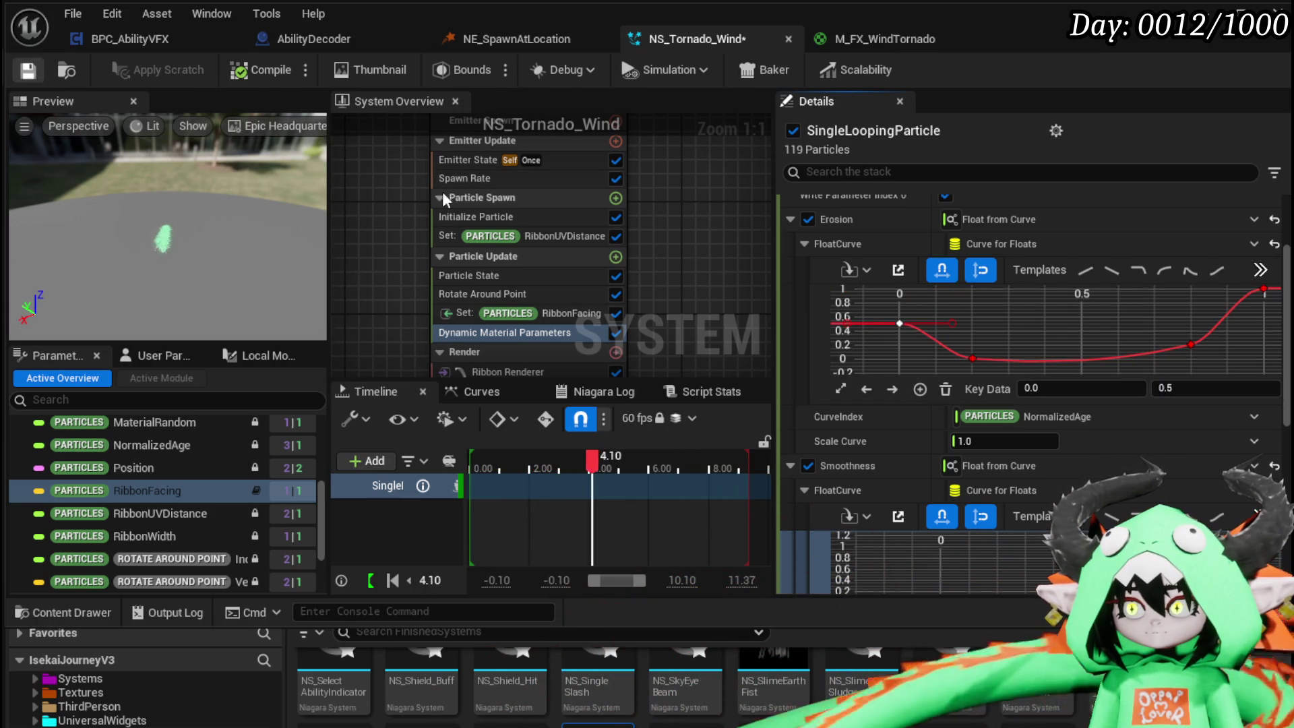
key(ctrl+s)
- Add a Smoothness curve key at time 0.2, save NS_Tornado_Wind, and minimize the Niagara editor
scroll(902, 434, down, 3)
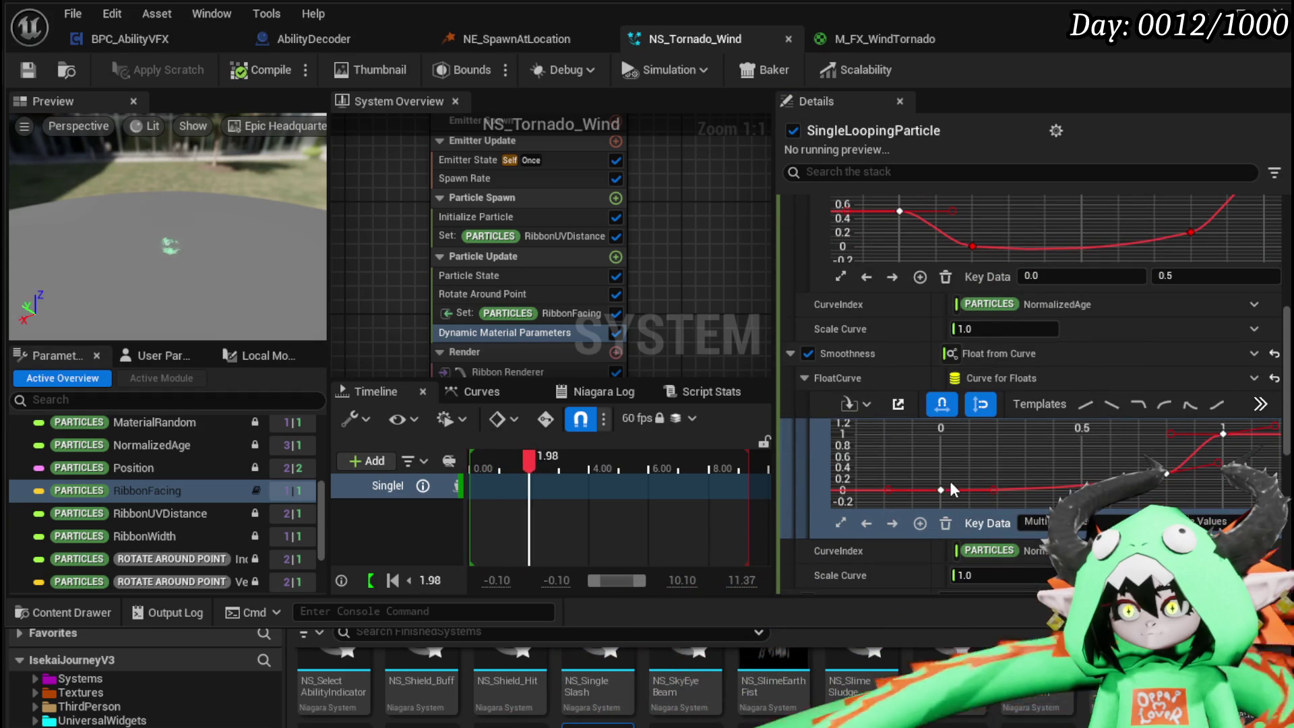
click(957, 462)
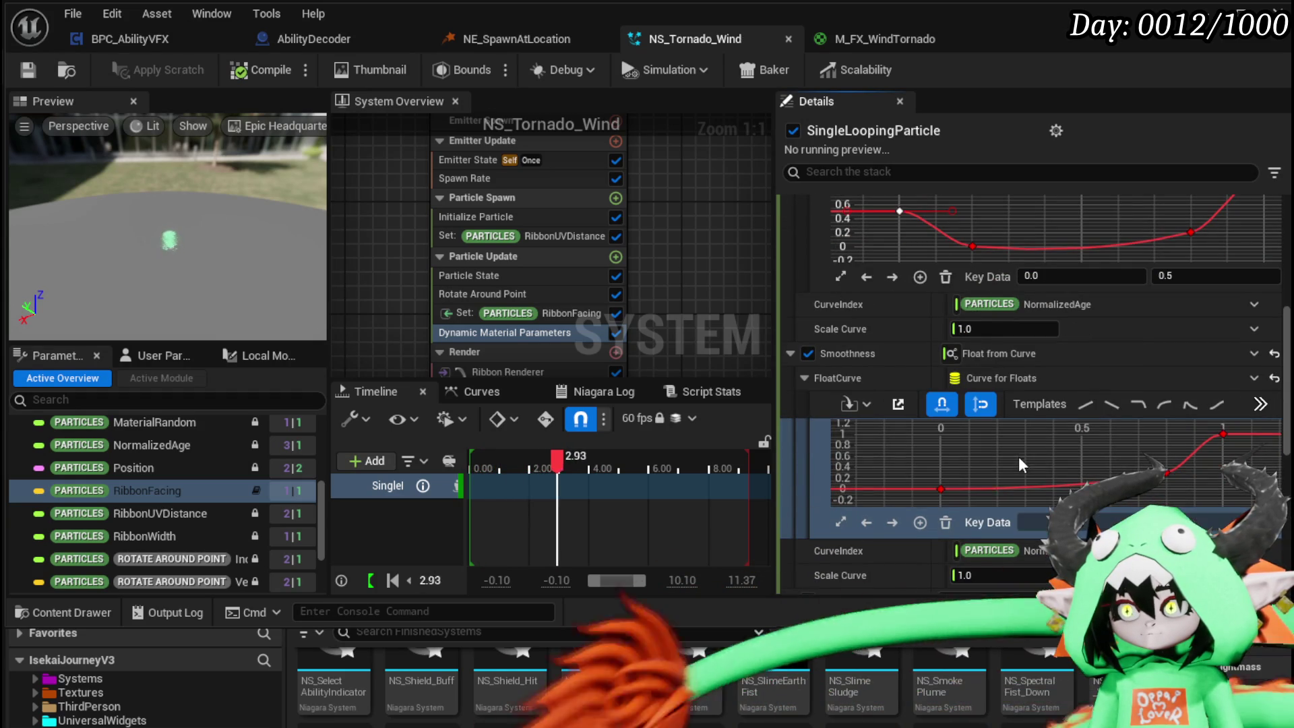
right_click(985, 491)
click(1014, 539)
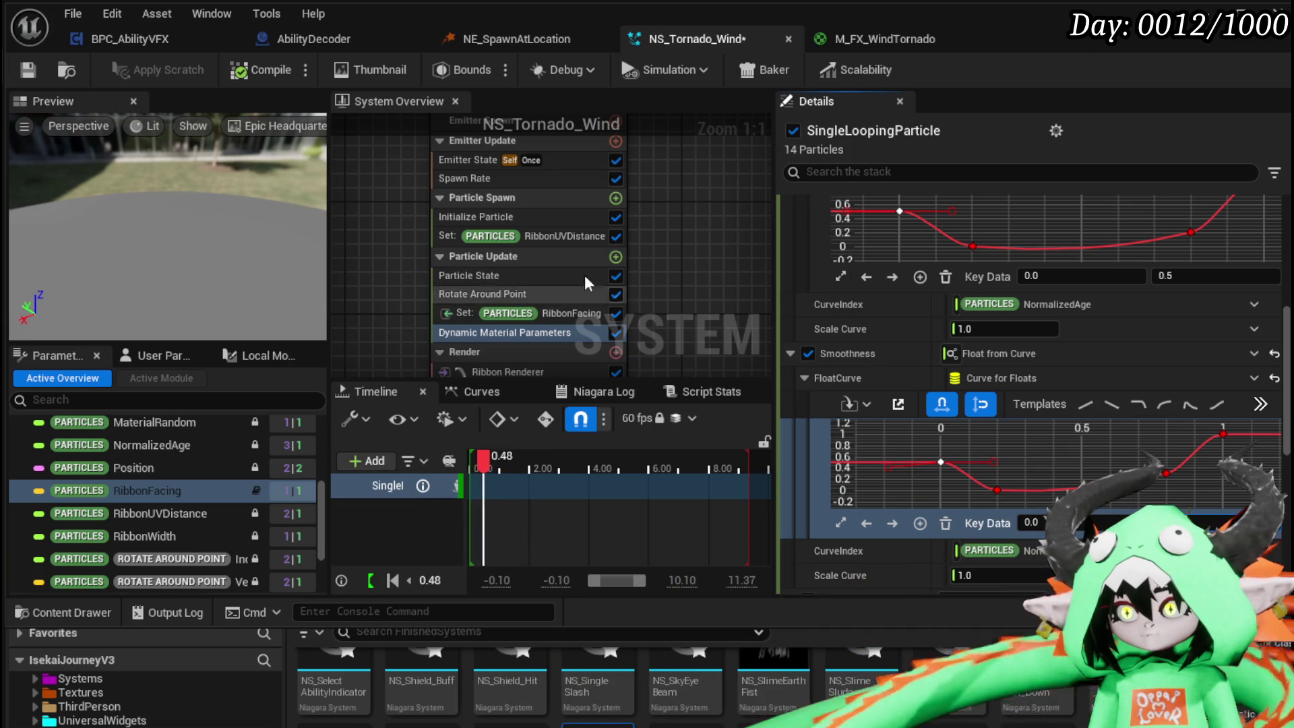
click(28, 68)
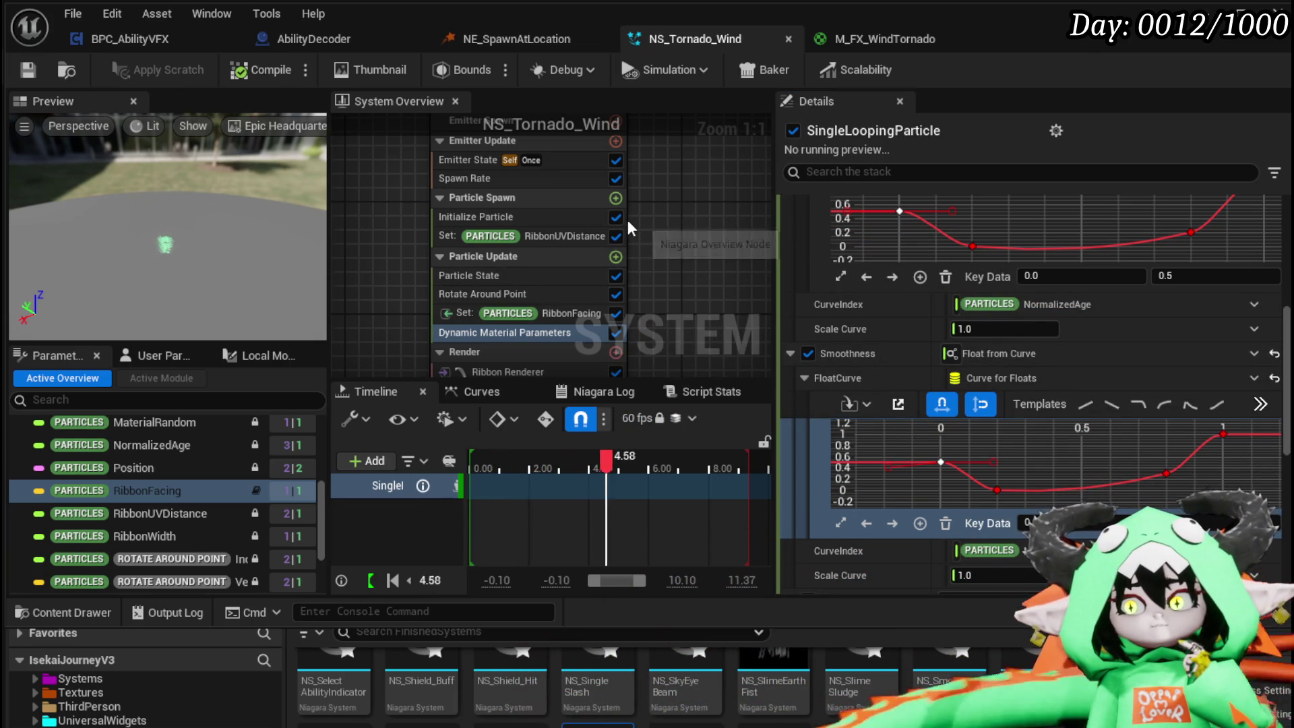
click(1242, 14)
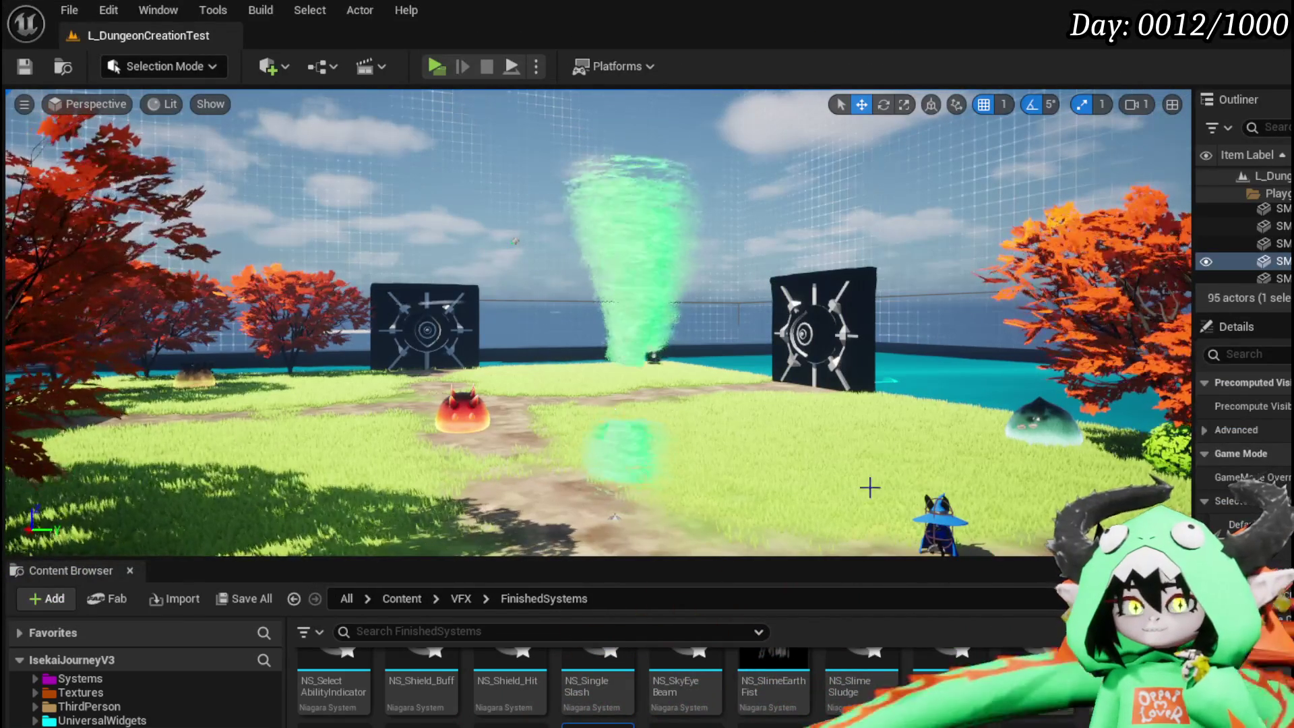
- Switch from the level back to the NS_Tornado_Wind Niagara editor with Alt+Tab
key(alt+Tab)
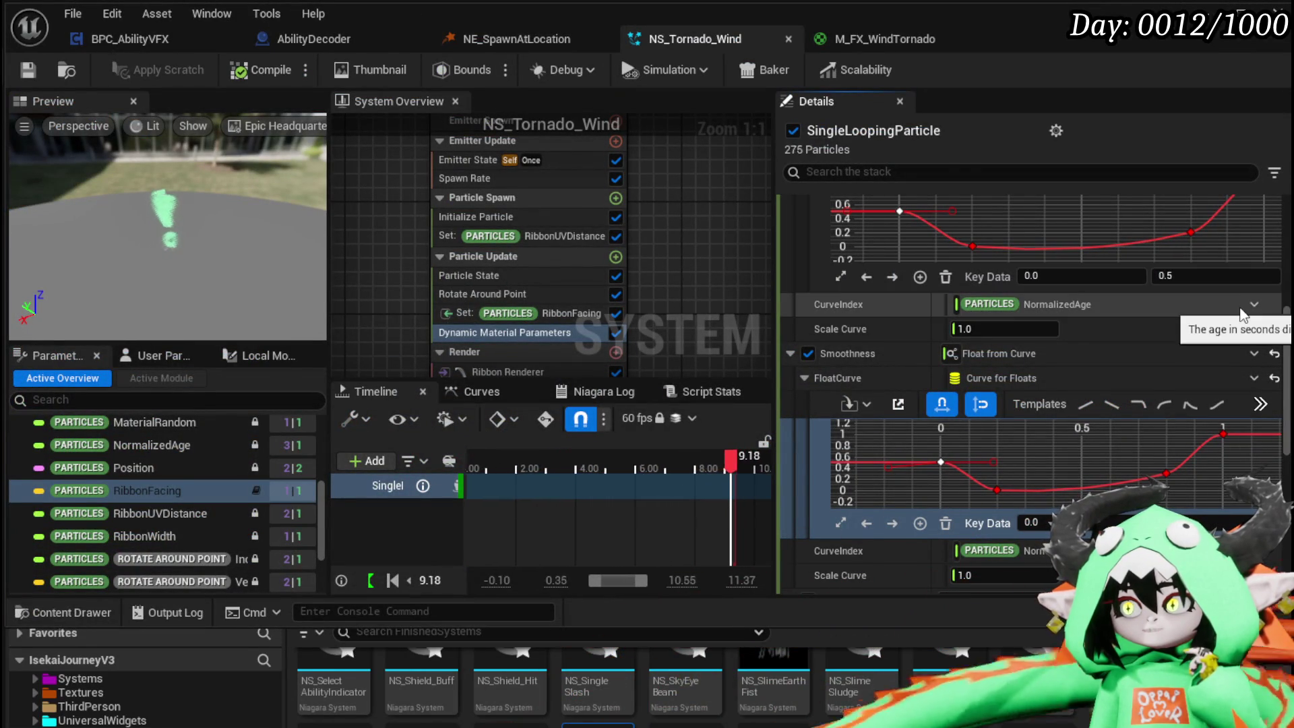
- Adjust the Erosion and Smoothness curve keys so both start at 1.0, then save
click(1190, 277)
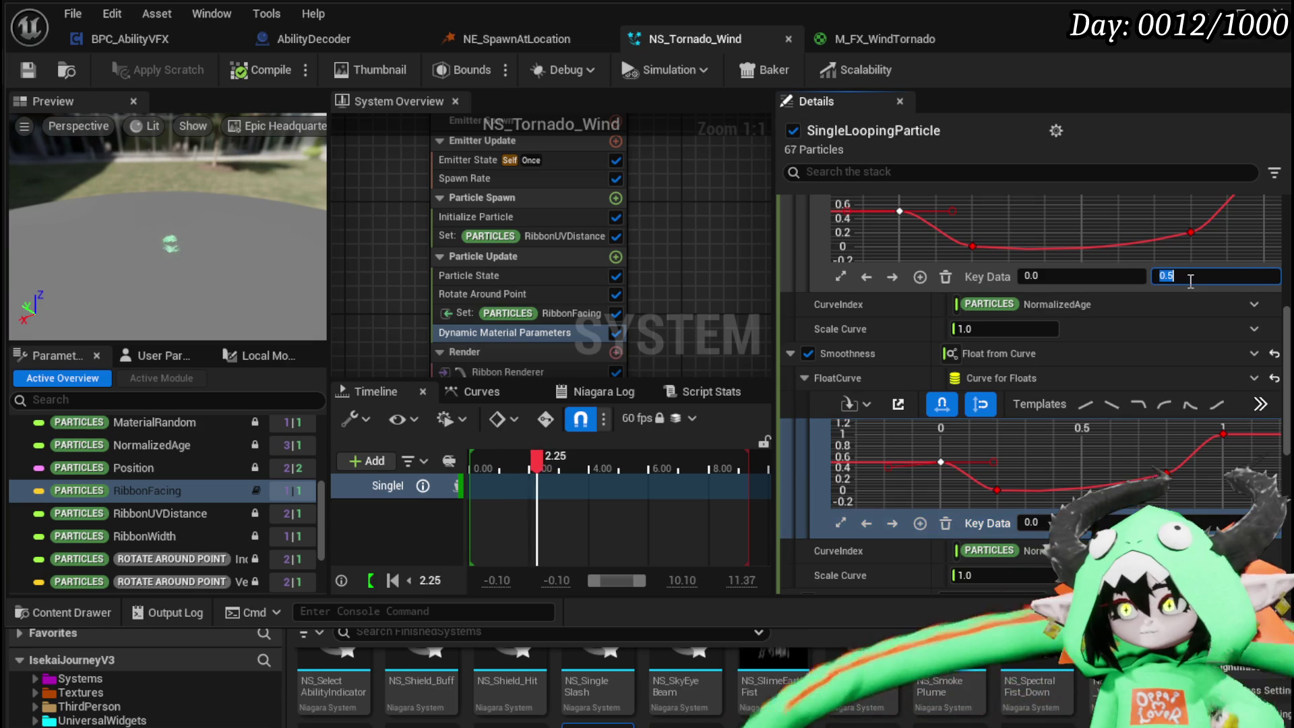
click(972, 246)
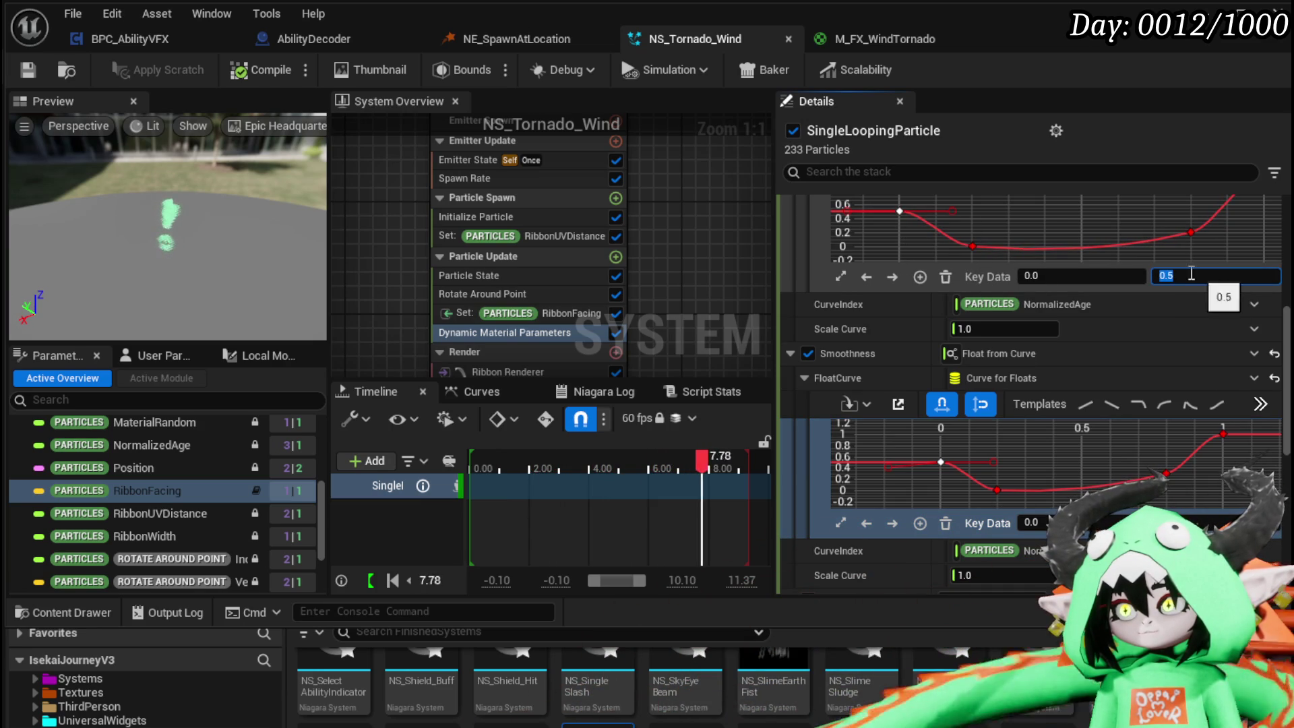
click(972, 247)
click(1112, 271)
text(0.1)
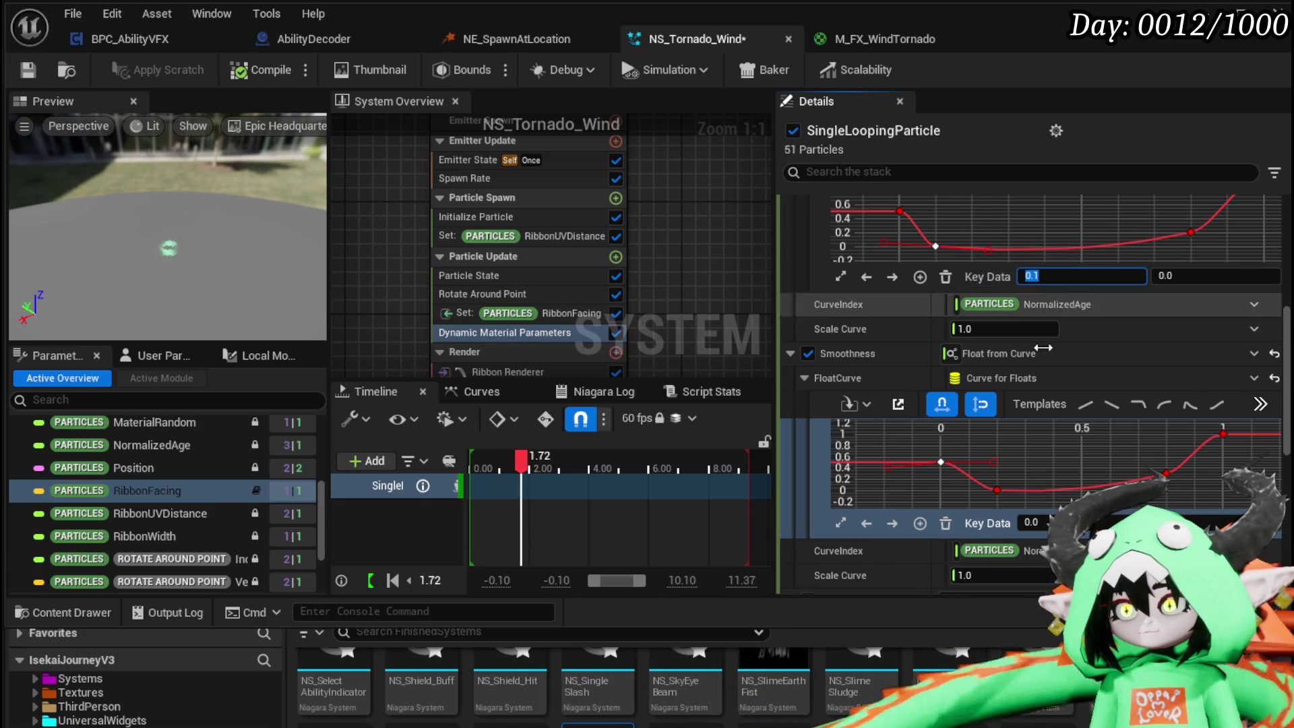
click(996, 490)
text(0.1)
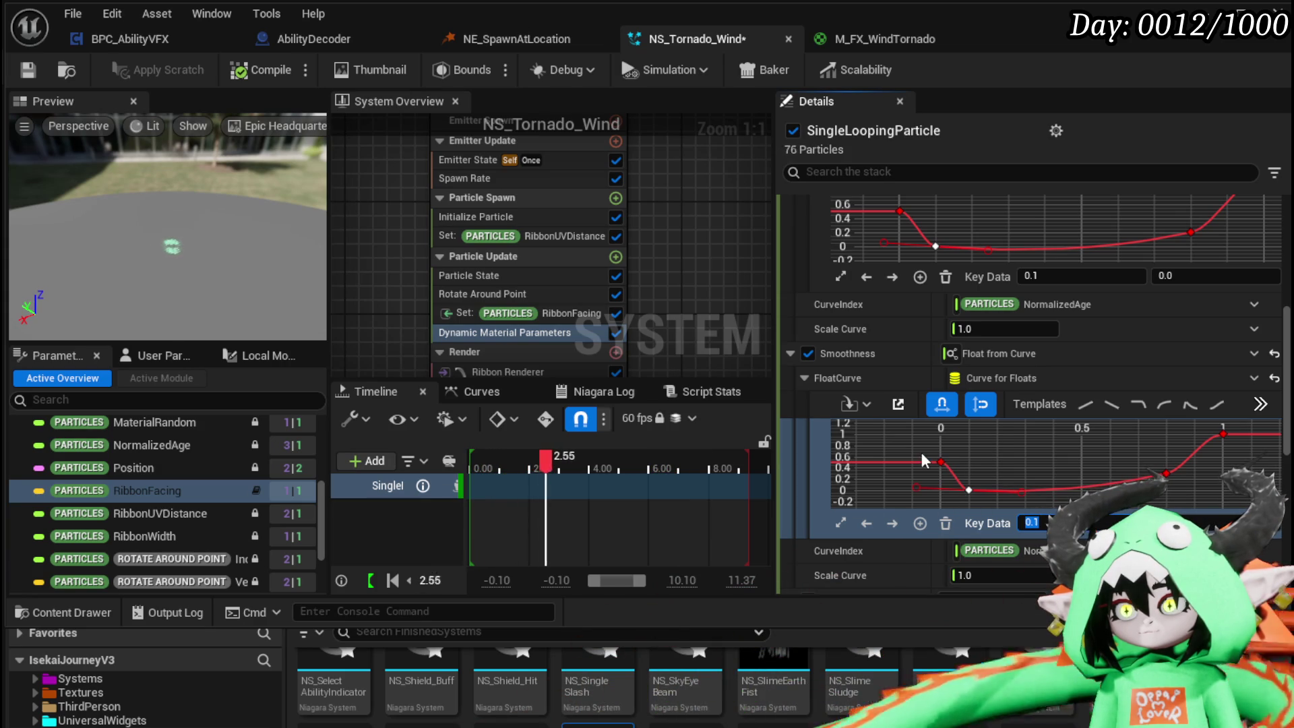
click(940, 461)
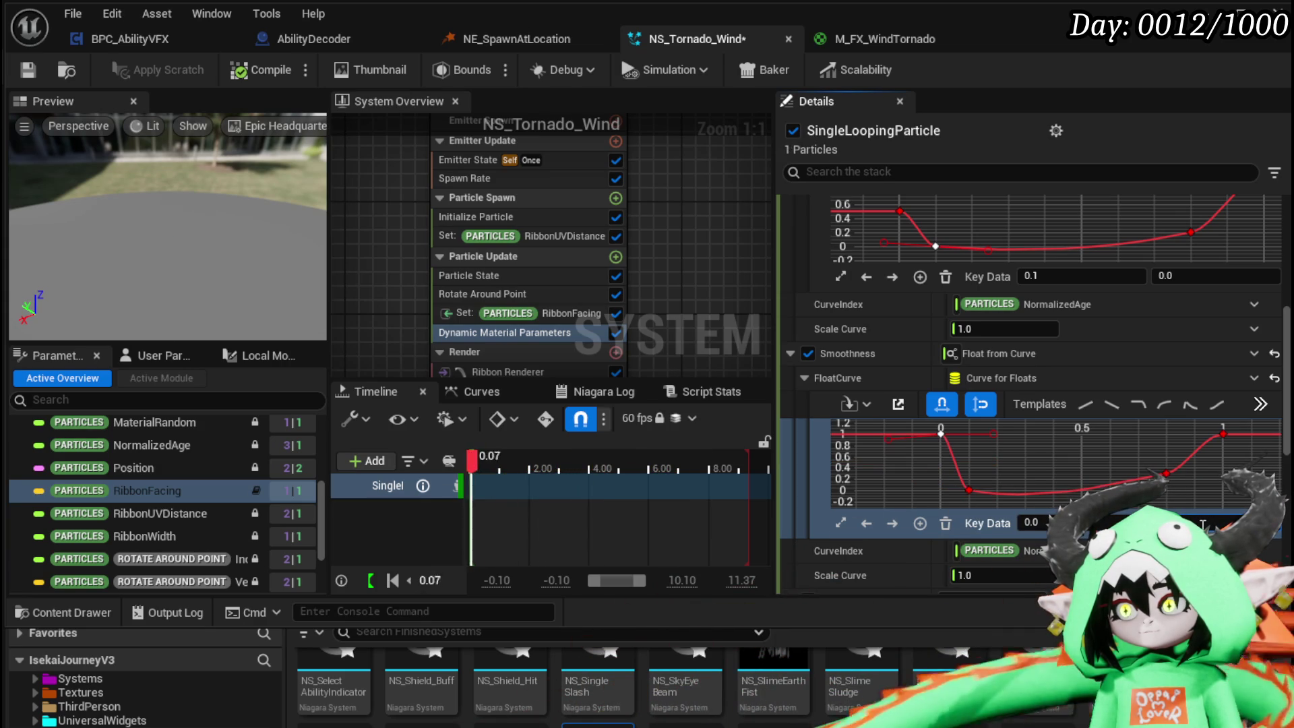
click(900, 211)
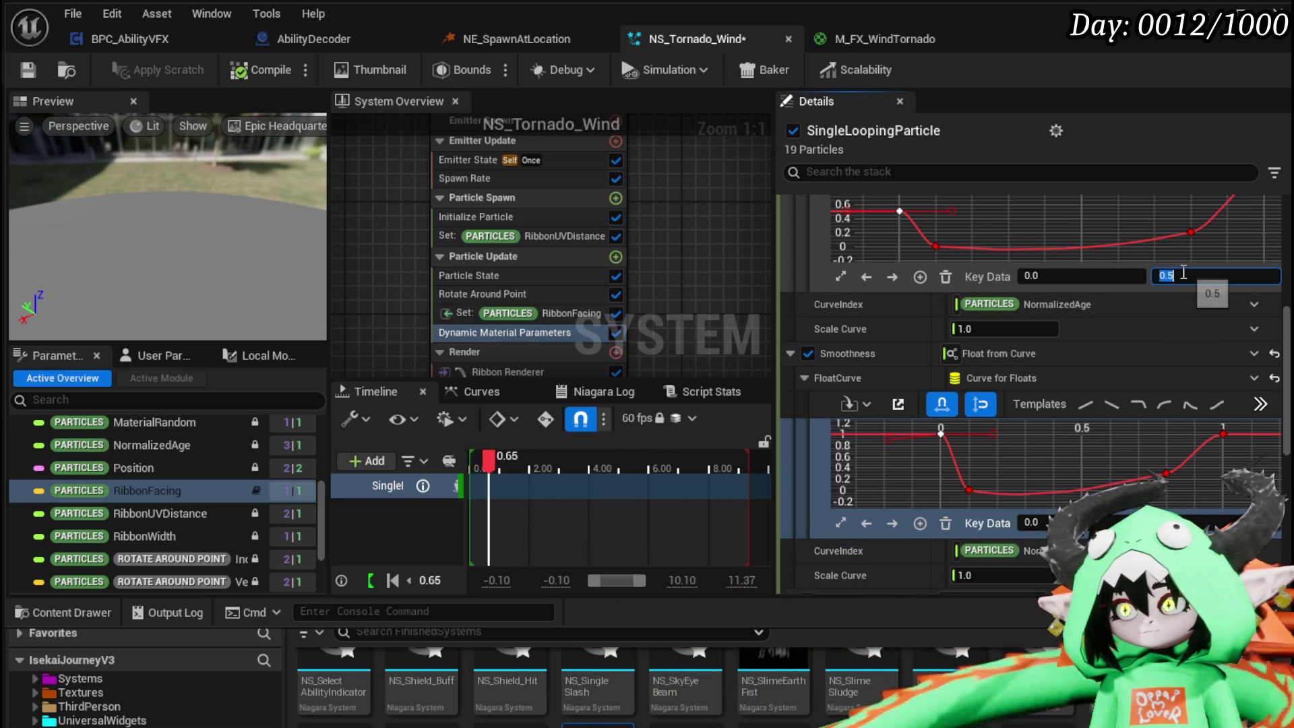
key(Return)
key(ctrl+s)
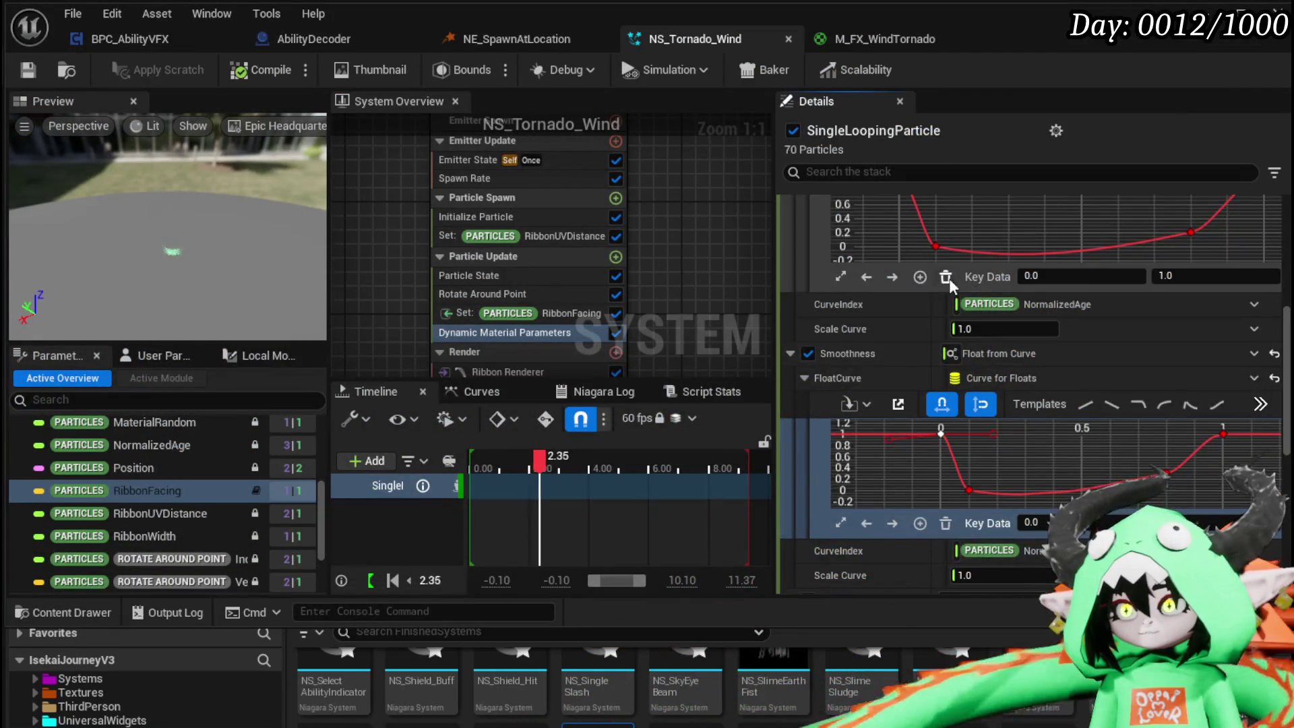
- Drag the curves' first key from 1 down to 0 and save NS_Tornado_Wind
scroll(950, 273, down, 1)
scroll(953, 263, up, 2)
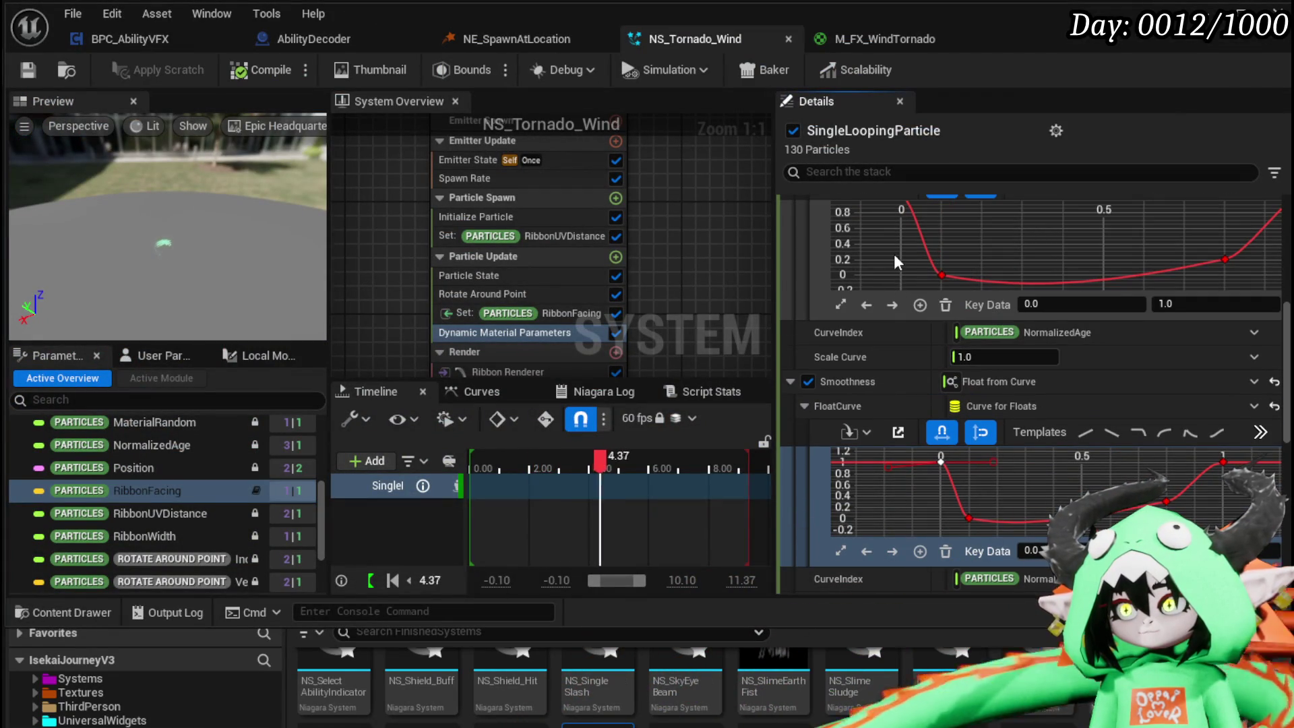
scroll(893, 255, down, 2)
drag(902, 258, 1214, 286)
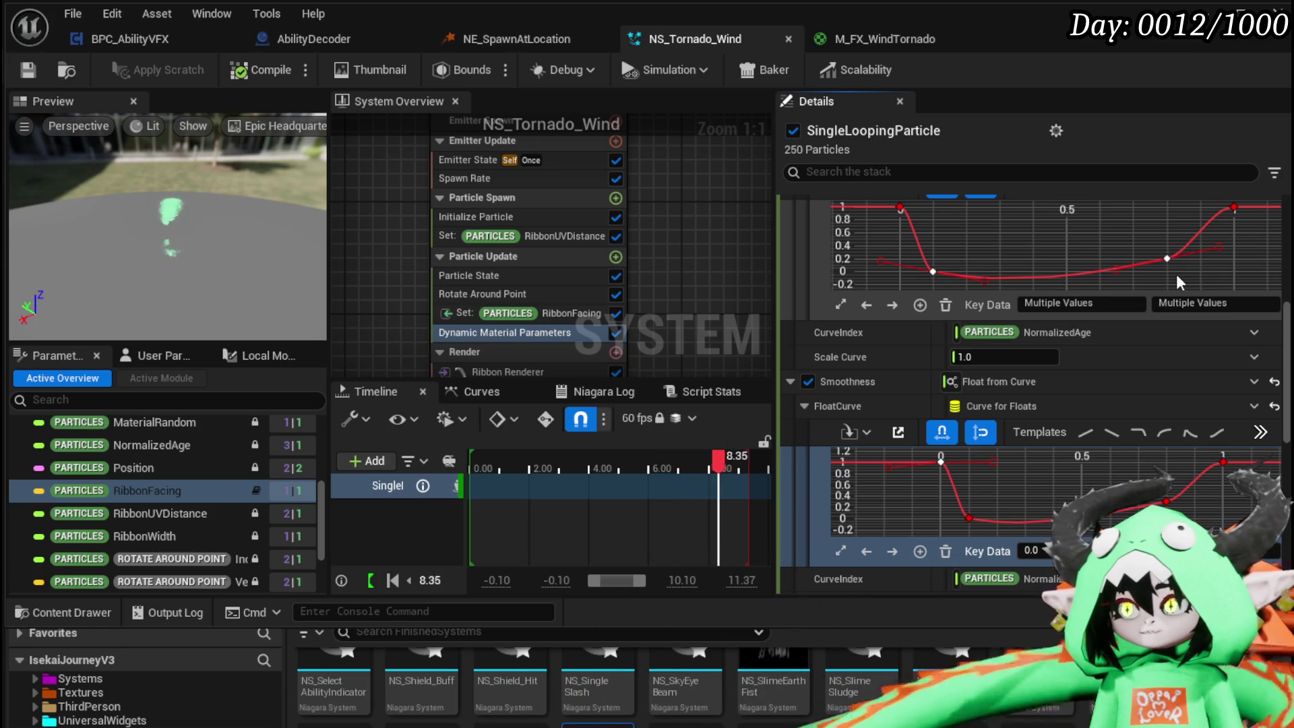
click(899, 207)
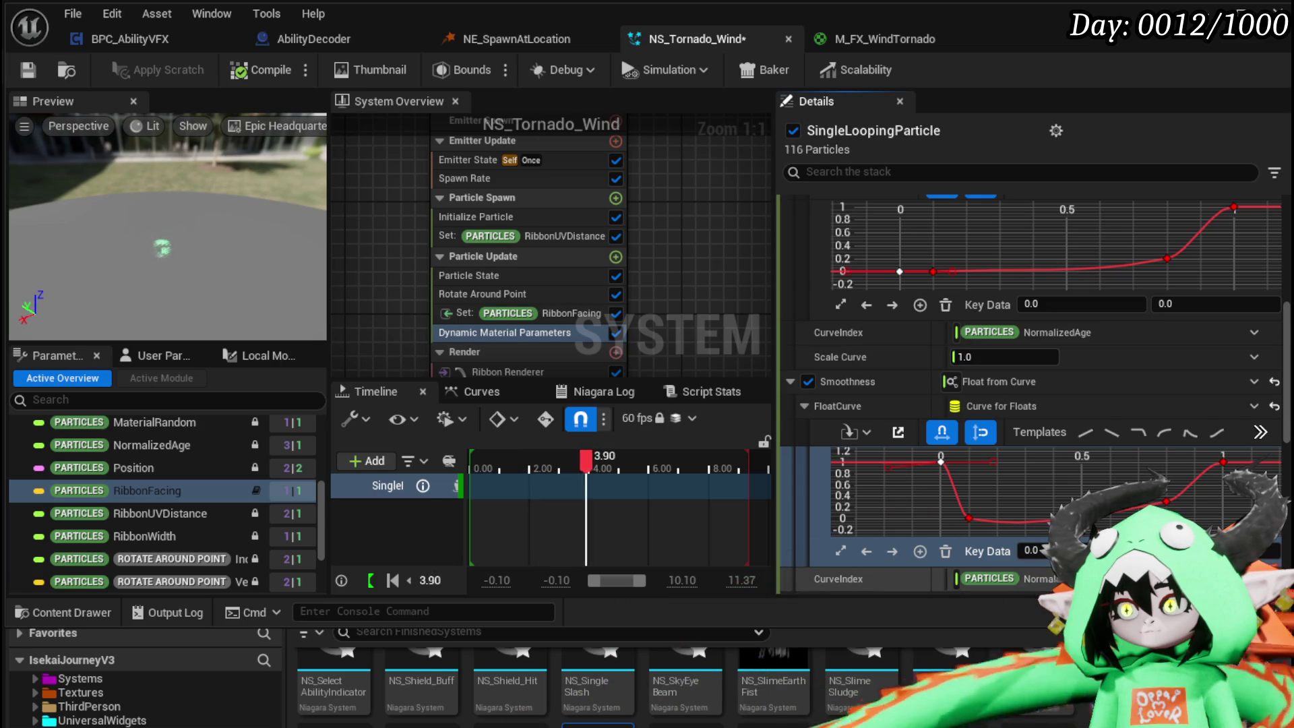
drag(940, 461, 941, 517)
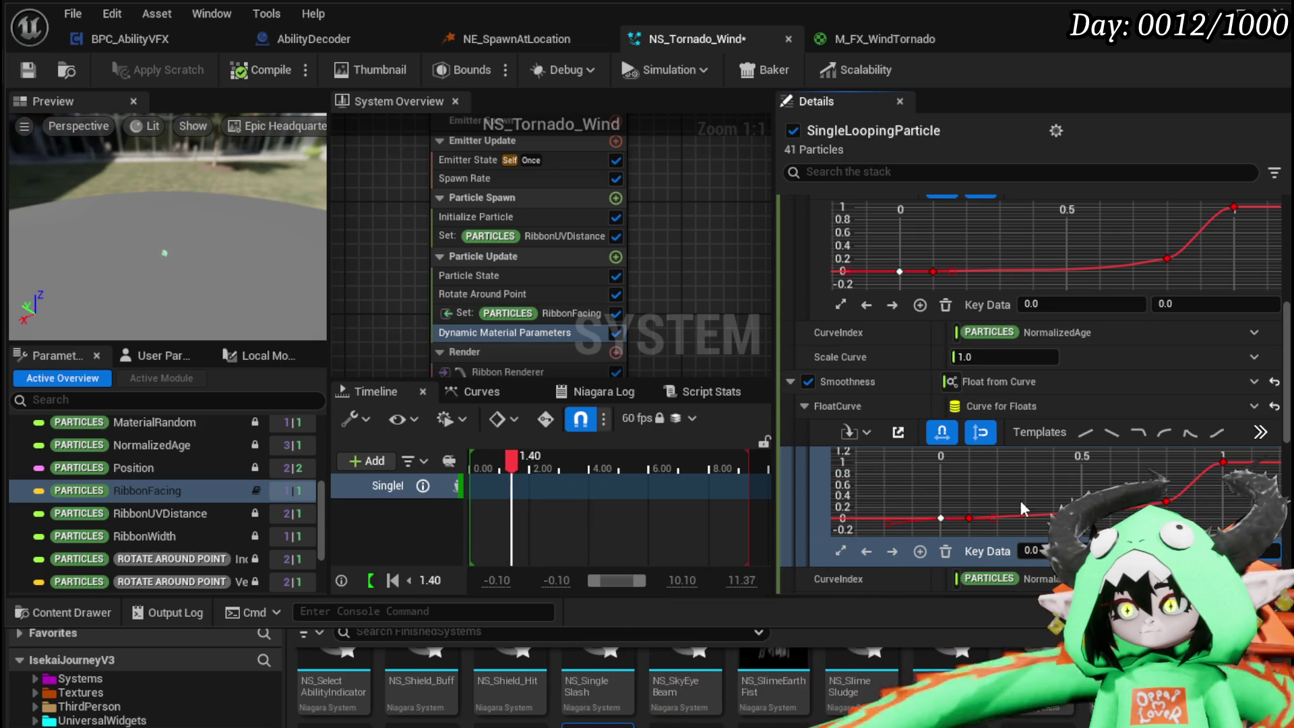
click(1008, 477)
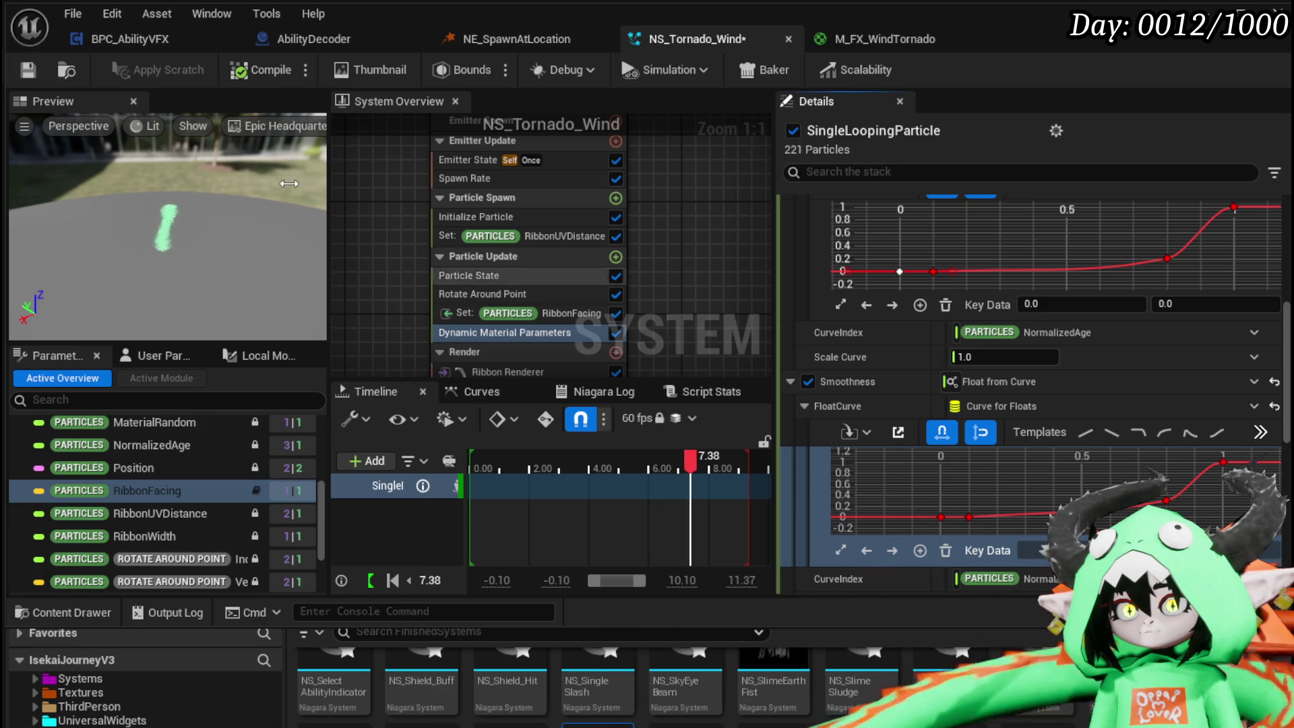
click(32, 70)
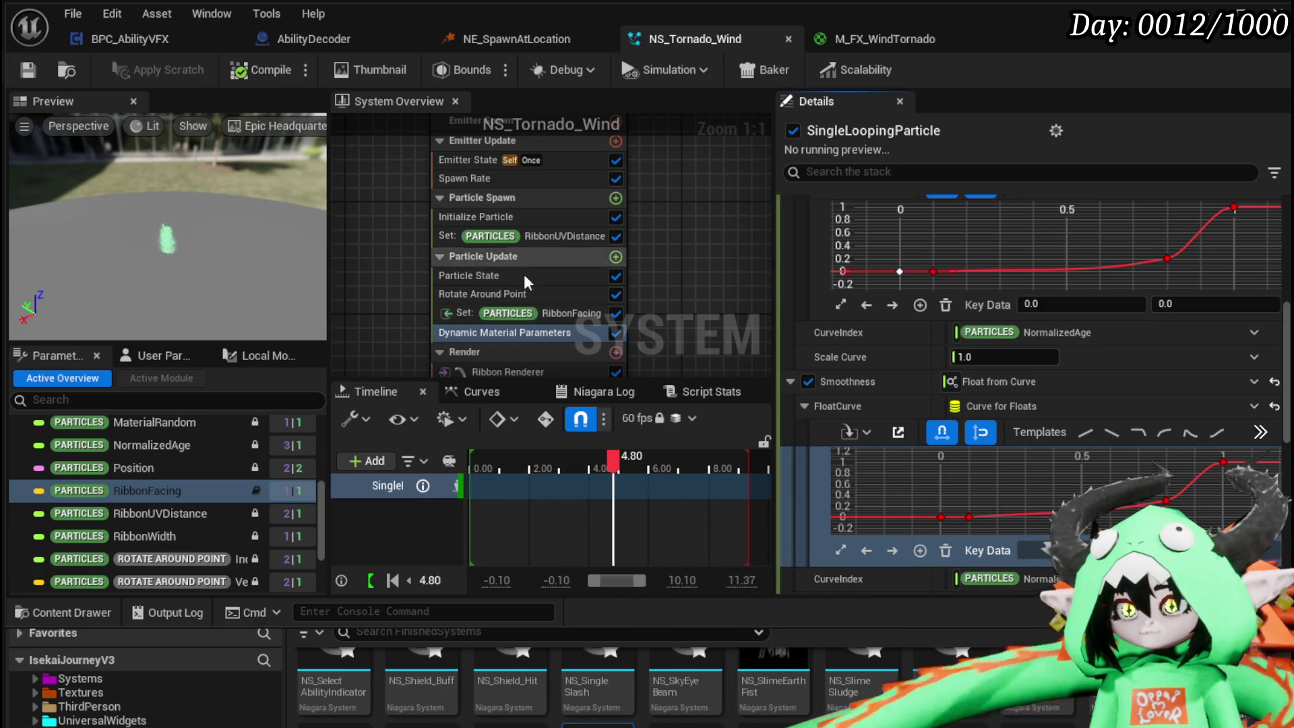
- Set the upper curve's first key value to 0.1 and save the system
mouse_move(550, 269)
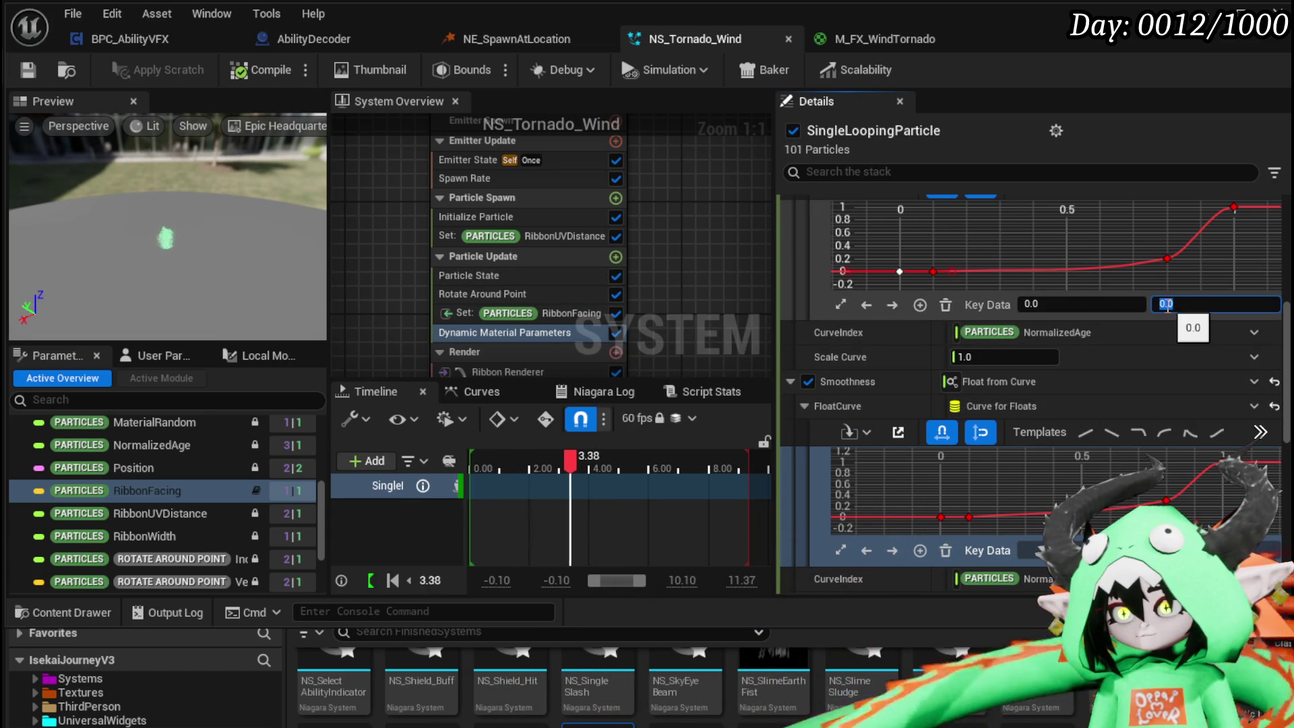
text(0.1)
key(Return)
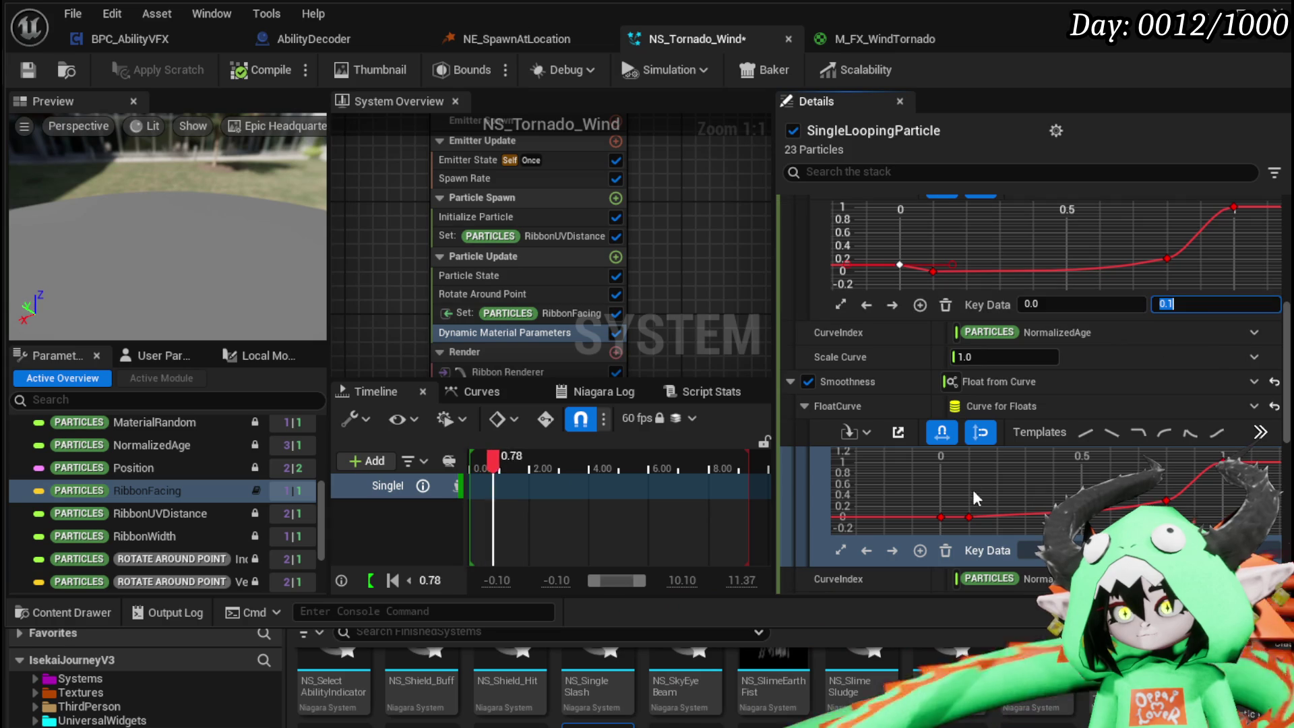
click(941, 516)
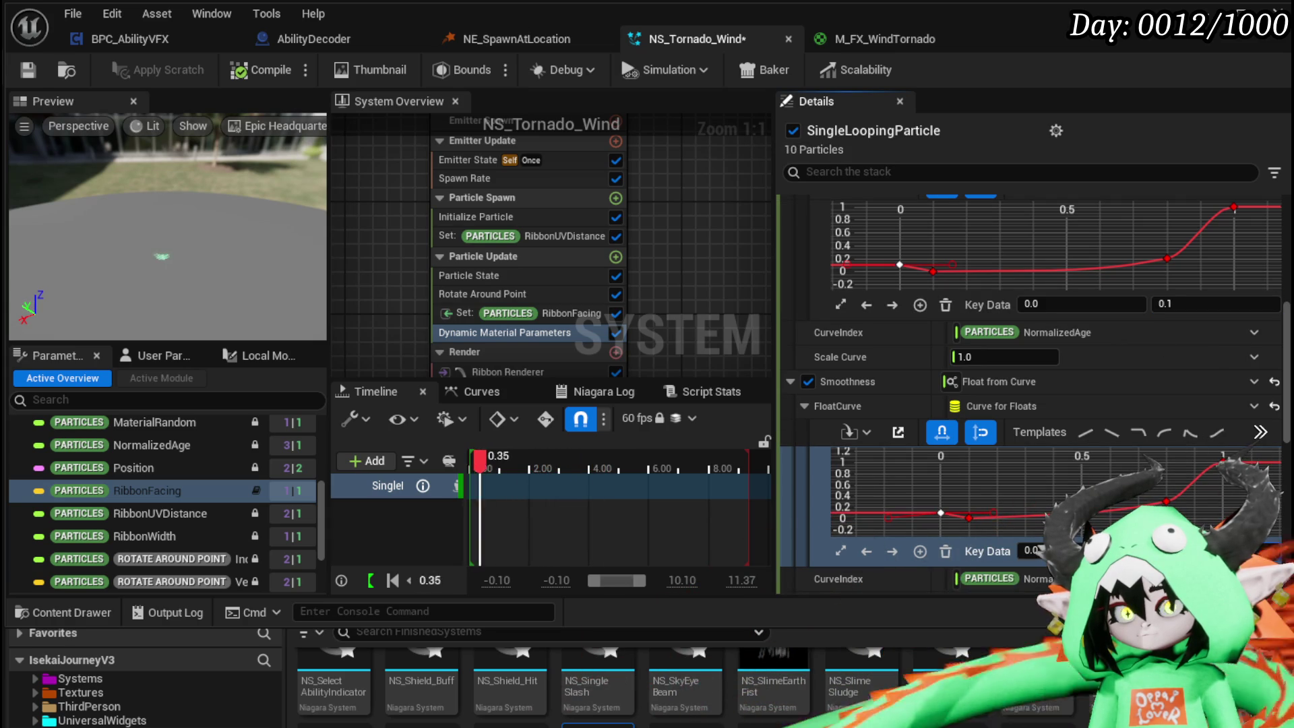
click(39, 66)
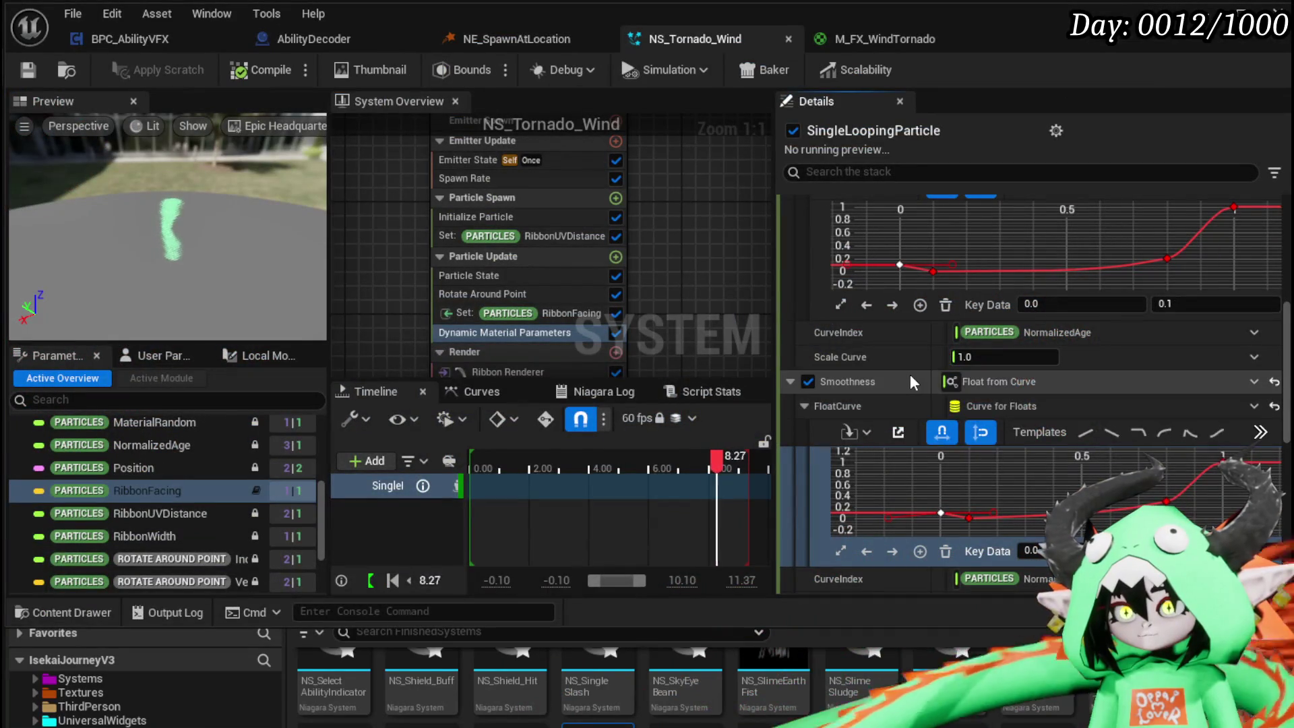
- Zoom out the System Overview and open the Add Emitter browser from the graph's context menu
scroll(567, 289, down, 3)
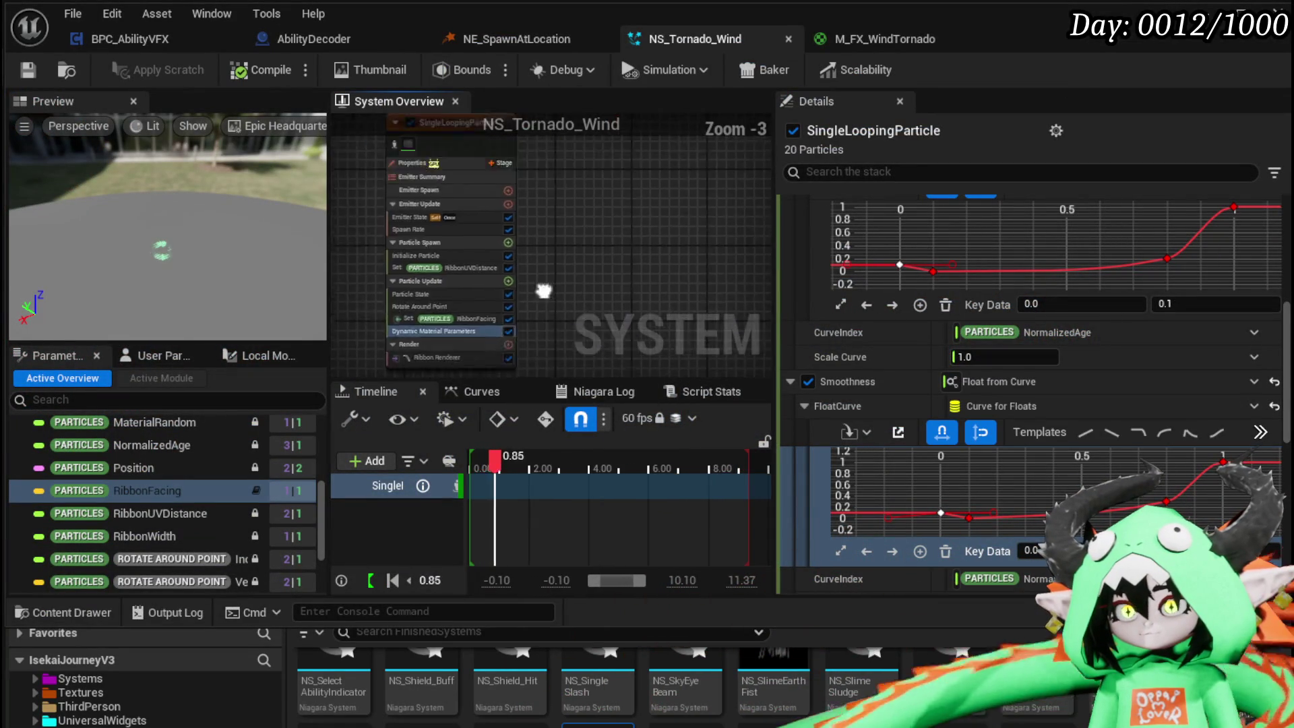
right_click(593, 277)
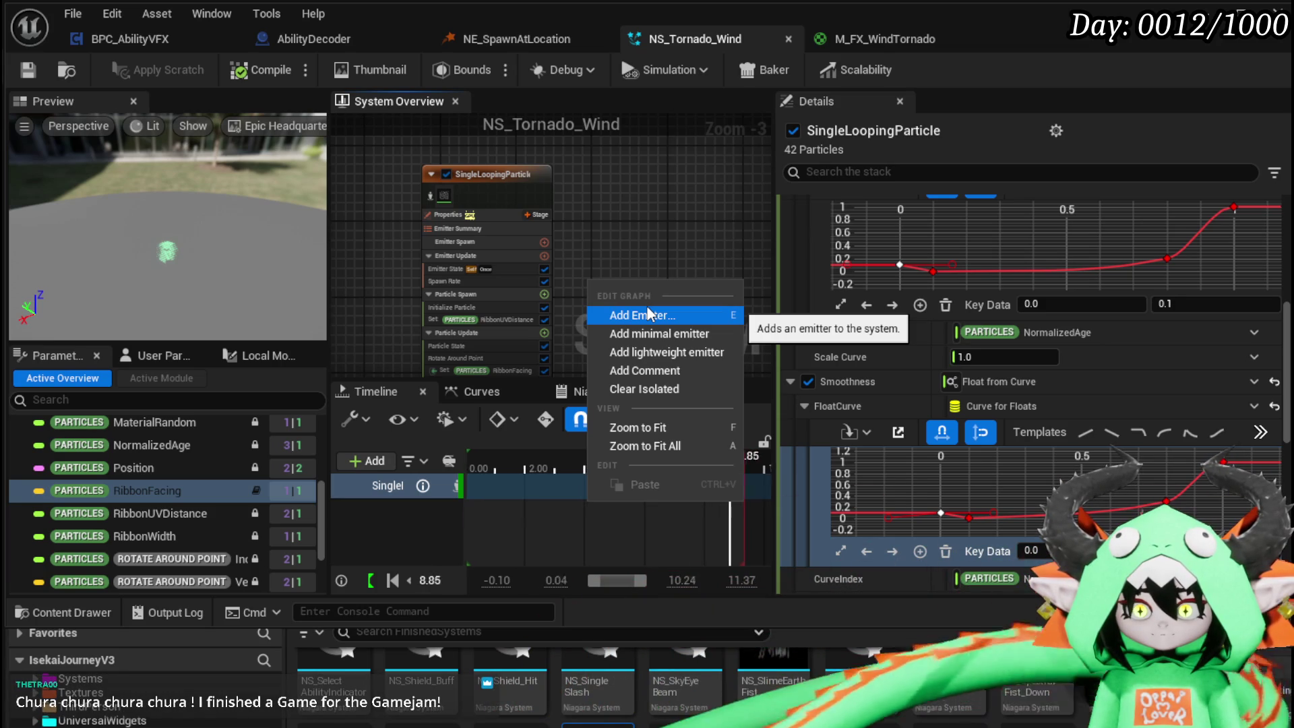
click(647, 310)
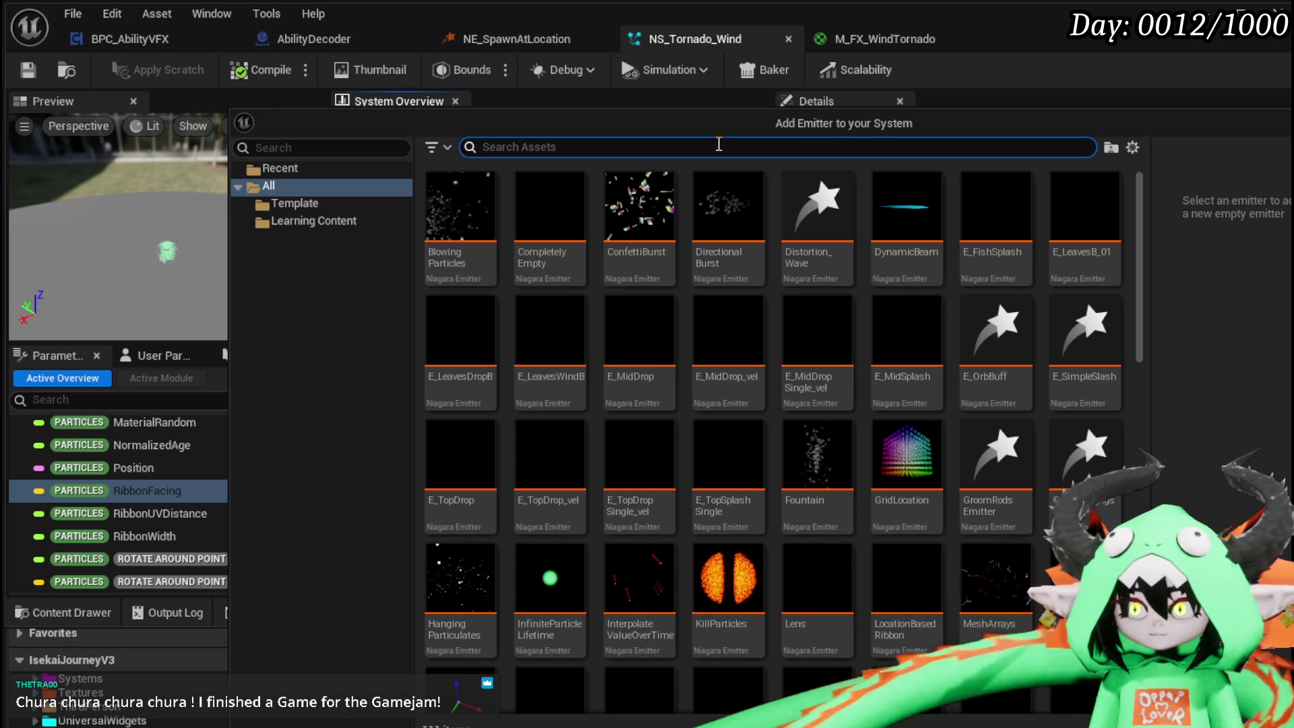
- Search 'Burst' and add the SimpleSpriteBurst emitter to NS_Tornado_Wind
text(Spawn bu)
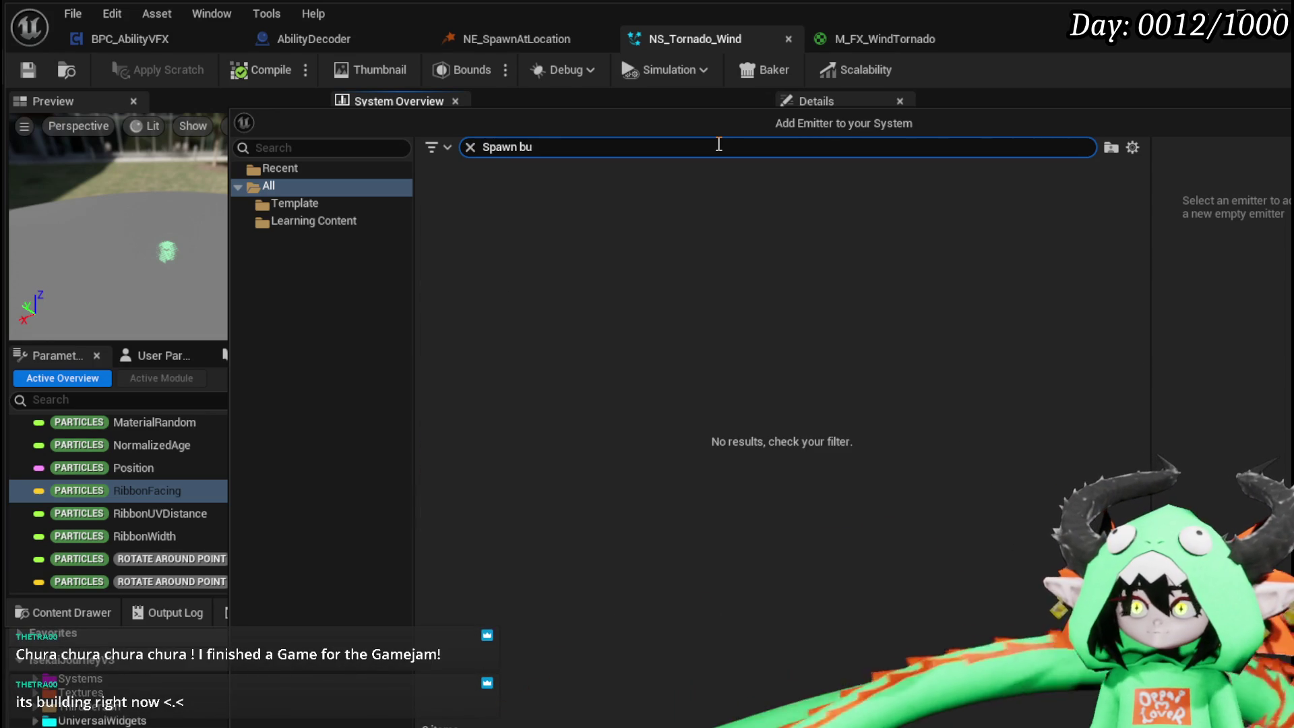
key(BackSpace)
key(BackSpace)
key(BackSpace)
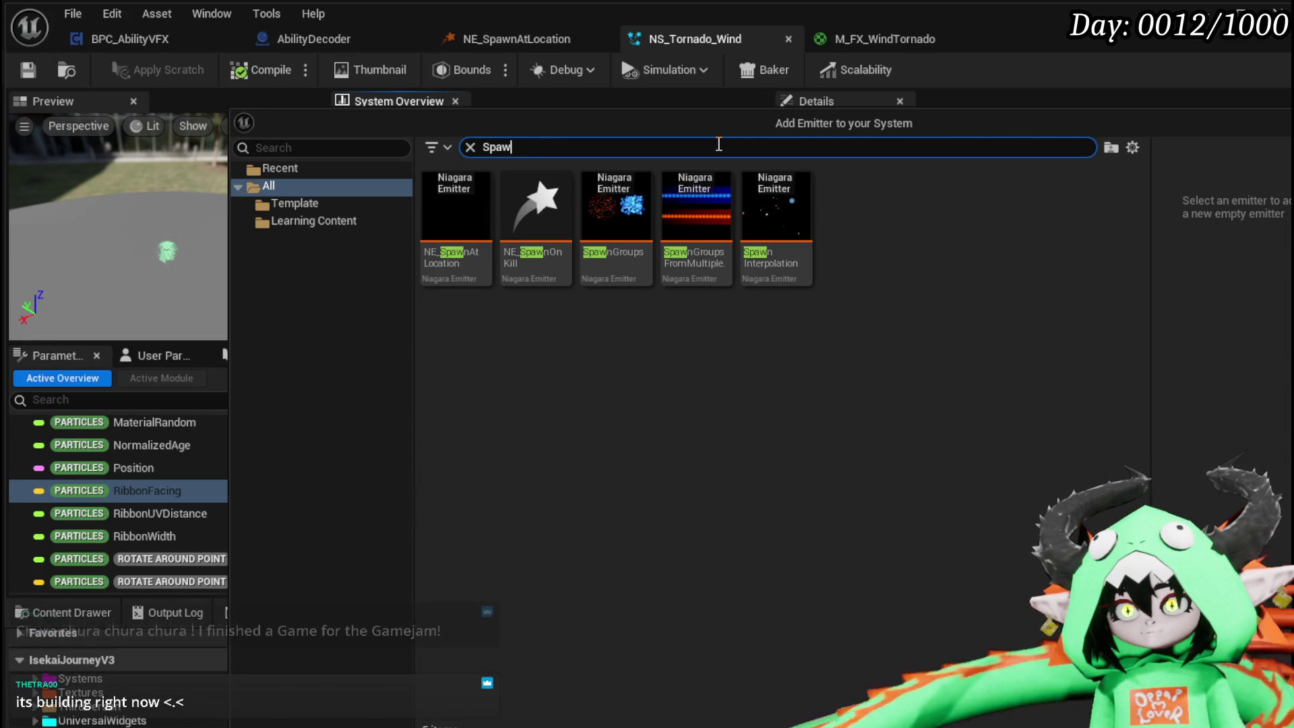
key(BackSpace)
key(BackSpace)
key(BackSpace)
text(Burs)
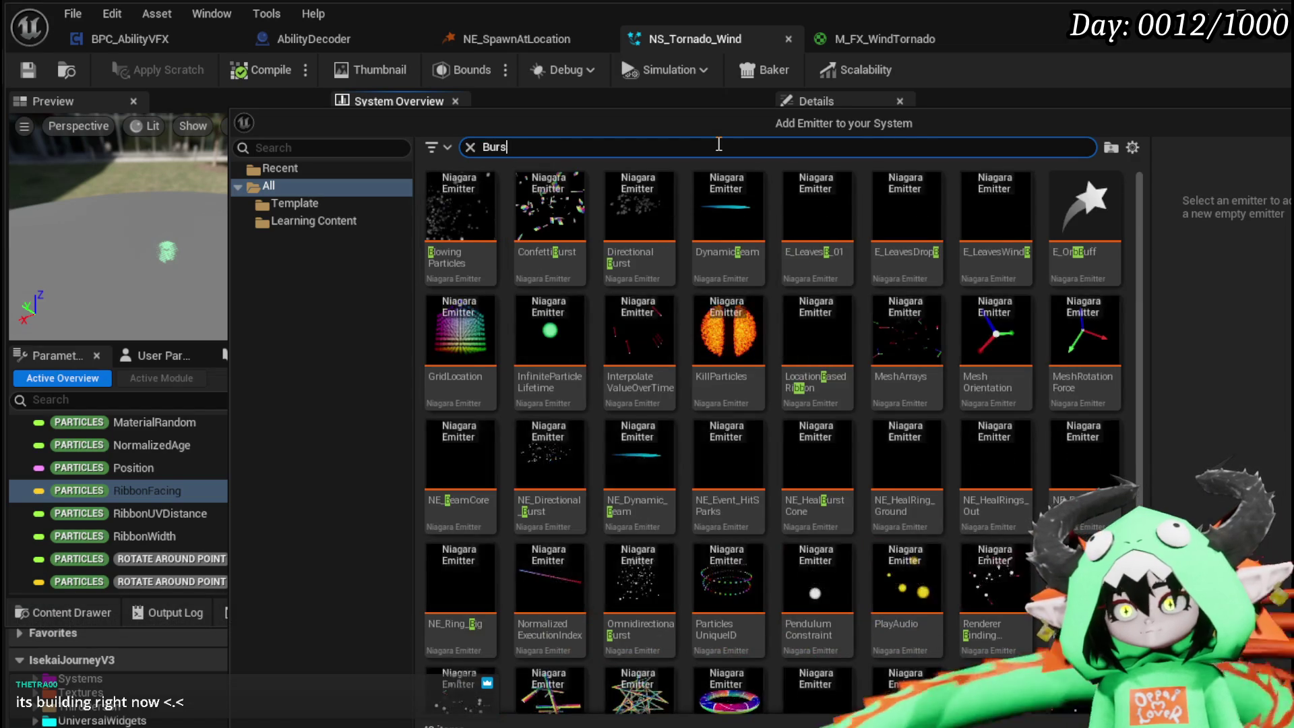
text(t)
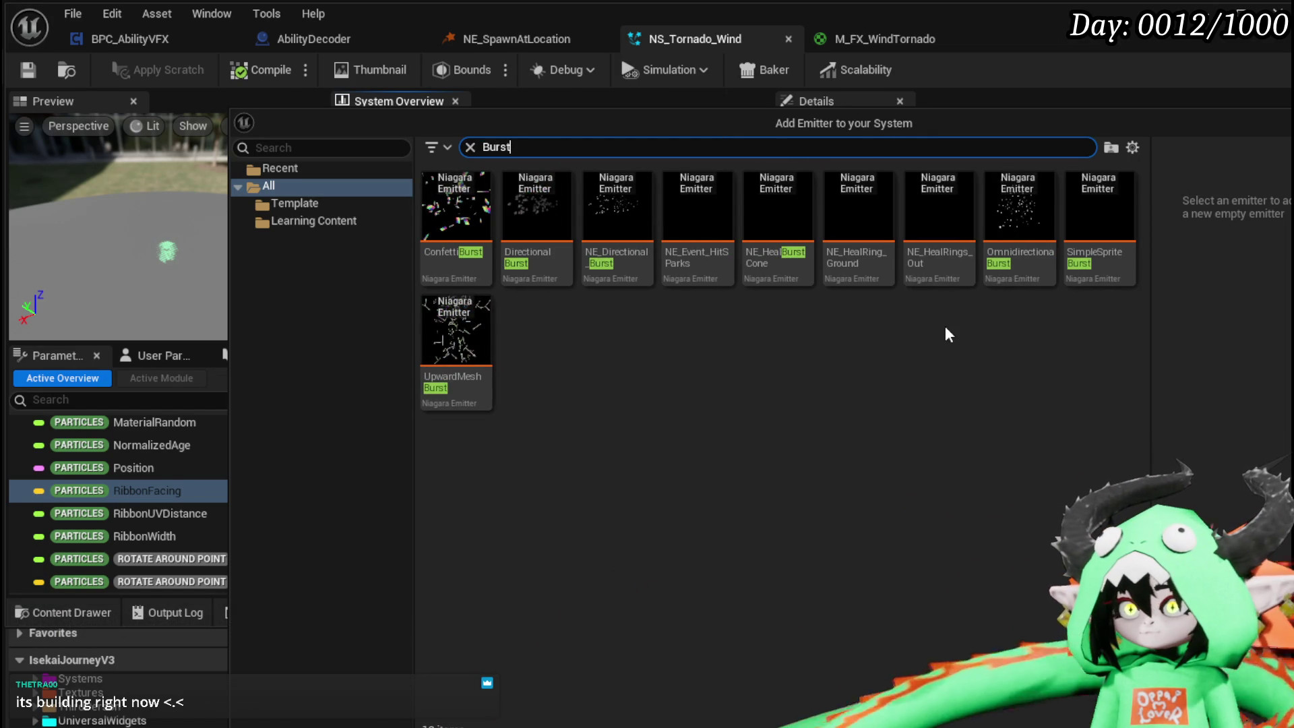
click(1109, 219)
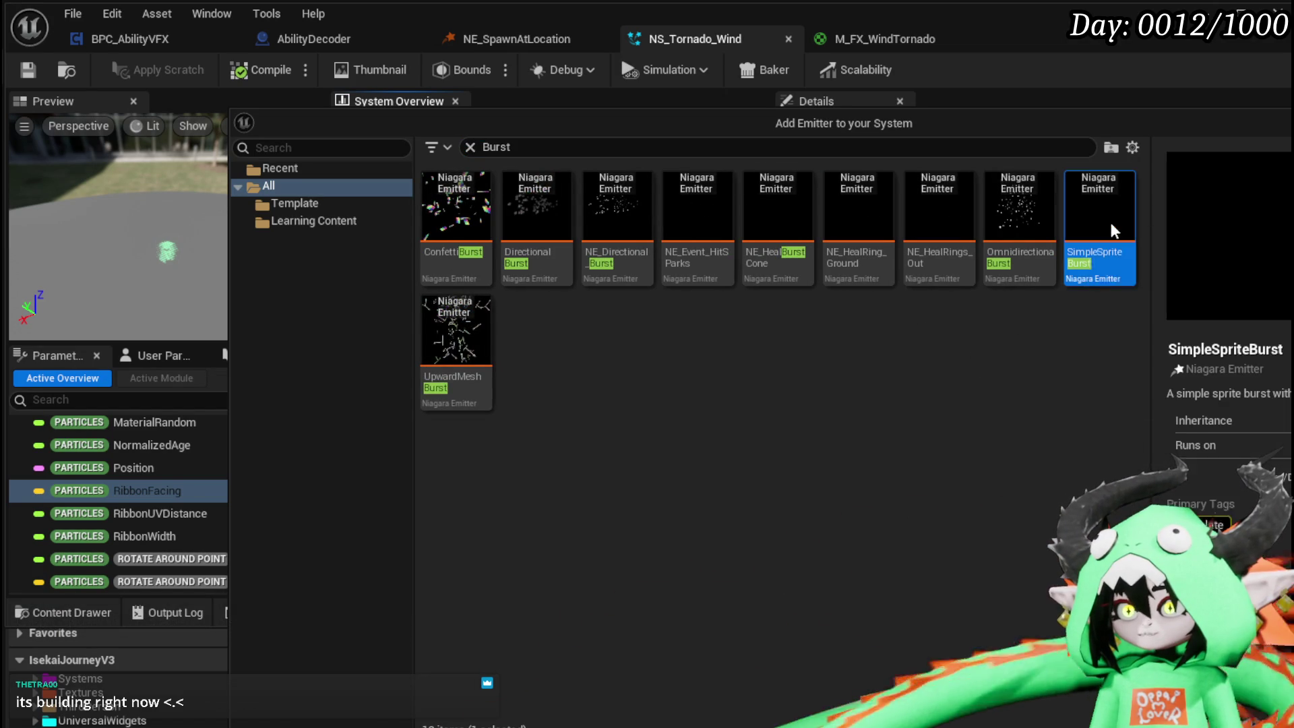
key(Return)
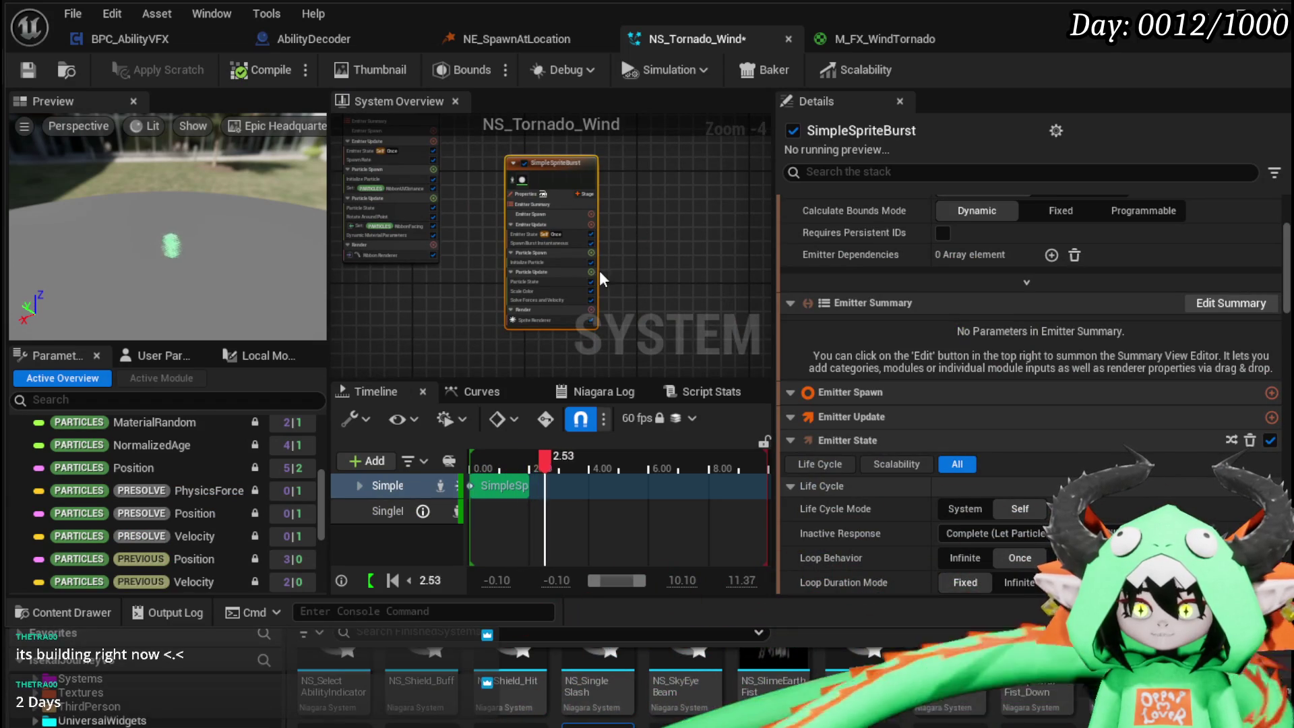
- Pan and zoom the System Overview to frame both emitter nodes
scroll(689, 237, down, 2)
scroll(657, 273, up, 4)
drag(623, 215, 697, 288)
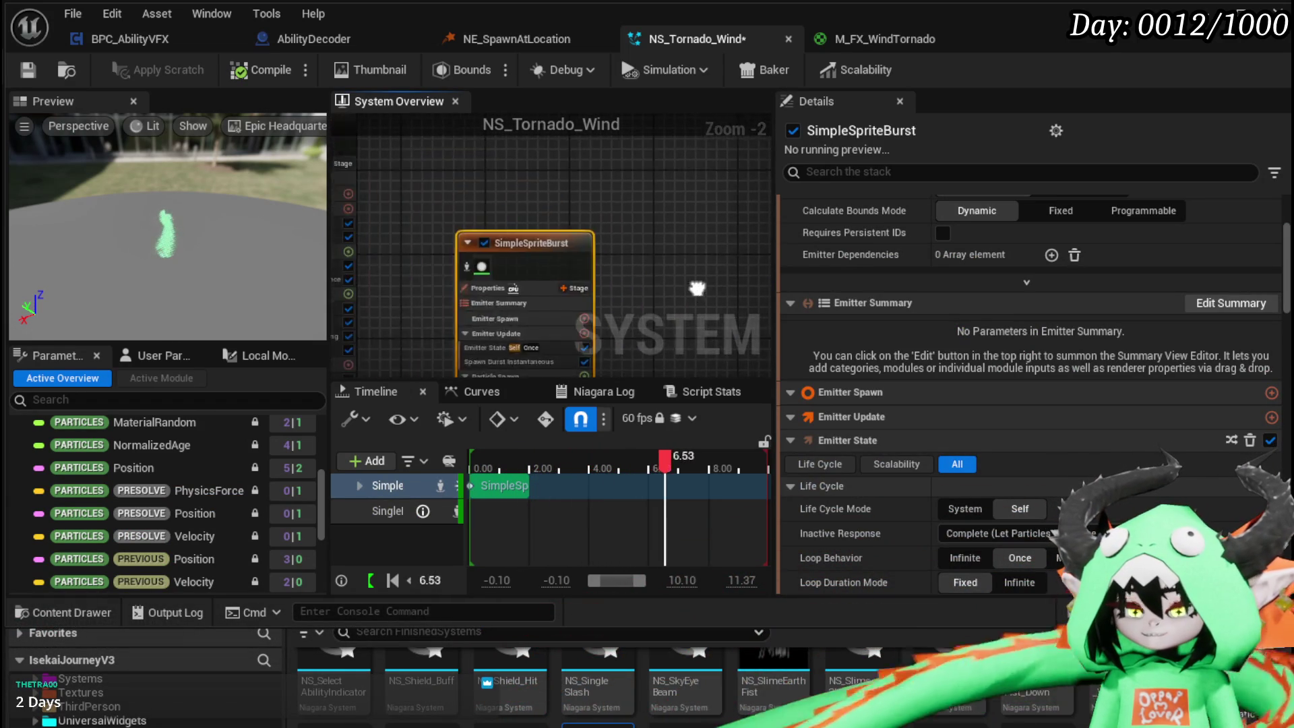
scroll(581, 264, down, 2)
mouse_move(581, 264)
mouse_down()
mouse_move(593, 181)
mouse_move(558, 180)
mouse_up()
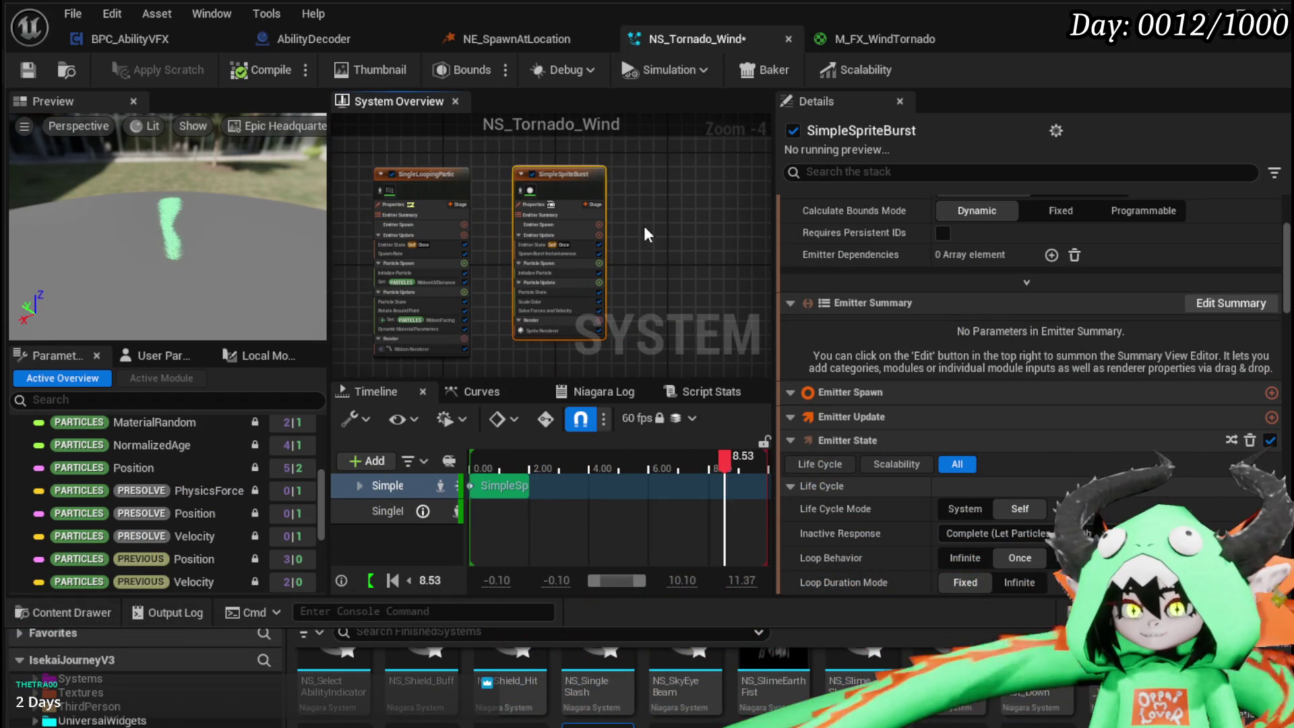
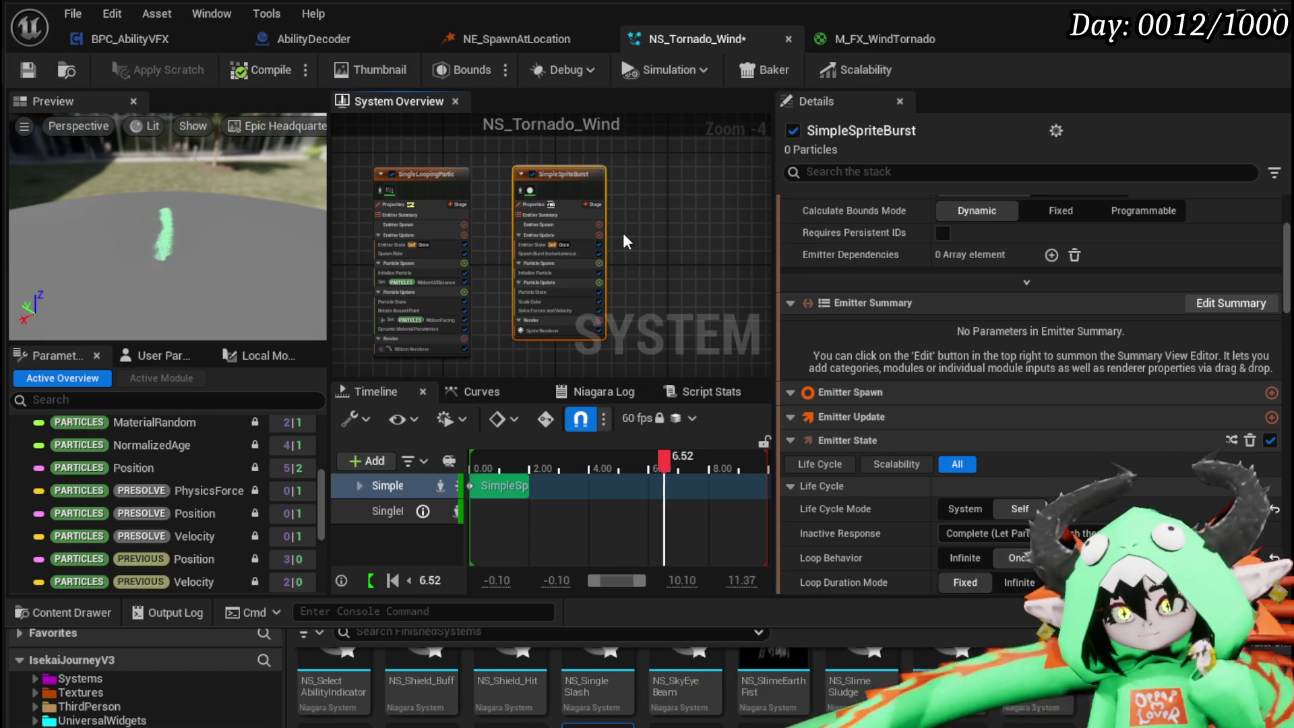
- Add a Vortex Force module (amount 200.0) to the SimpleSpriteBurst emitter's Particle Update stage
scroll(622, 225, up, 3)
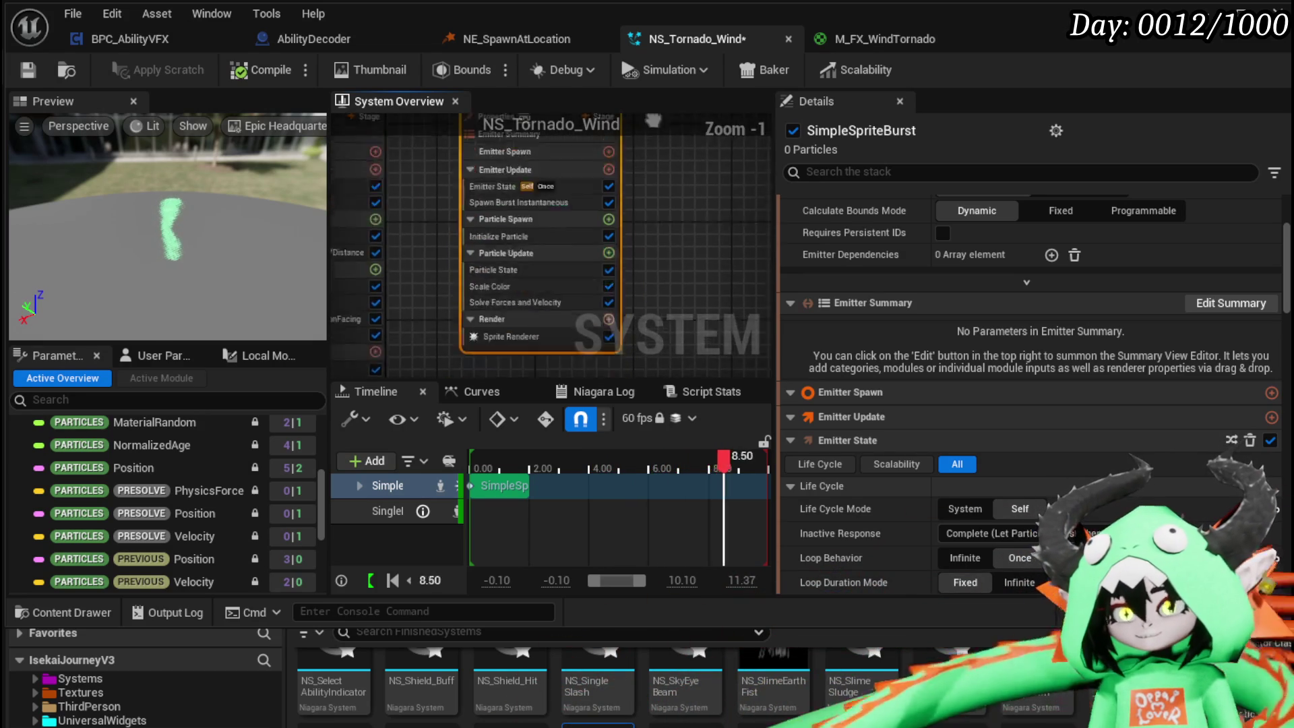
scroll(641, 249, up, 1)
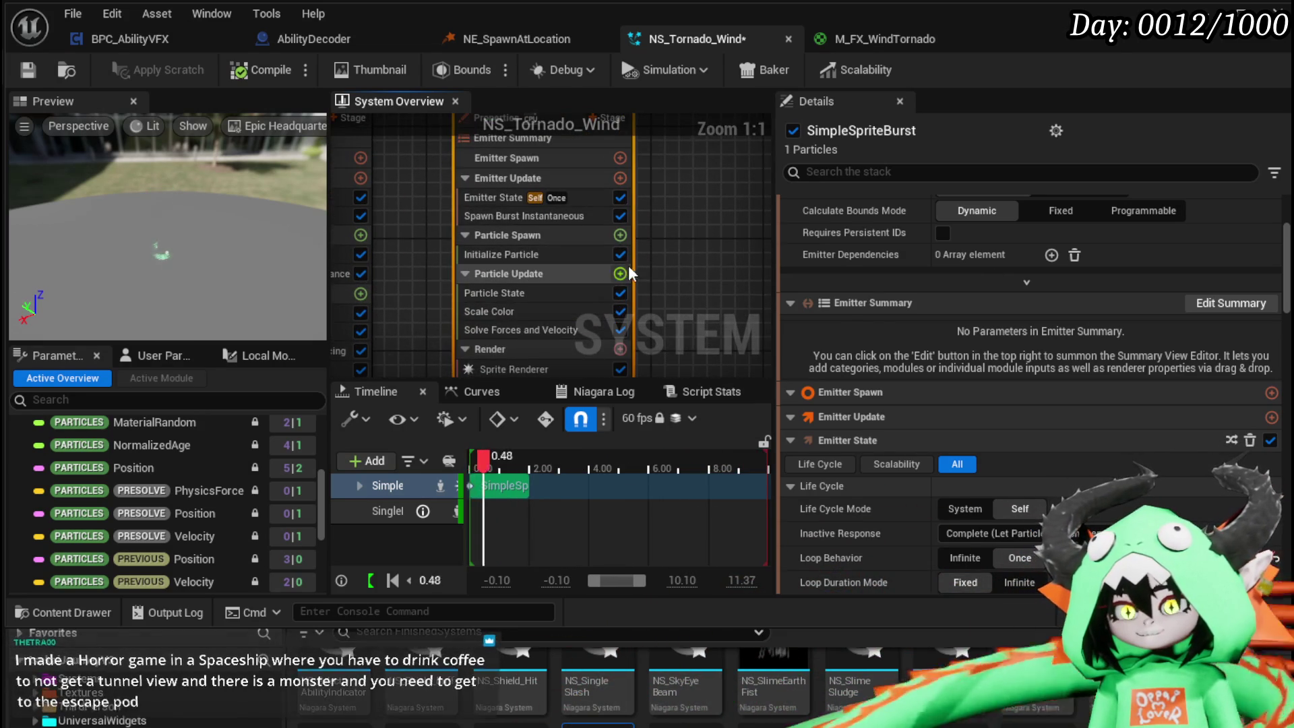
click(620, 273)
text(Vorte)
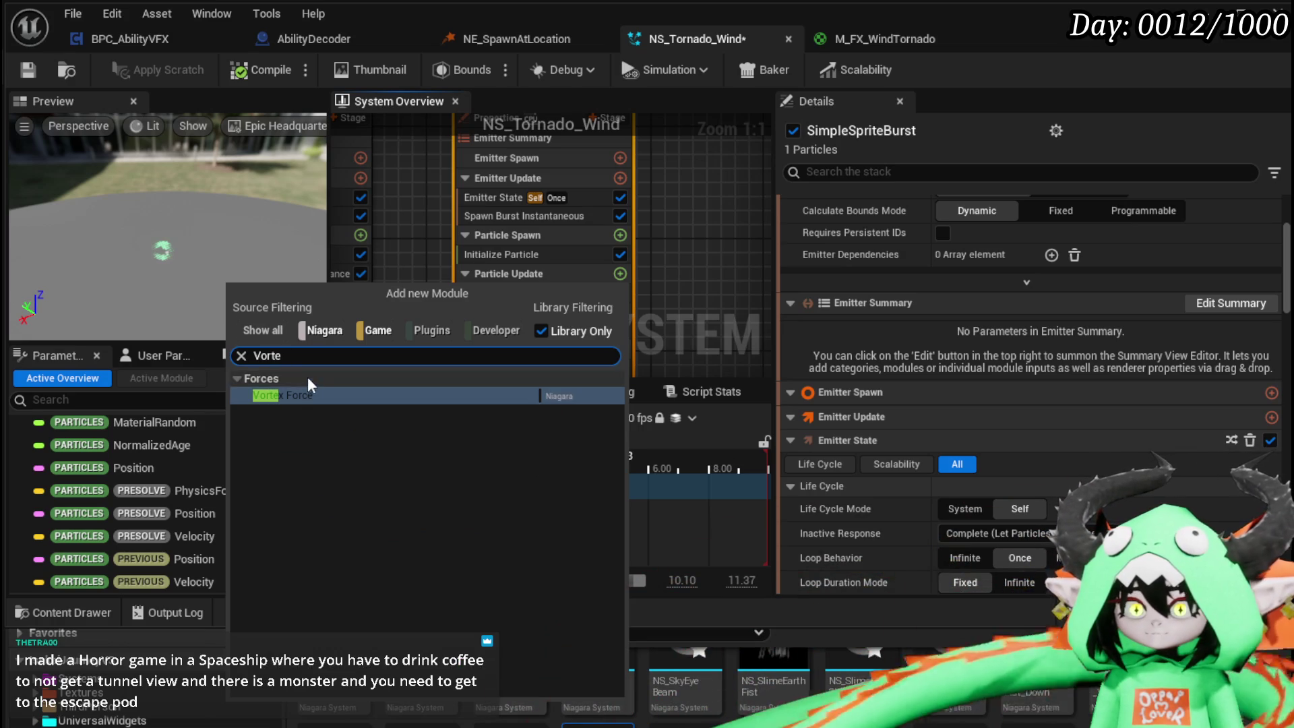
click(557, 394)
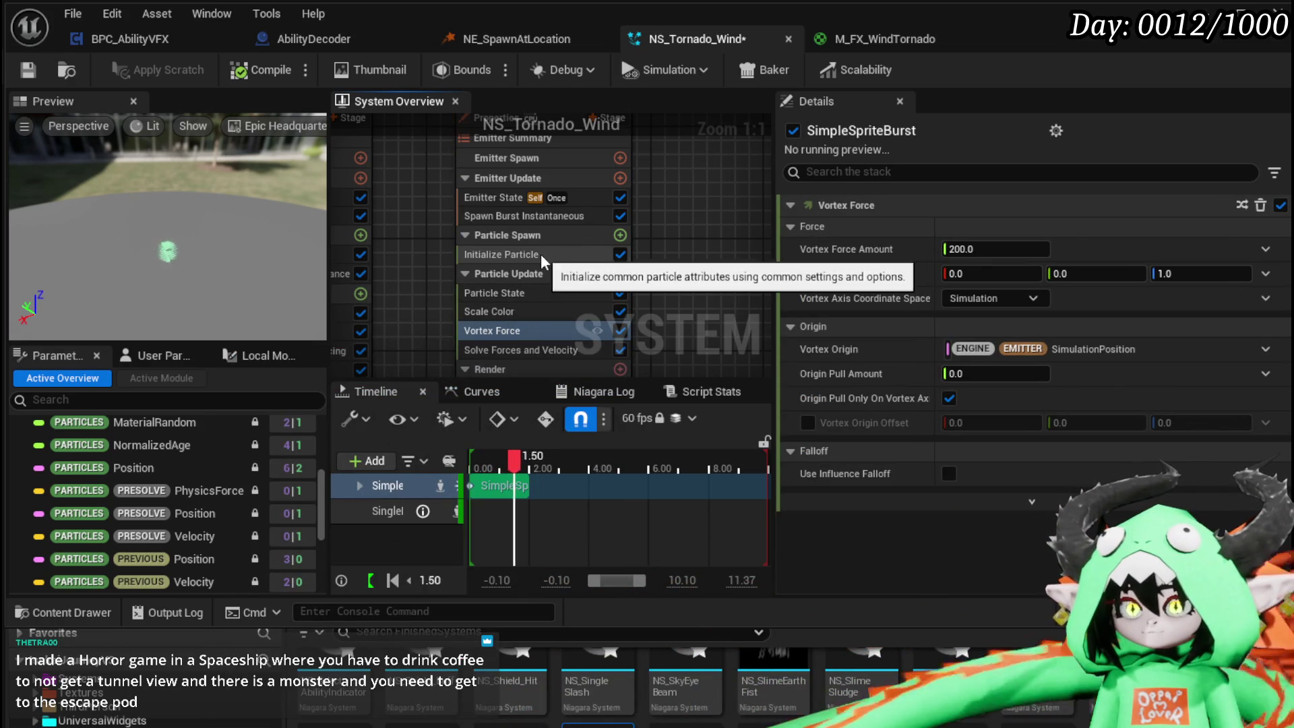
click(540, 254)
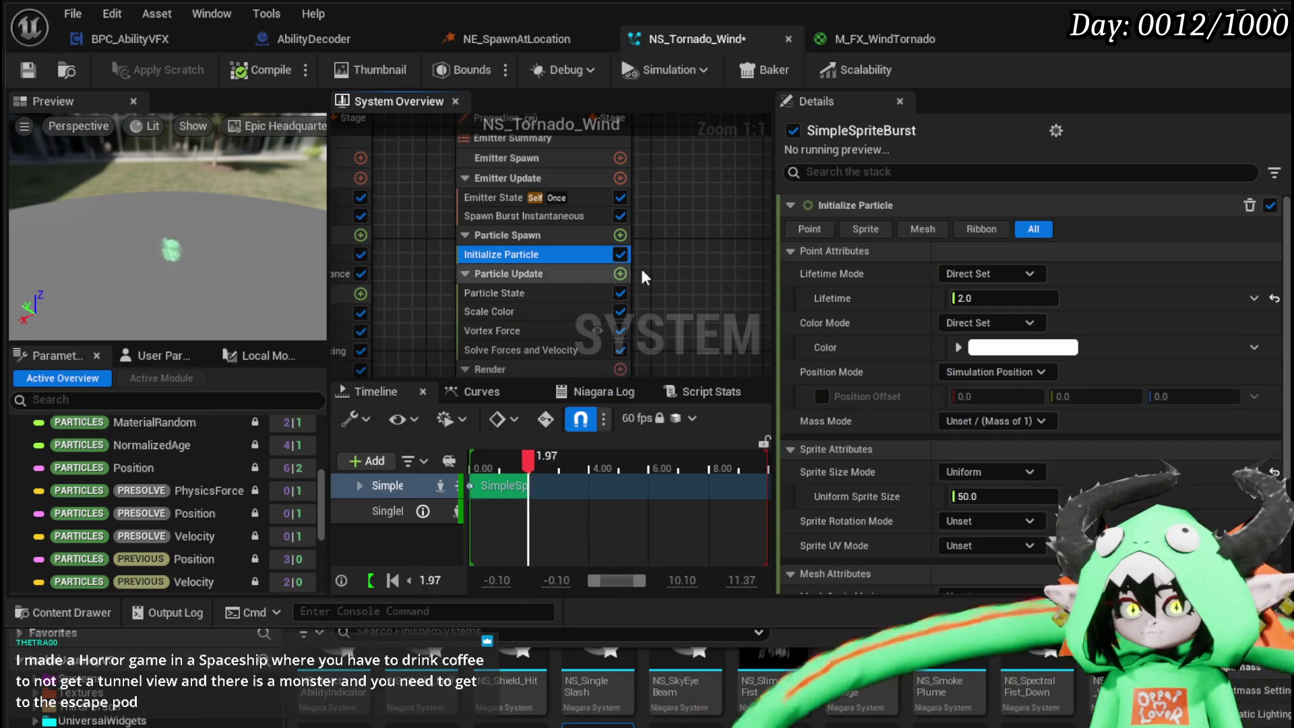
click(619, 236)
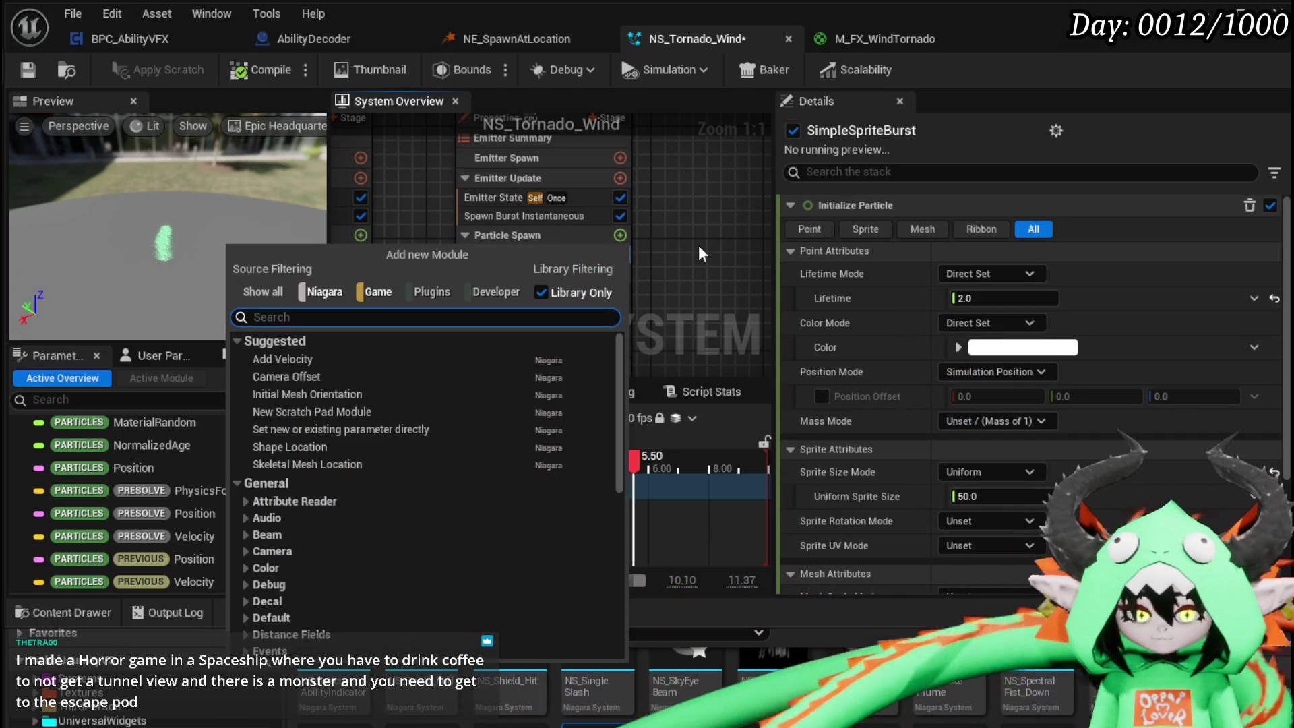
- Add a Shape Location module (sphere, radius 100.0) to Particle Spawn and view the particles from above
text(s)
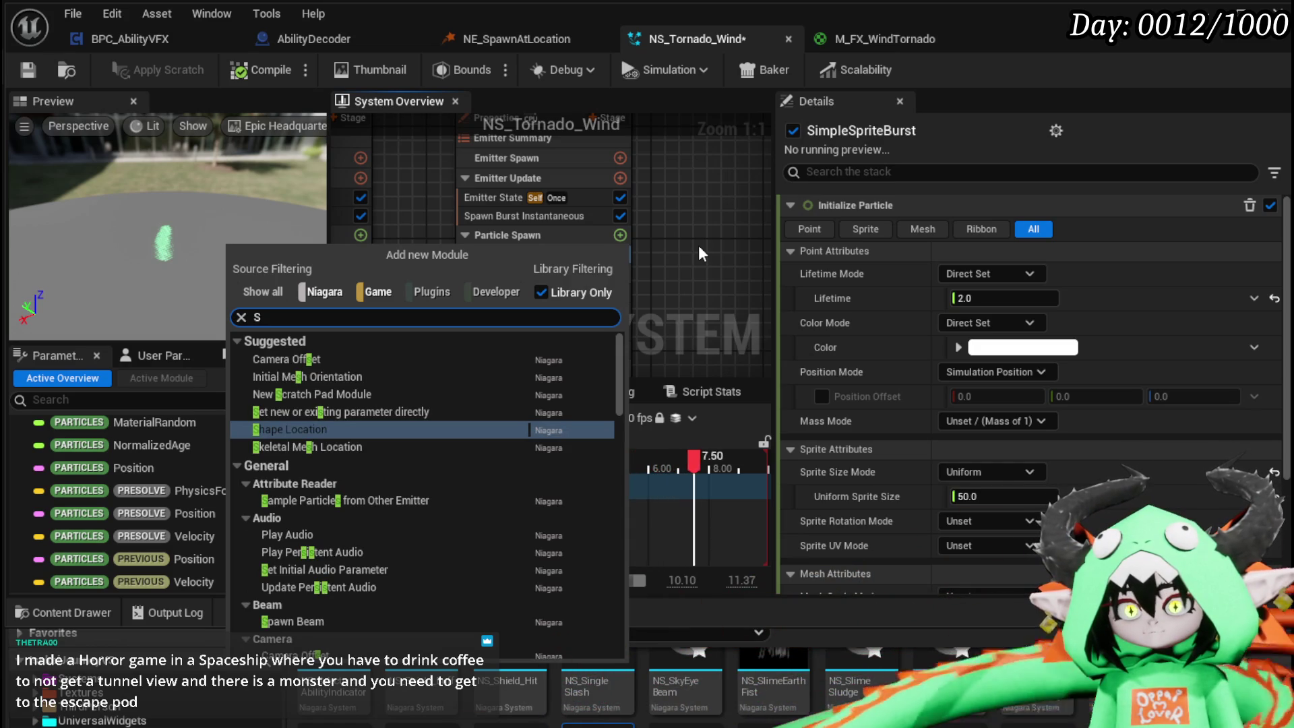
text(hape)
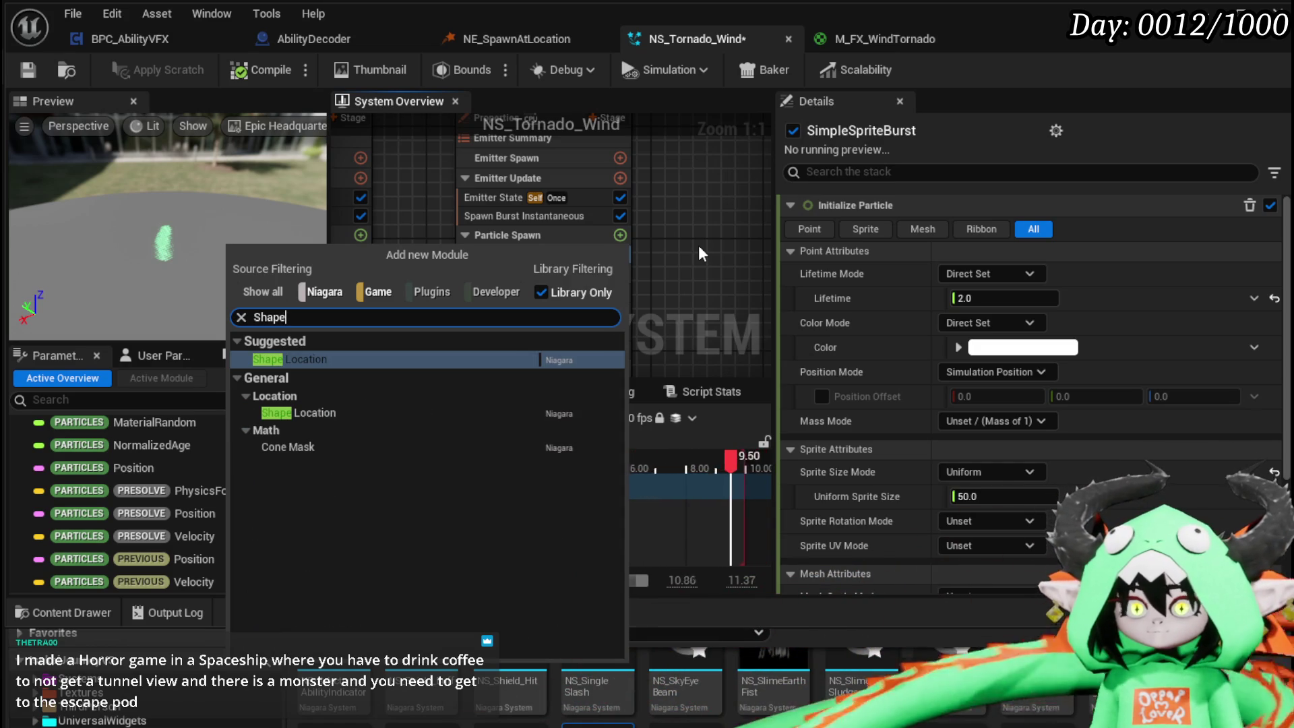
click(299, 358)
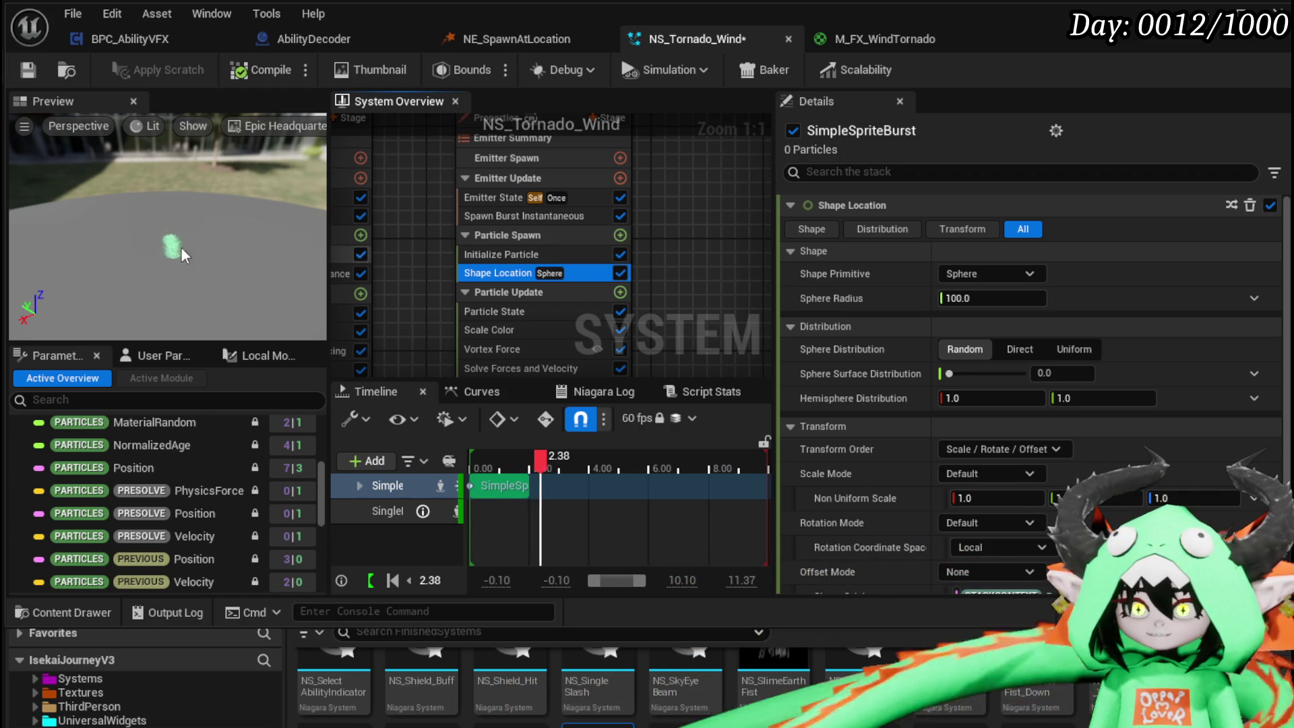
drag(187, 252, 188, 233)
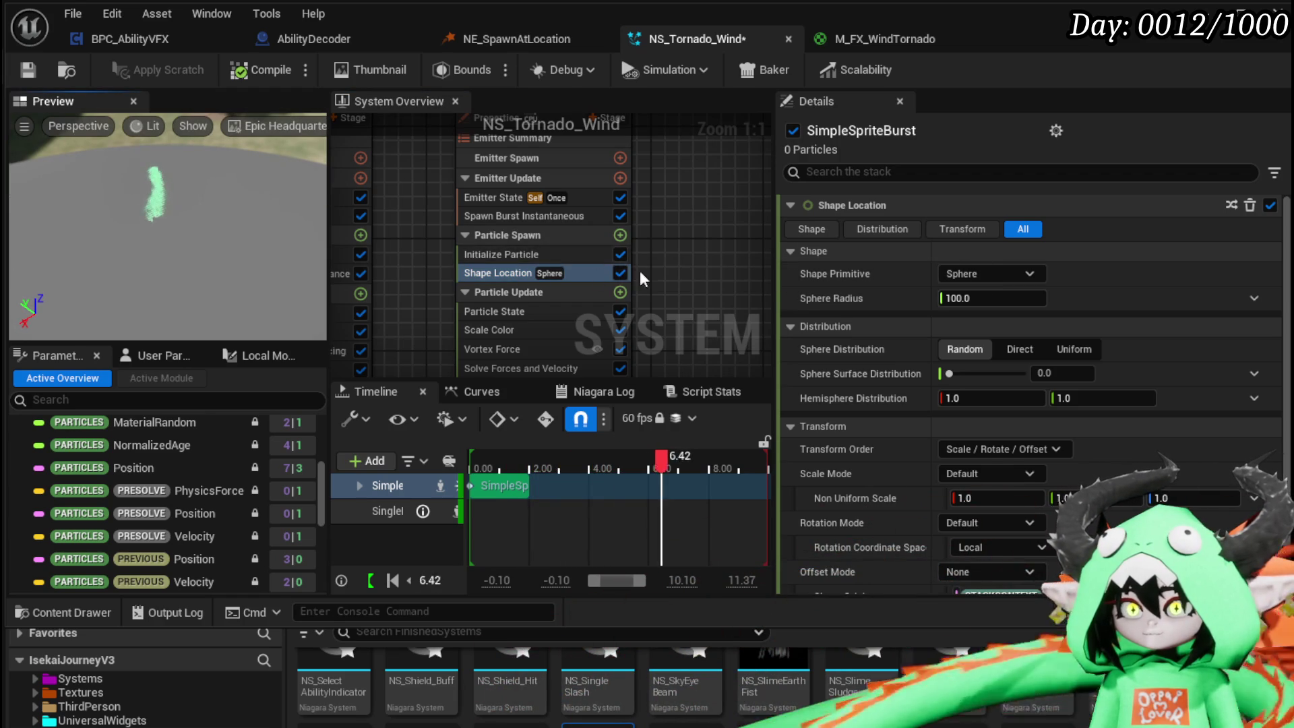
click(620, 178)
- Add a Spawn Rate module below Spawn Burst Instantaneous in Emitter Update and set it to 50
text(Spawn)
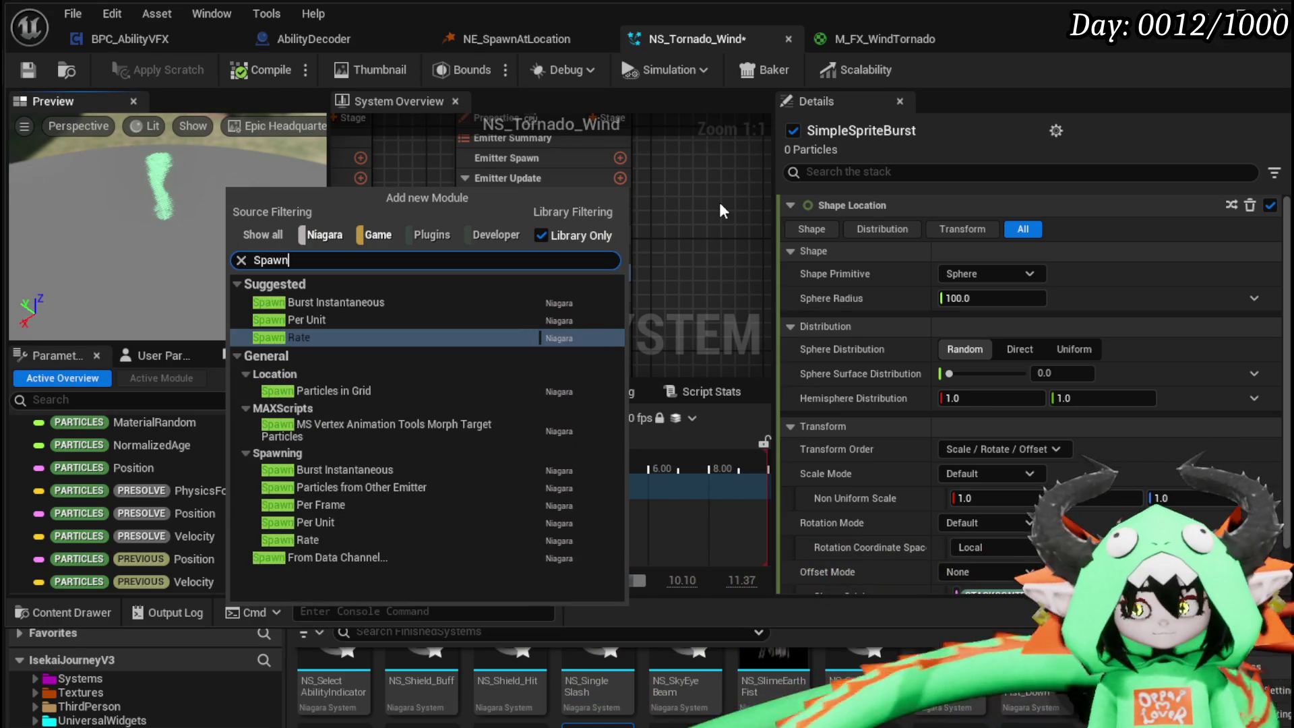
text( rate)
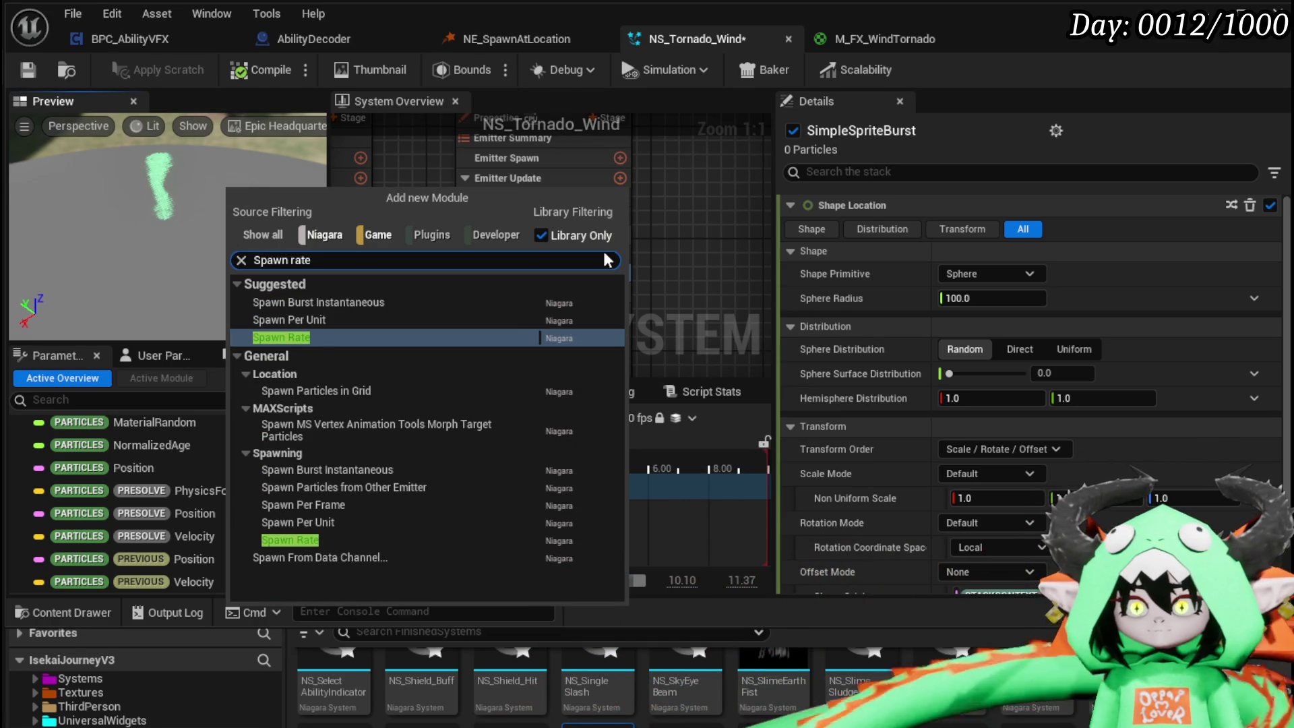
click(322, 340)
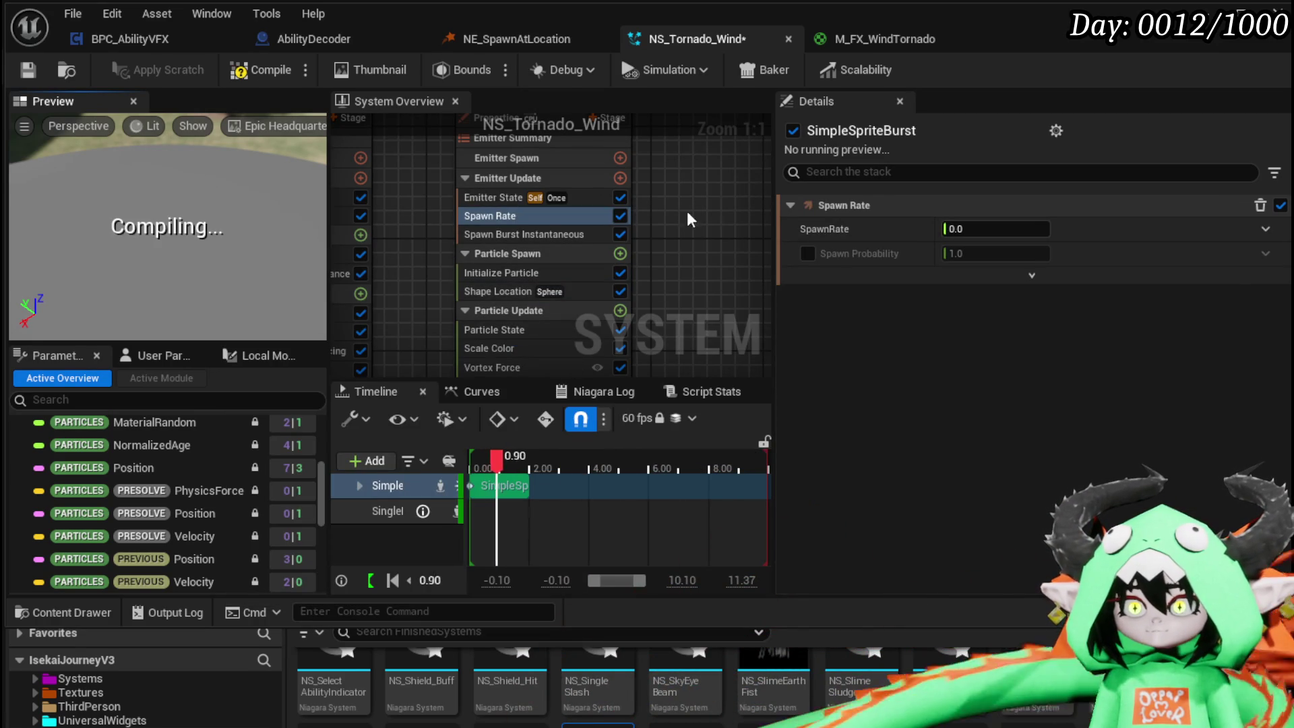
drag(489, 217, 485, 240)
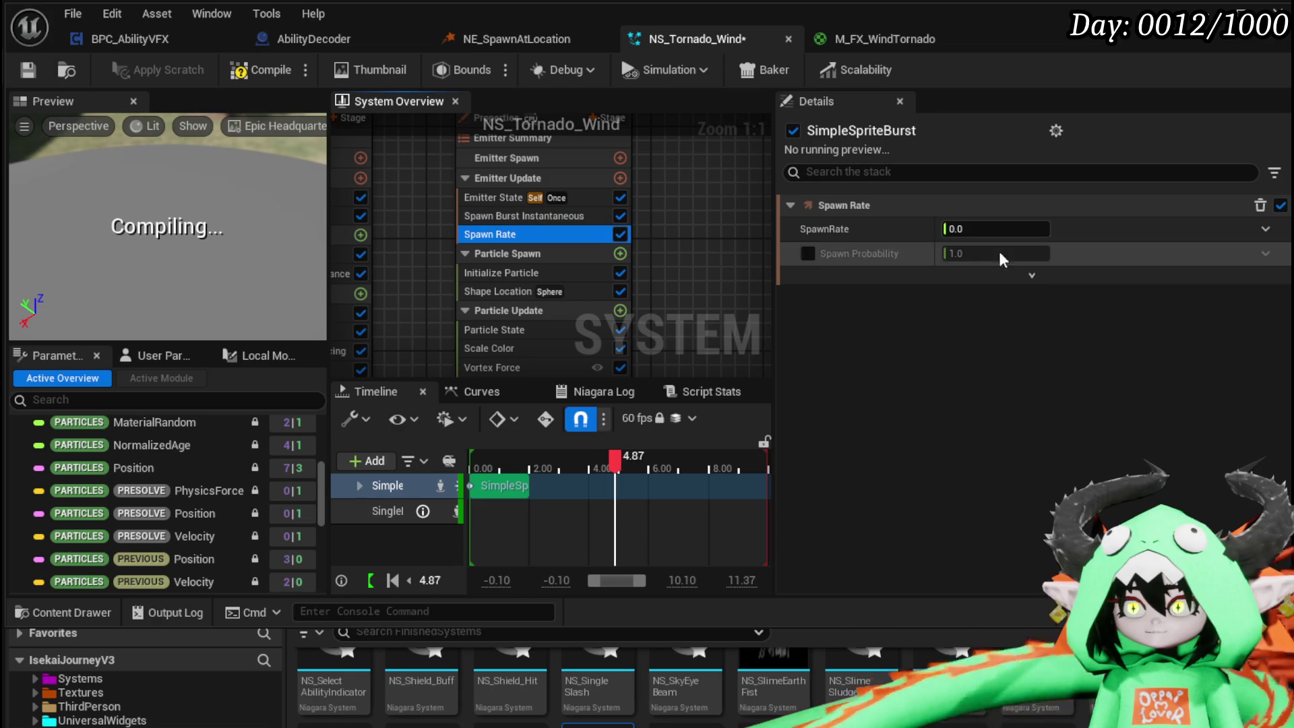
click(978, 230)
text(50)
key(Return)
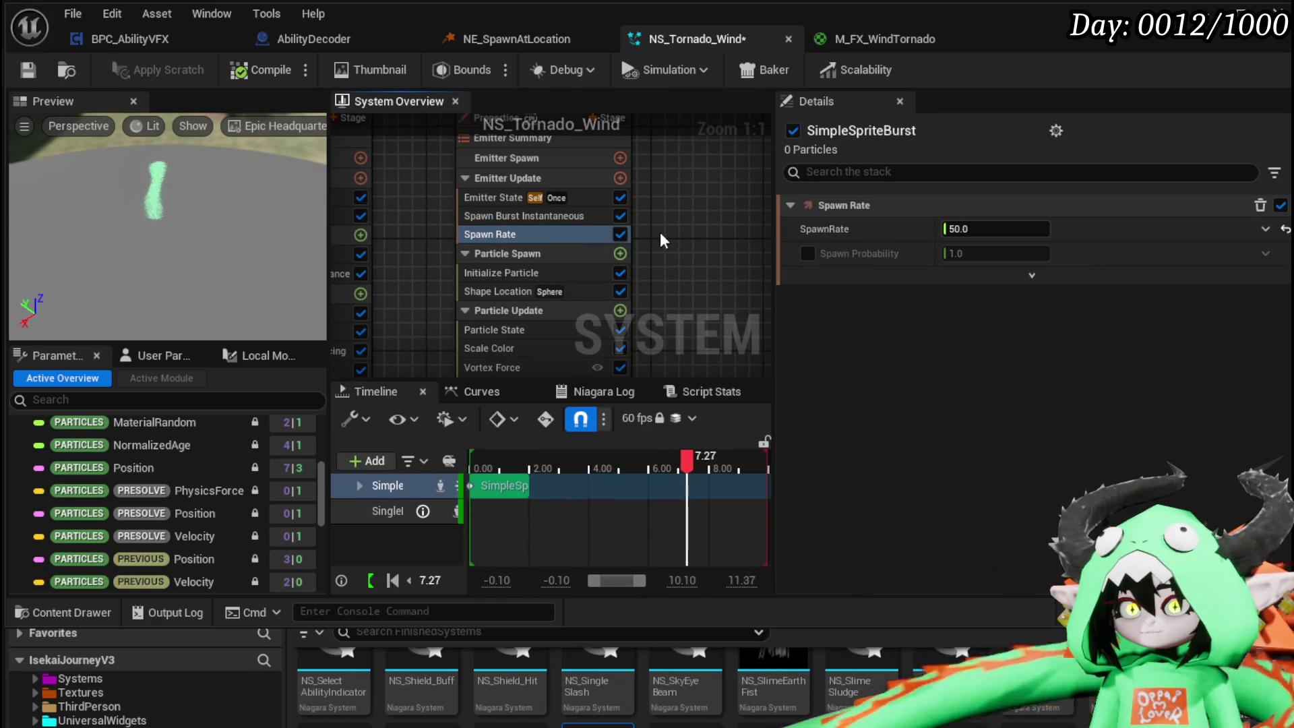
mouse_move(653, 216)
mouse_down()
mouse_move(802, 230)
mouse_move(913, 296)
mouse_move(669, 216)
mouse_up()
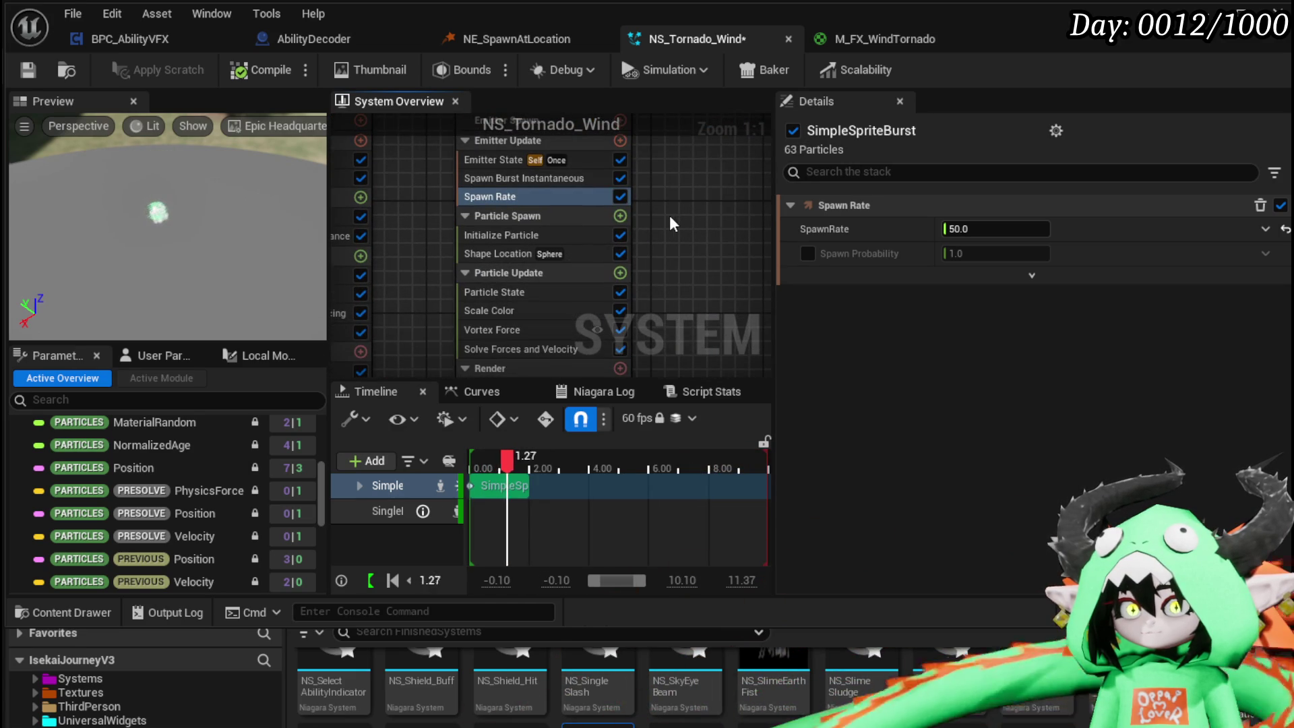
click(500, 161)
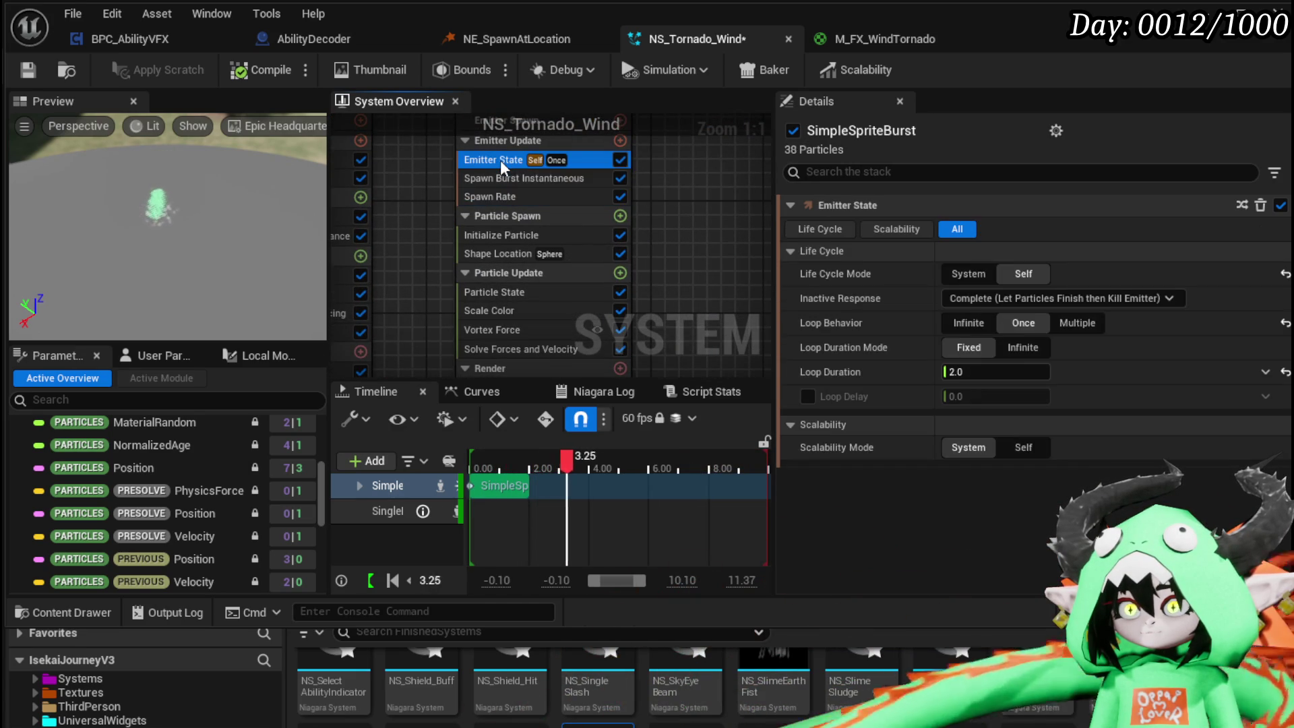
- Switch the emitter's Loop Duration Mode from Fixed to Infinite
click(1024, 343)
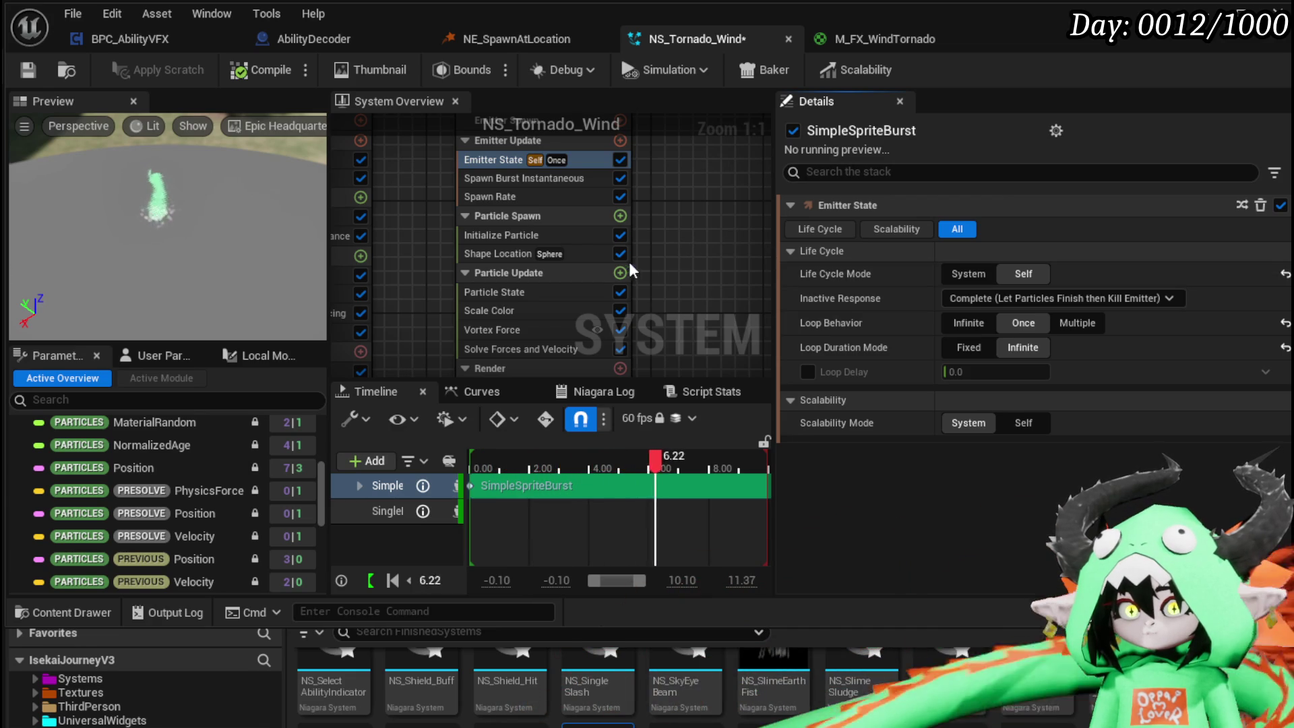
mouse_move(714, 267)
mouse_down()
mouse_move(707, 283)
mouse_move(730, 235)
mouse_up()
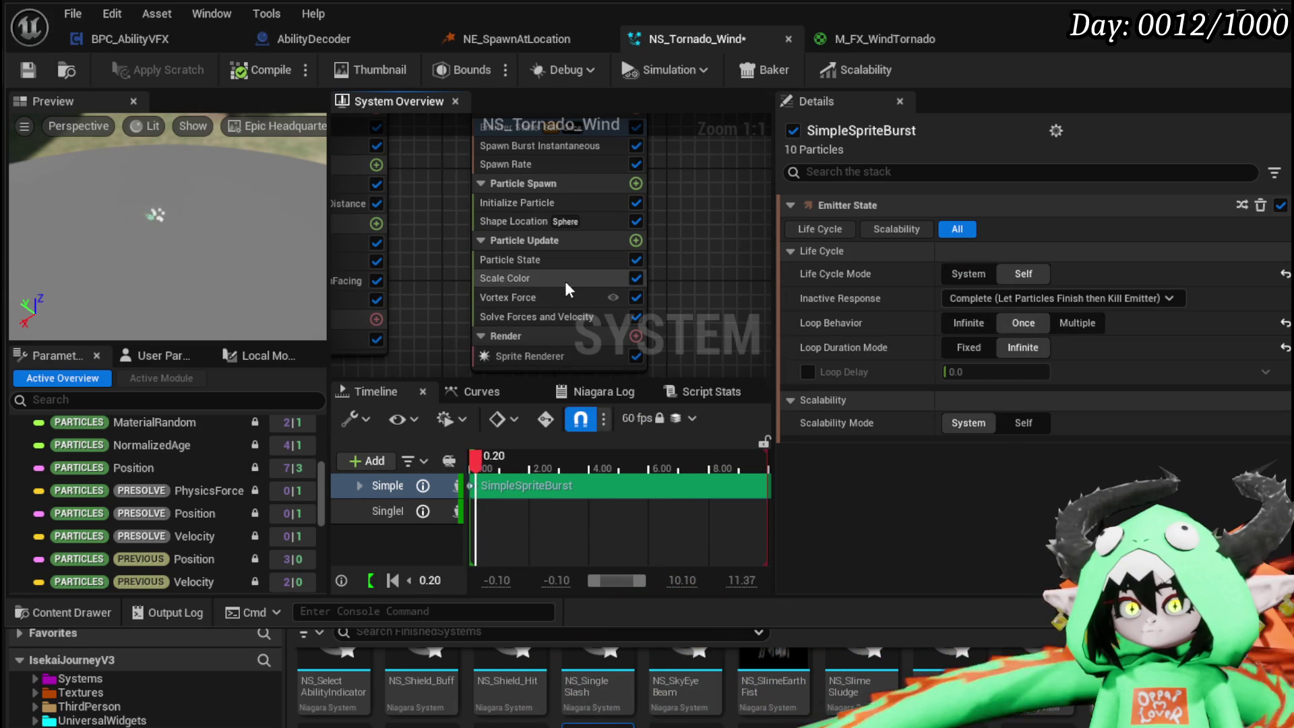
click(526, 203)
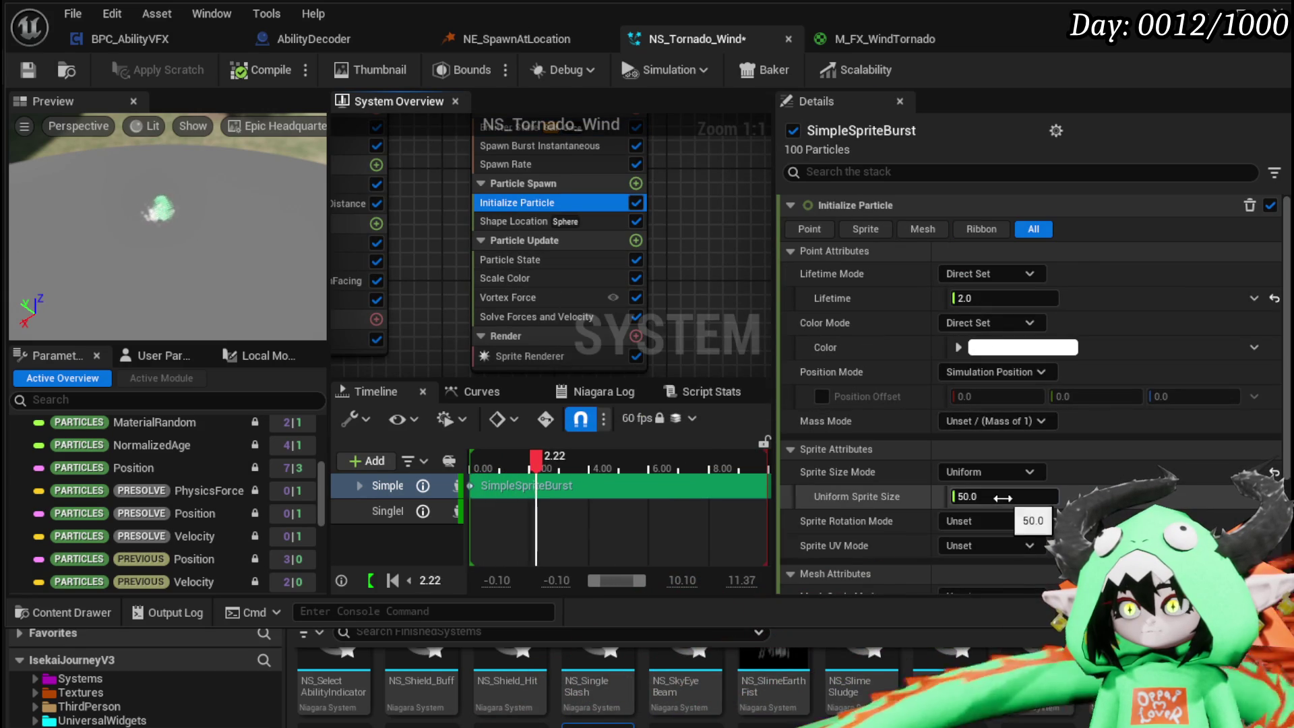
- Change Initialize Particle's Uniform Sprite Size from 50.0 to 12.0
click(1024, 495)
text(80)
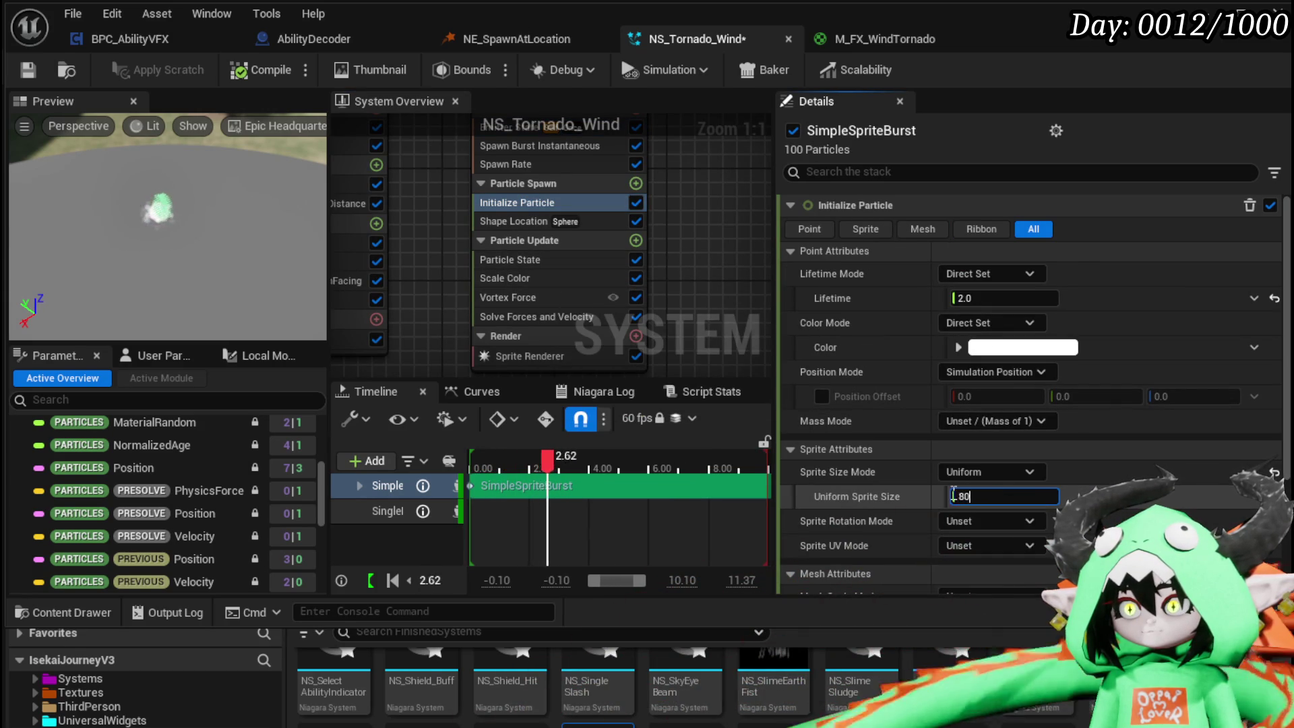
key(BackSpace)
key(BackSpace)
text(12)
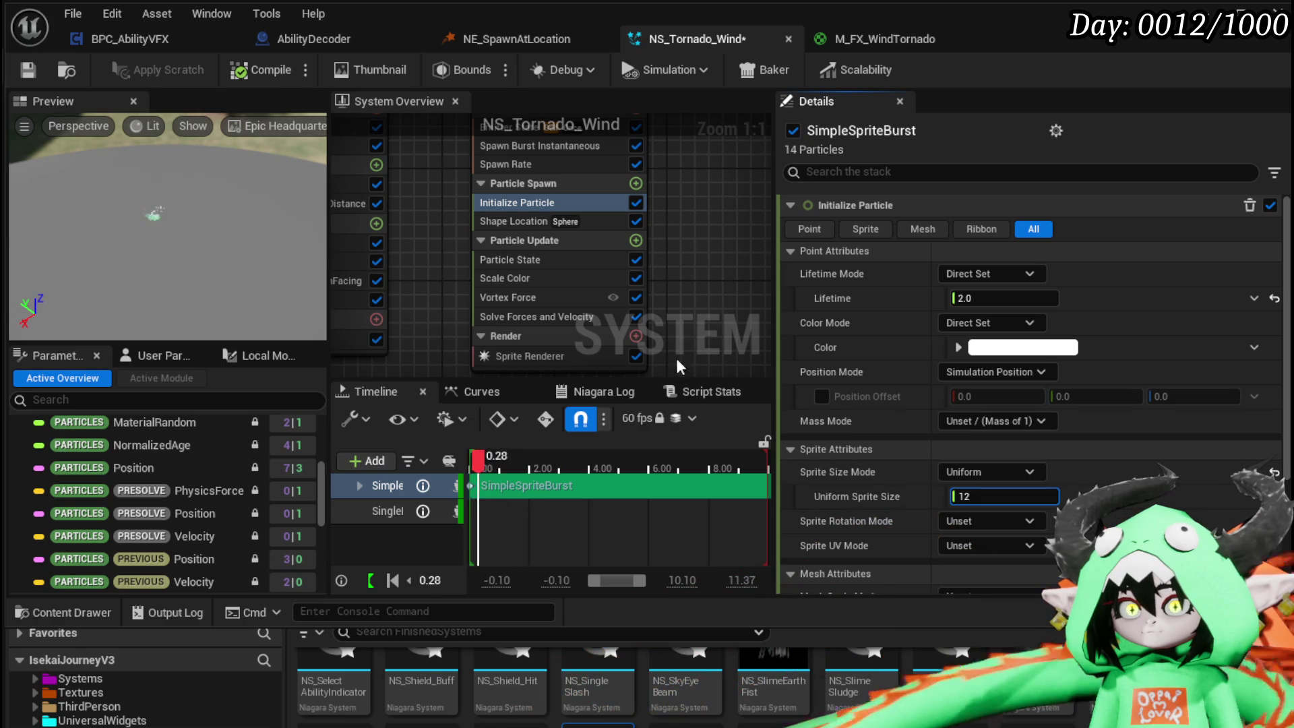
key(Return)
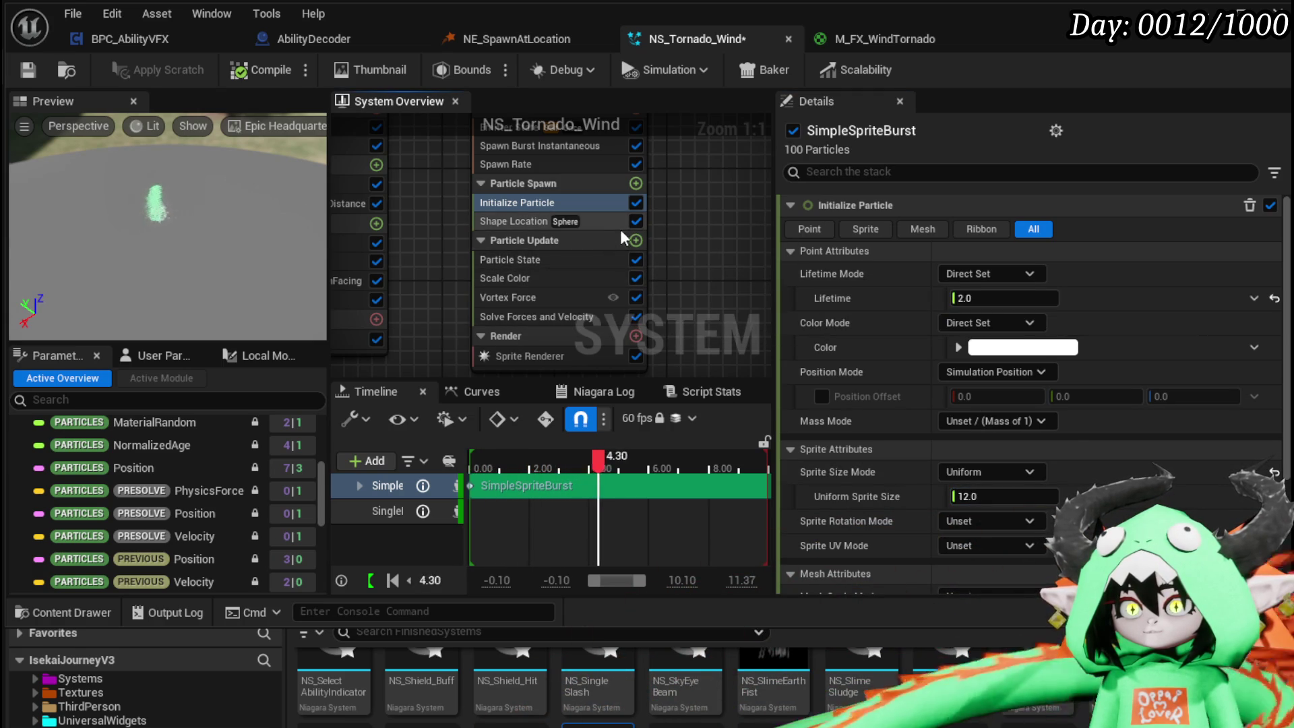
click(636, 239)
- Abandon the first 'Scale sp' module search and save NS_Tornado_Wind
text(S)
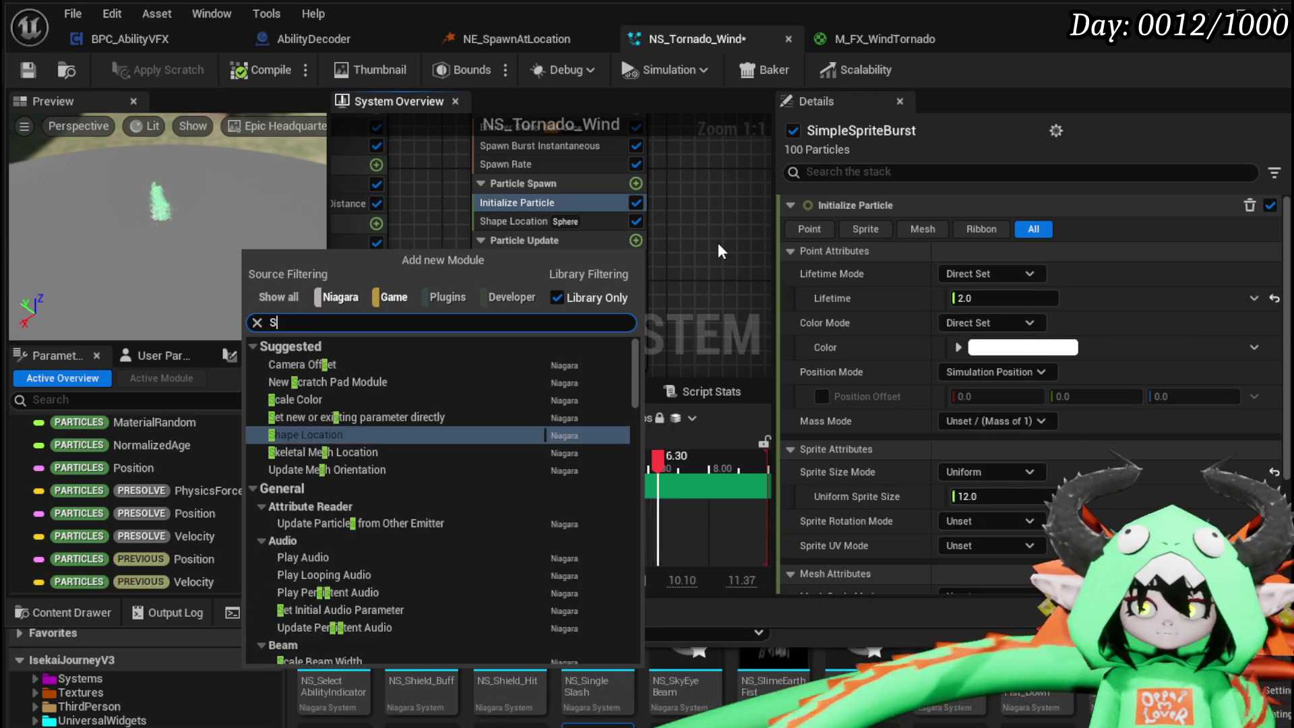
text(cale sp)
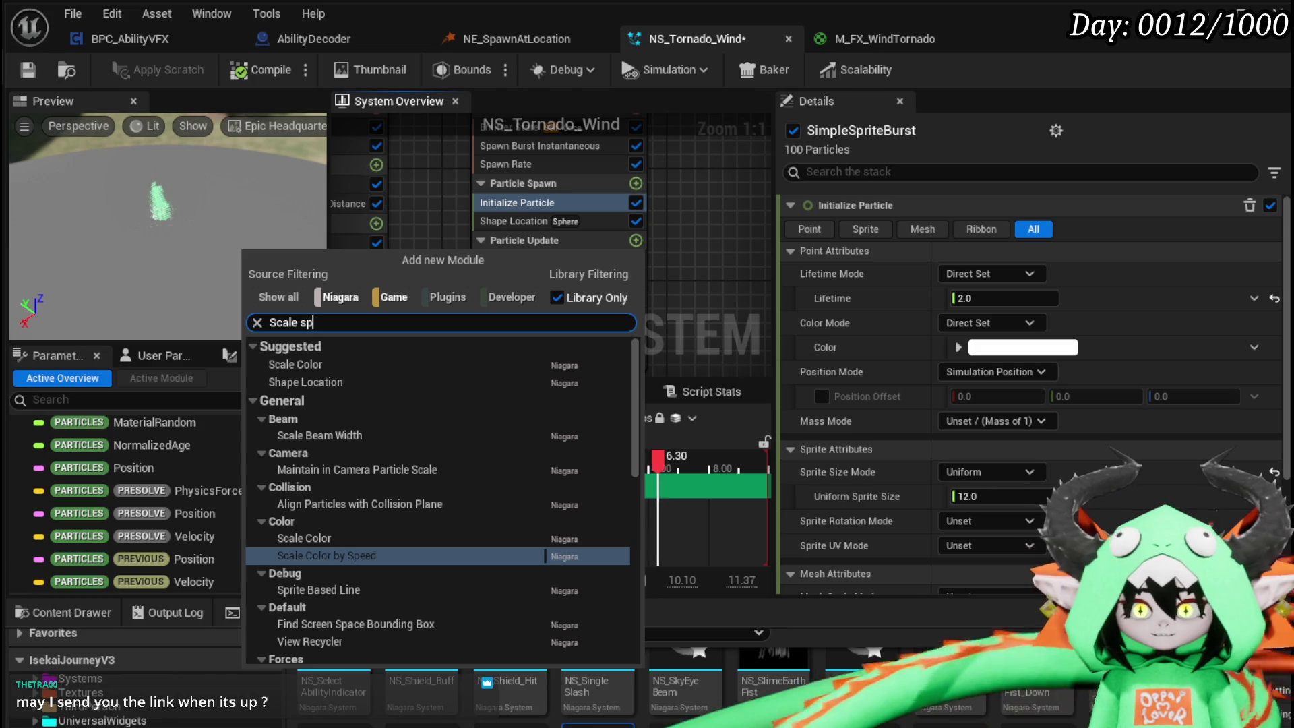
key(Escape)
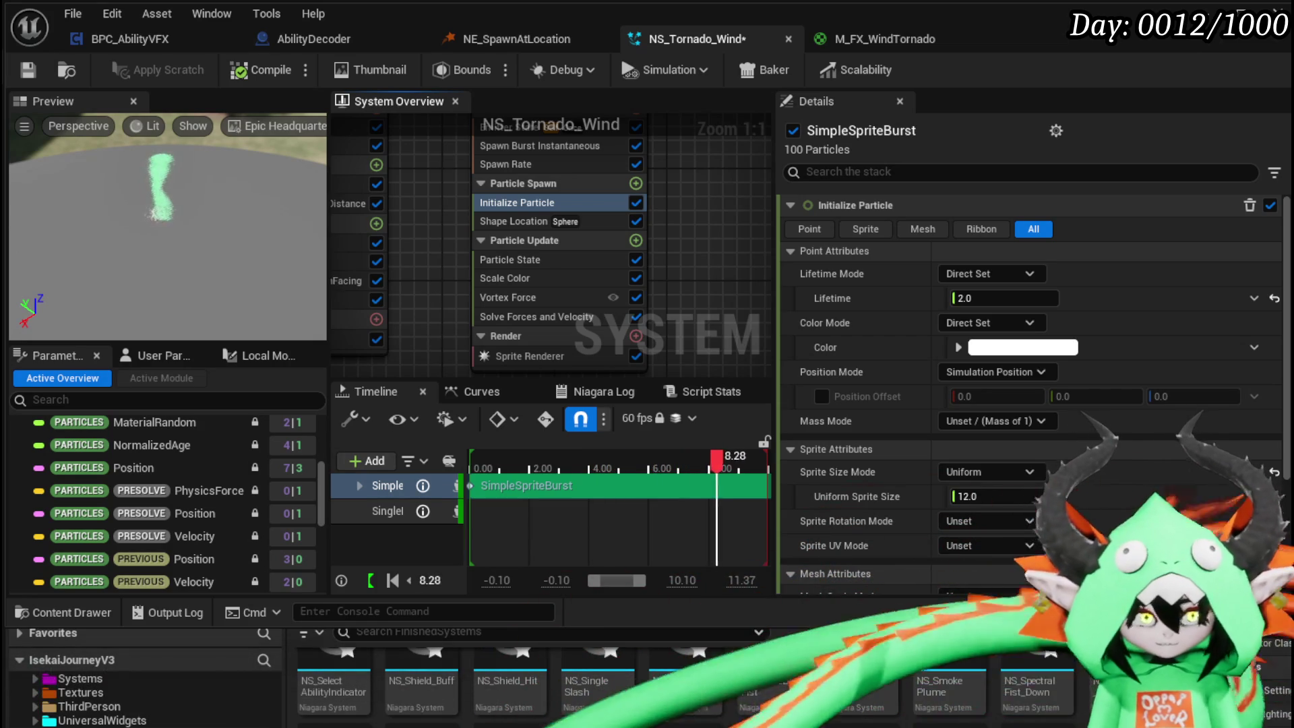
mouse_move(718, 307)
mouse_down()
mouse_move(718, 285)
mouse_move(640, 308)
mouse_move(664, 251)
mouse_move(640, 270)
mouse_up()
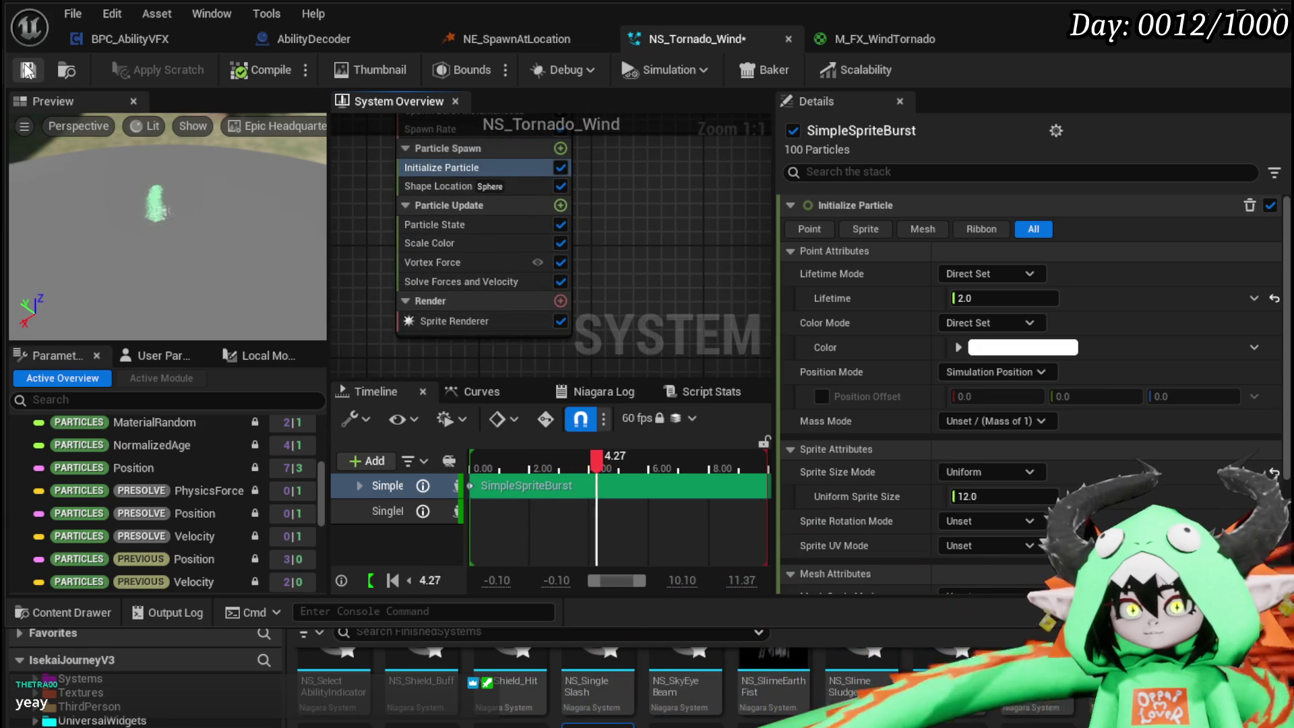
click(26, 69)
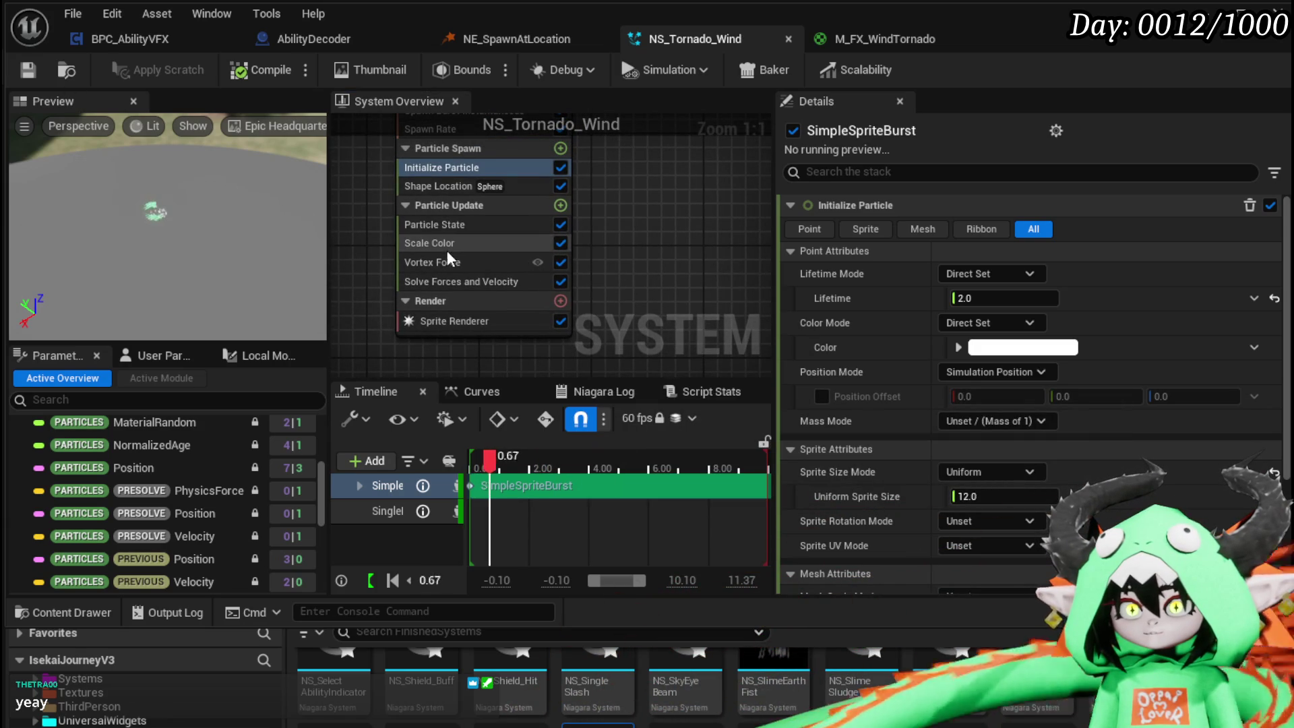
- Add a Scale Sprite Size module to Particle Update
click(559, 205)
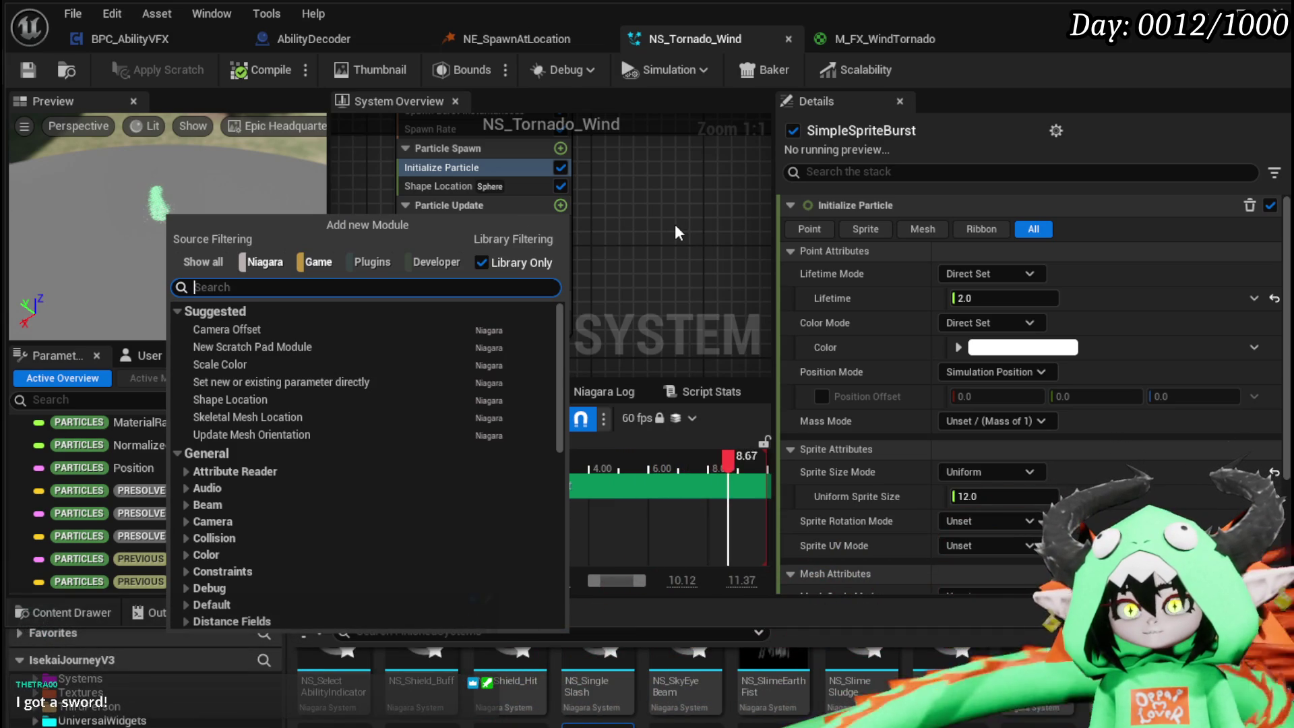
text(Scale )
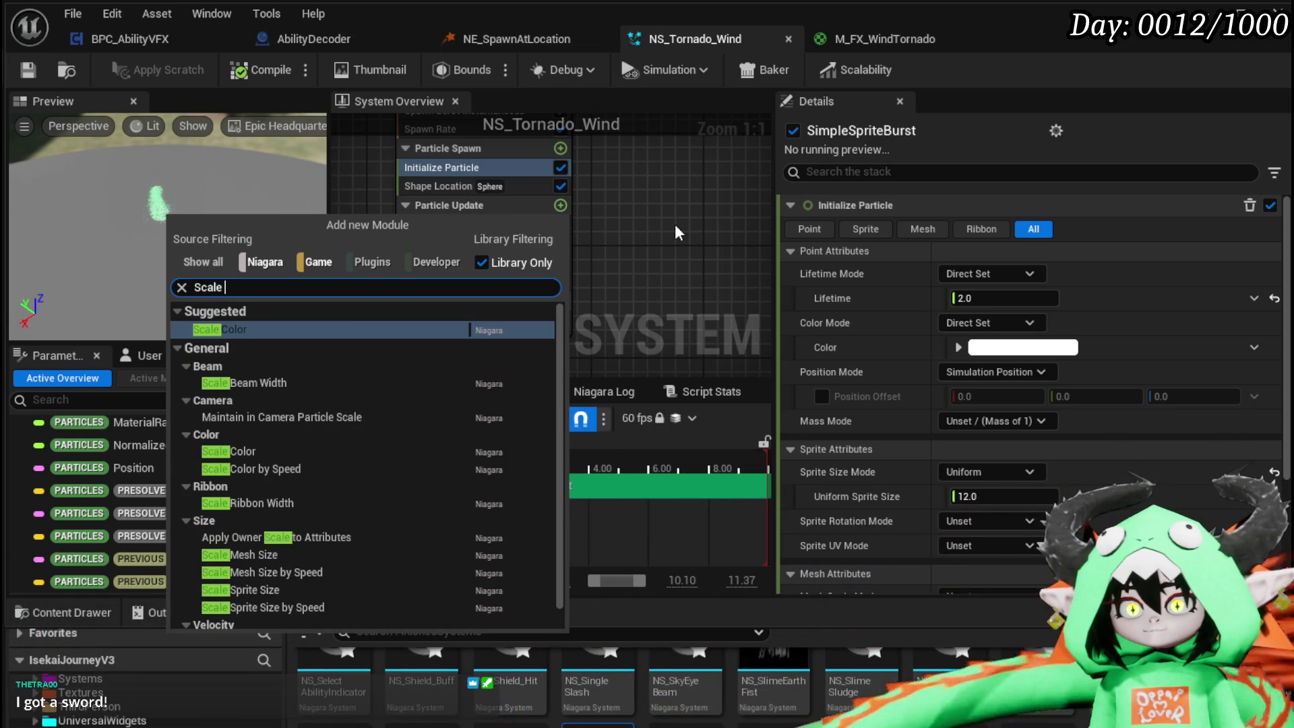
text(sprite)
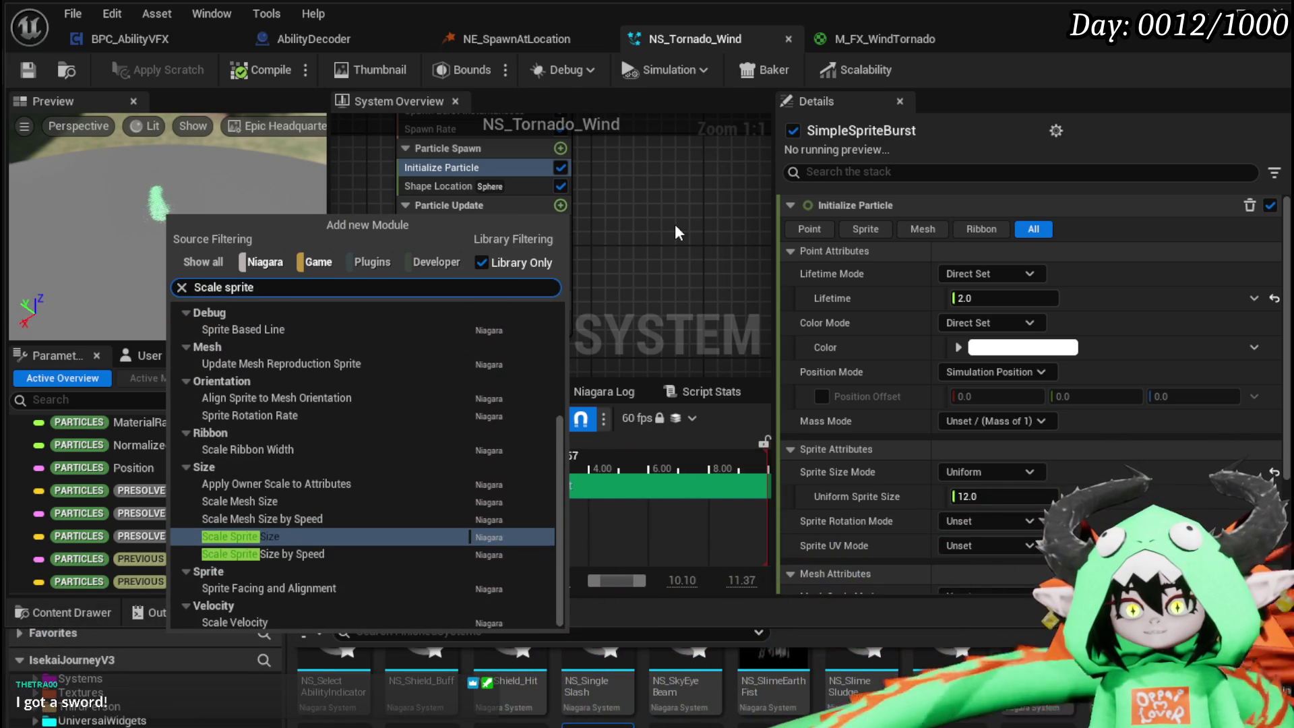
key(Return)
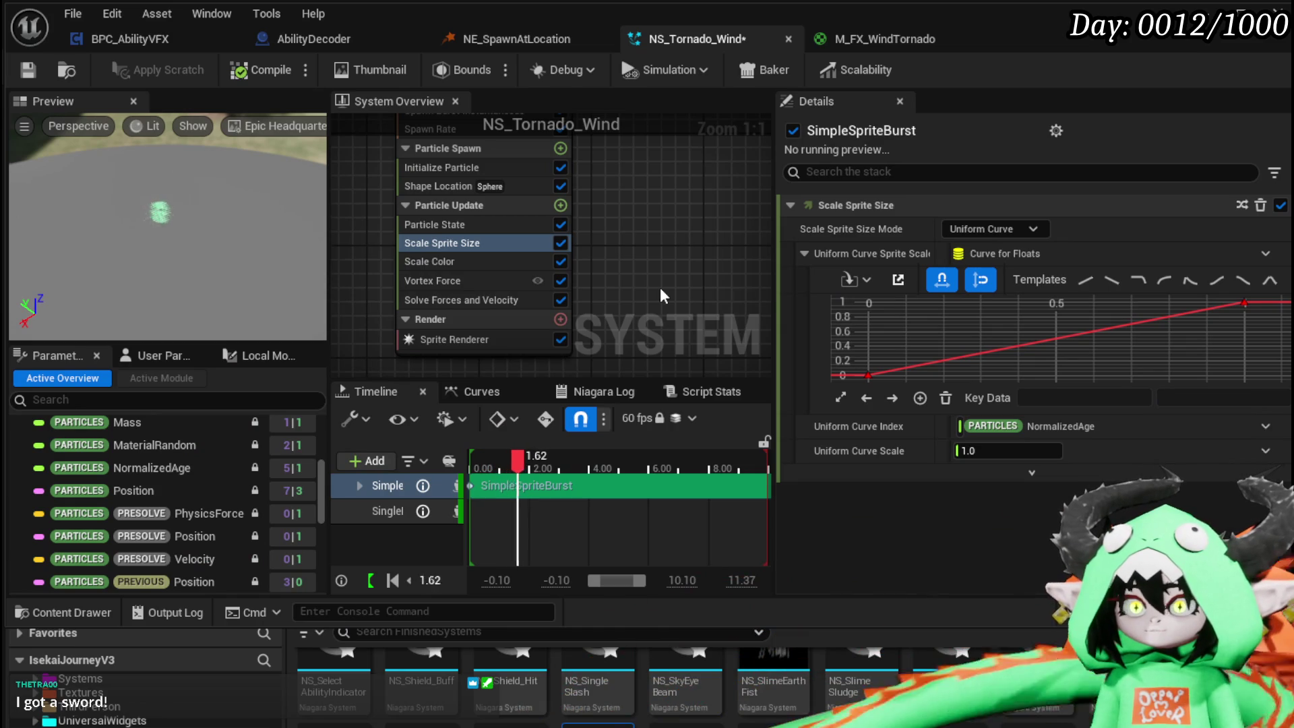
- Set the Scale Sprite Size curve's start key to 1 and end key to 0
click(868, 375)
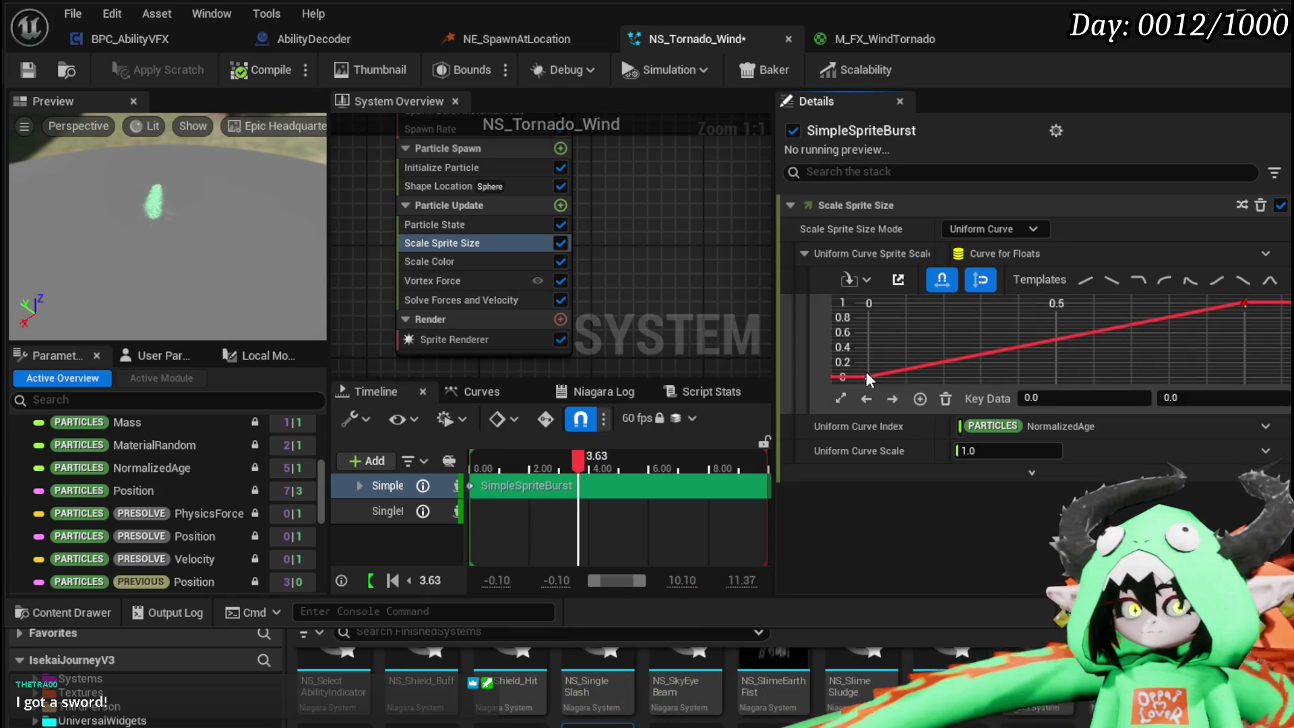
click(1213, 398)
text(1)
key(Return)
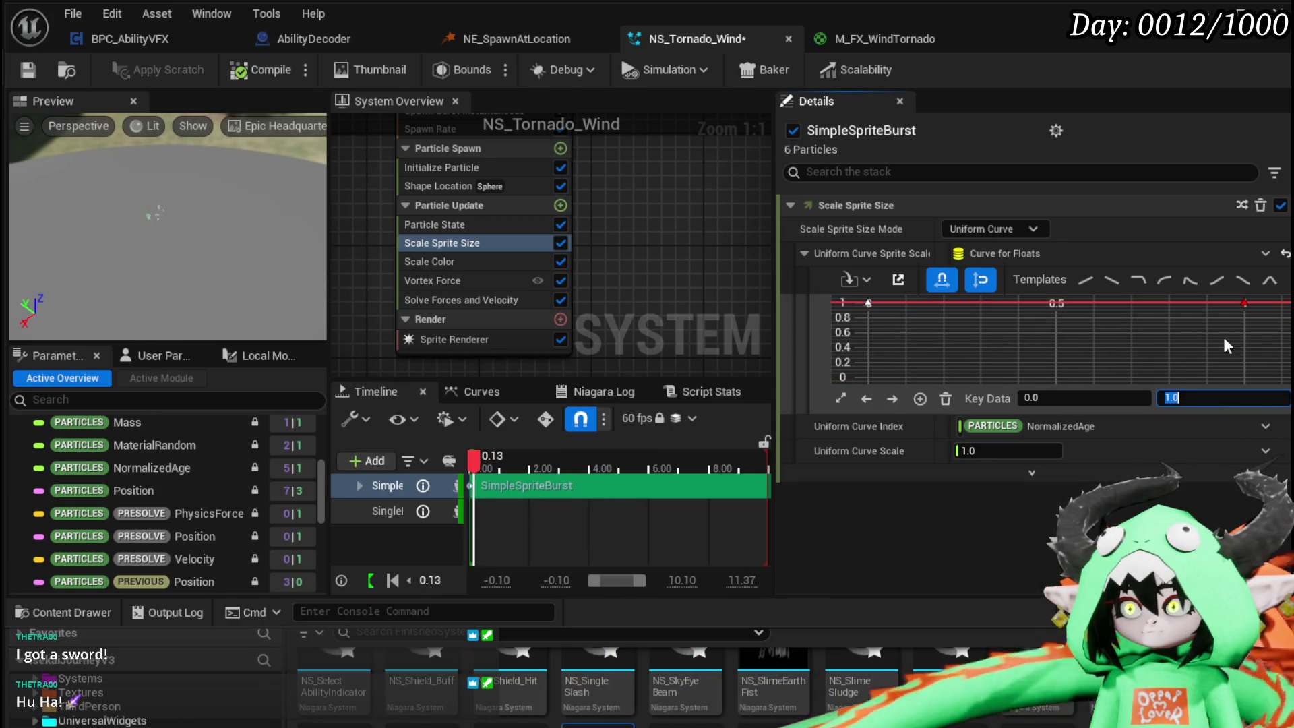
drag(1205, 296, 1290, 314)
click(1223, 397)
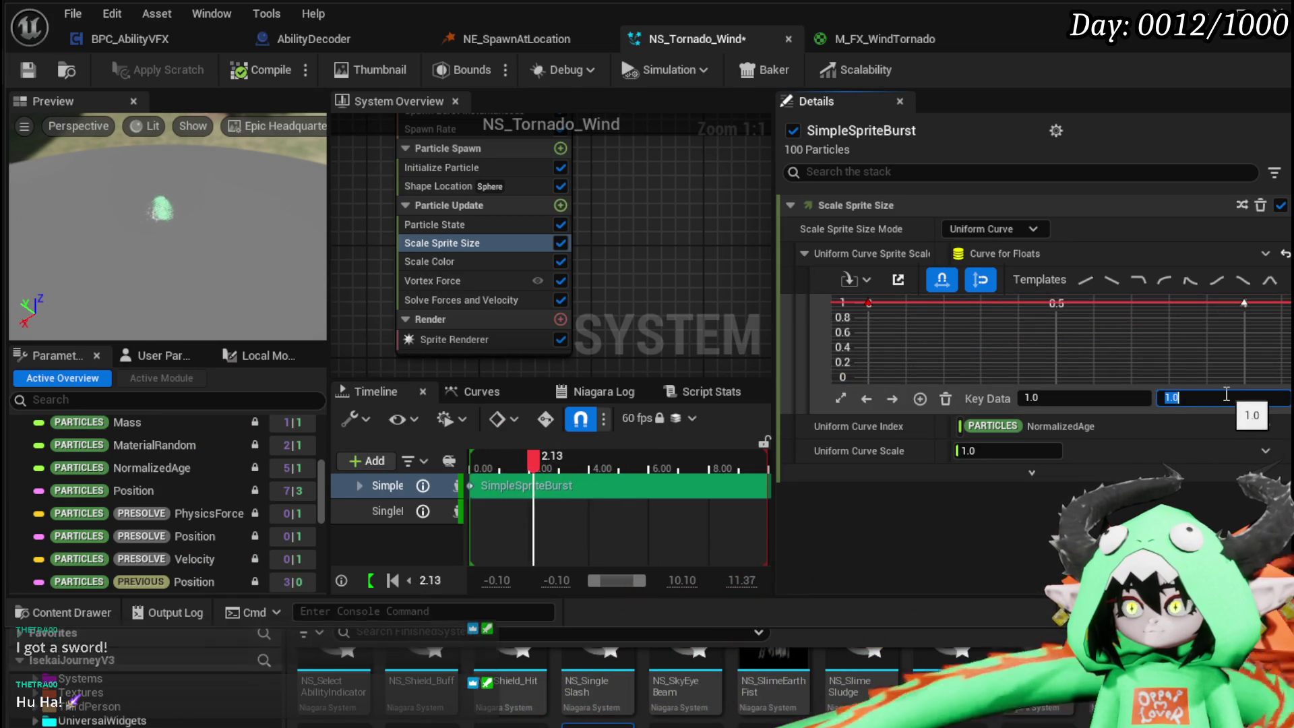
text(0)
key(Return)
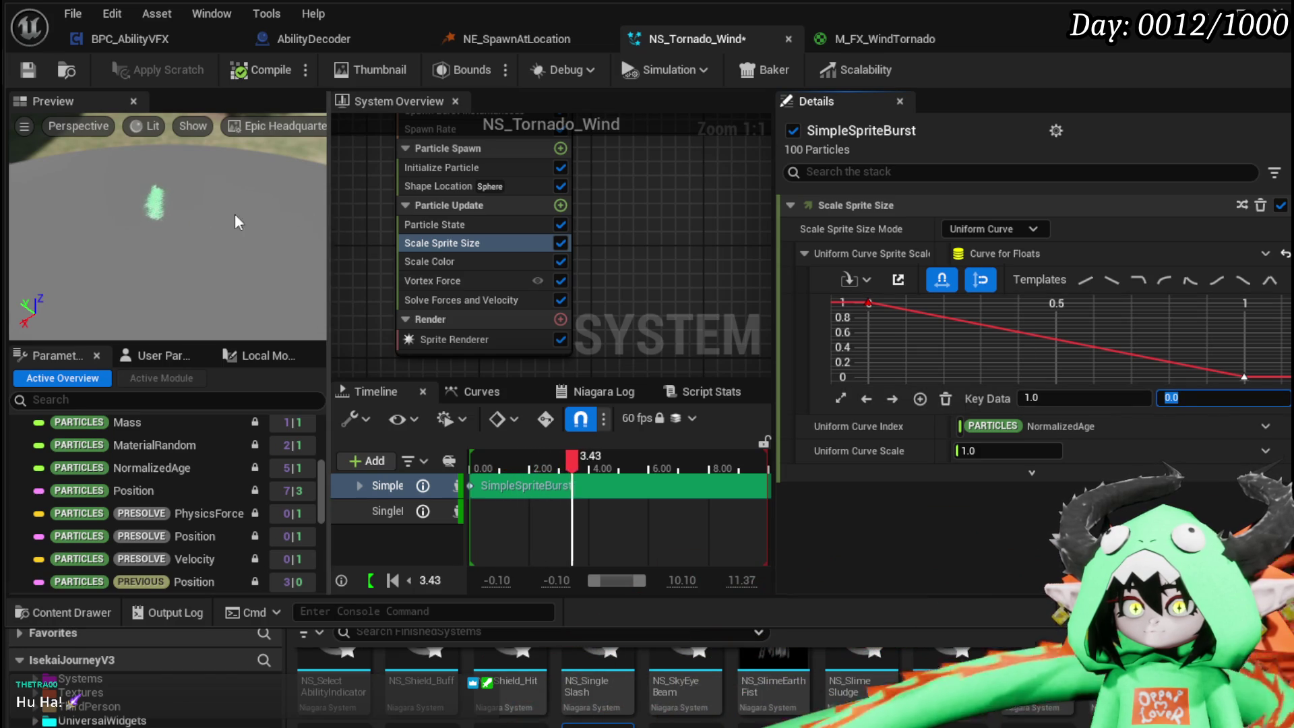
scroll(483, 232, up, 2)
click(477, 223)
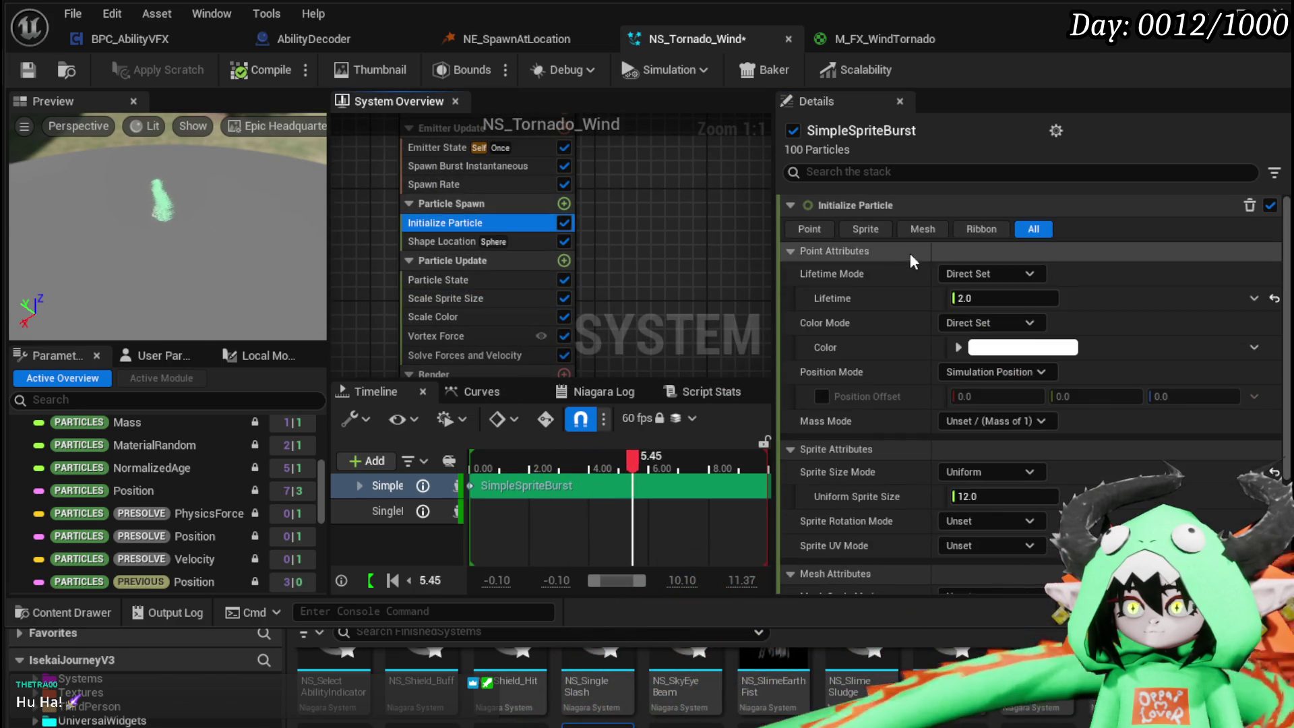
- Set particle Lifetime to 3 and Uniform Sprite Size to 85 in Initialize Particle, then save NS_Tornado_Wind
click(992, 299)
text(5)
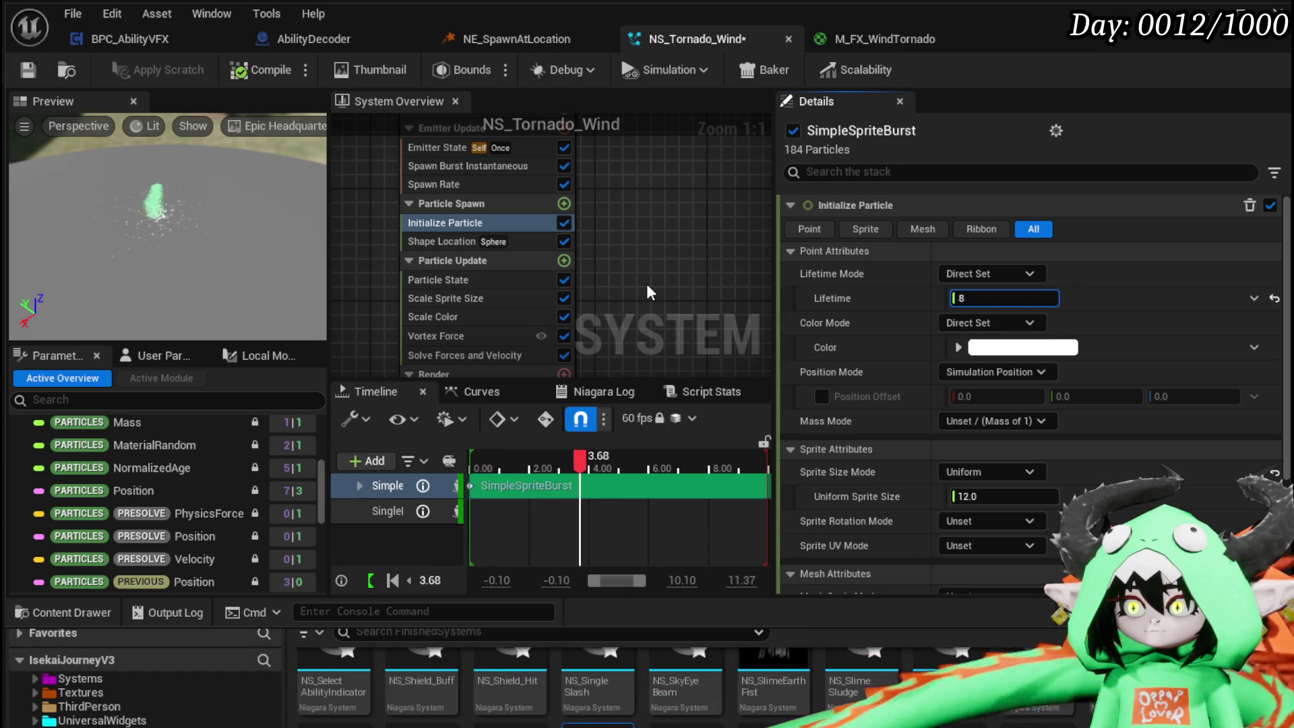
click(1000, 496)
text(85)
key(Return)
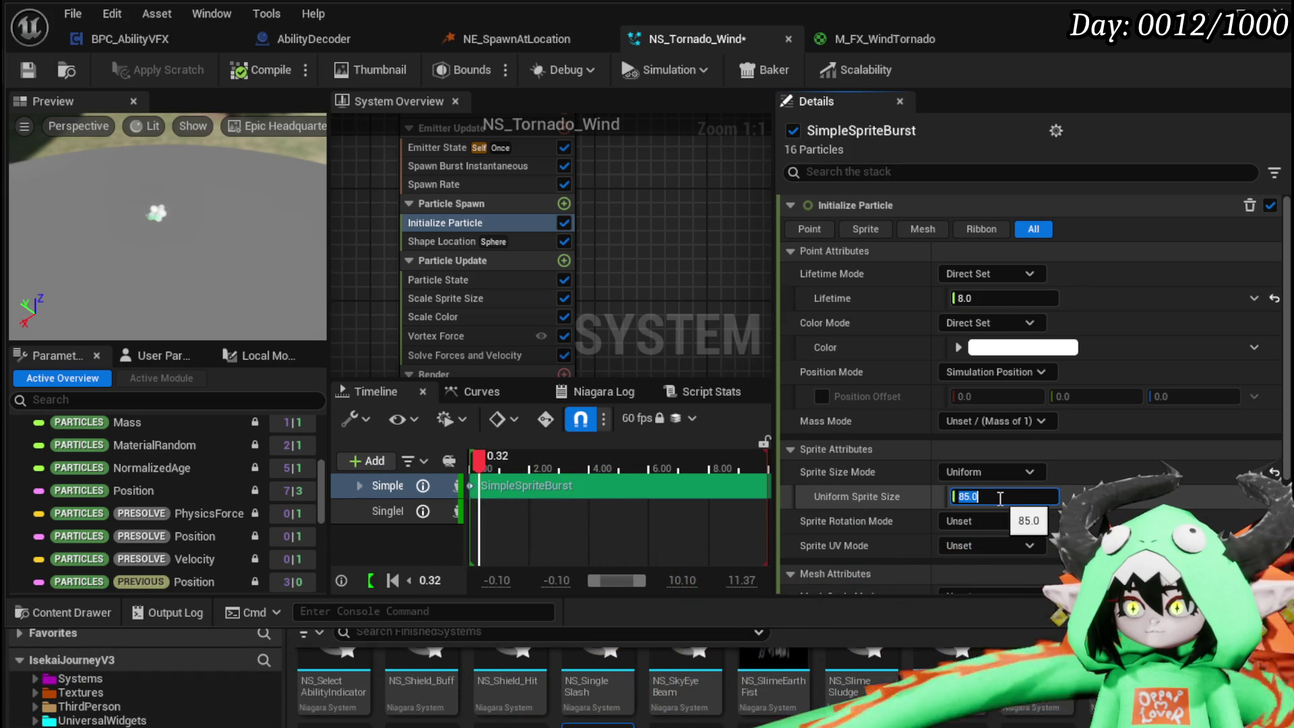
click(731, 338)
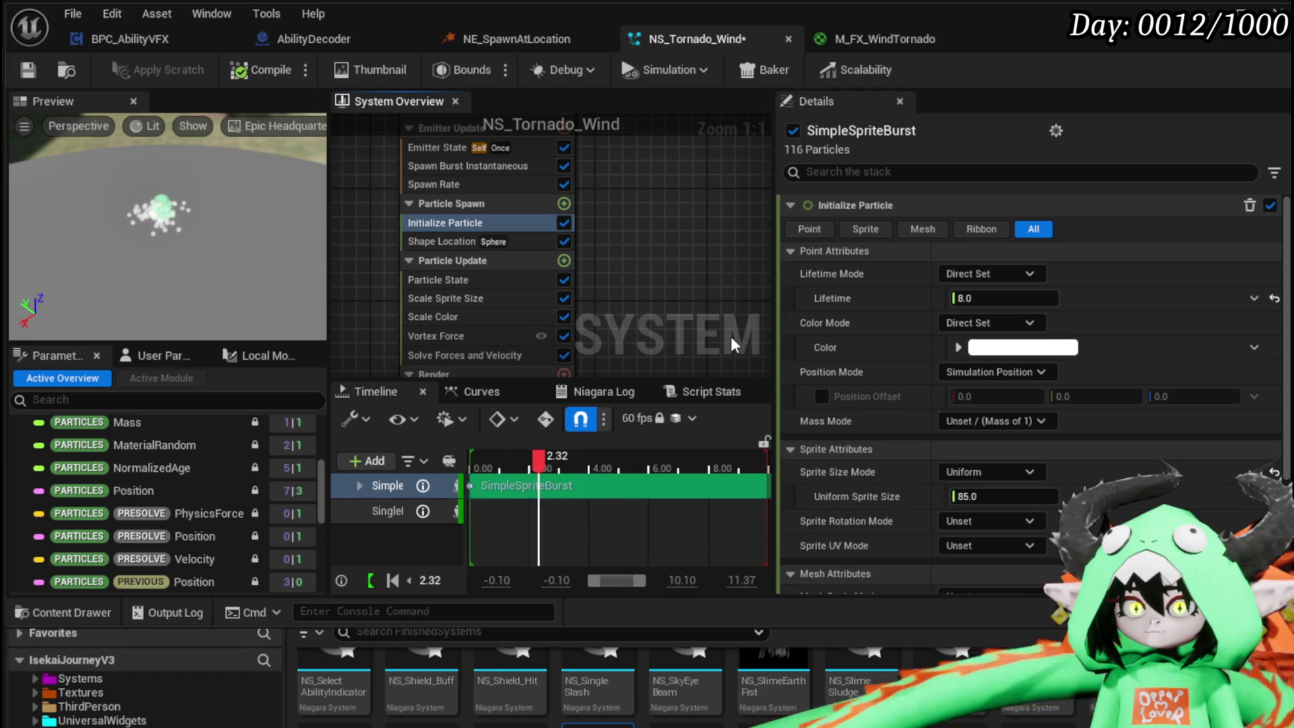
click(1007, 298)
text(3)
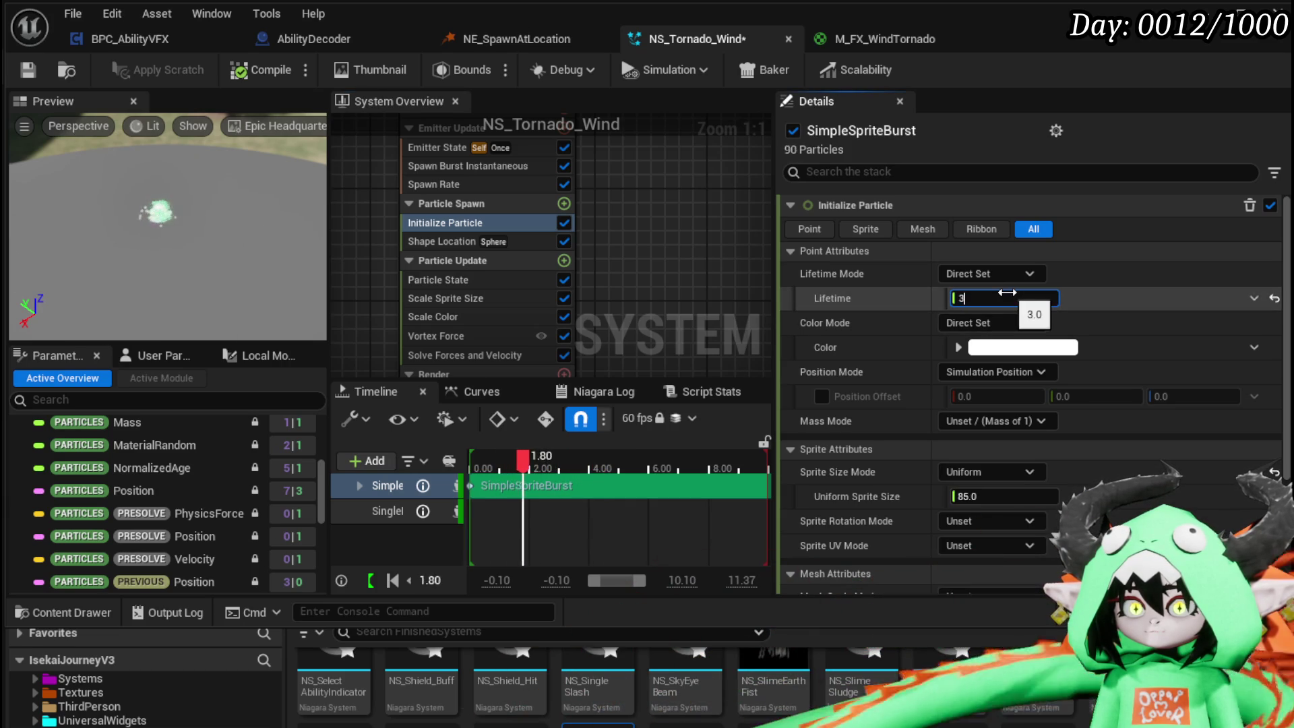
click(37, 71)
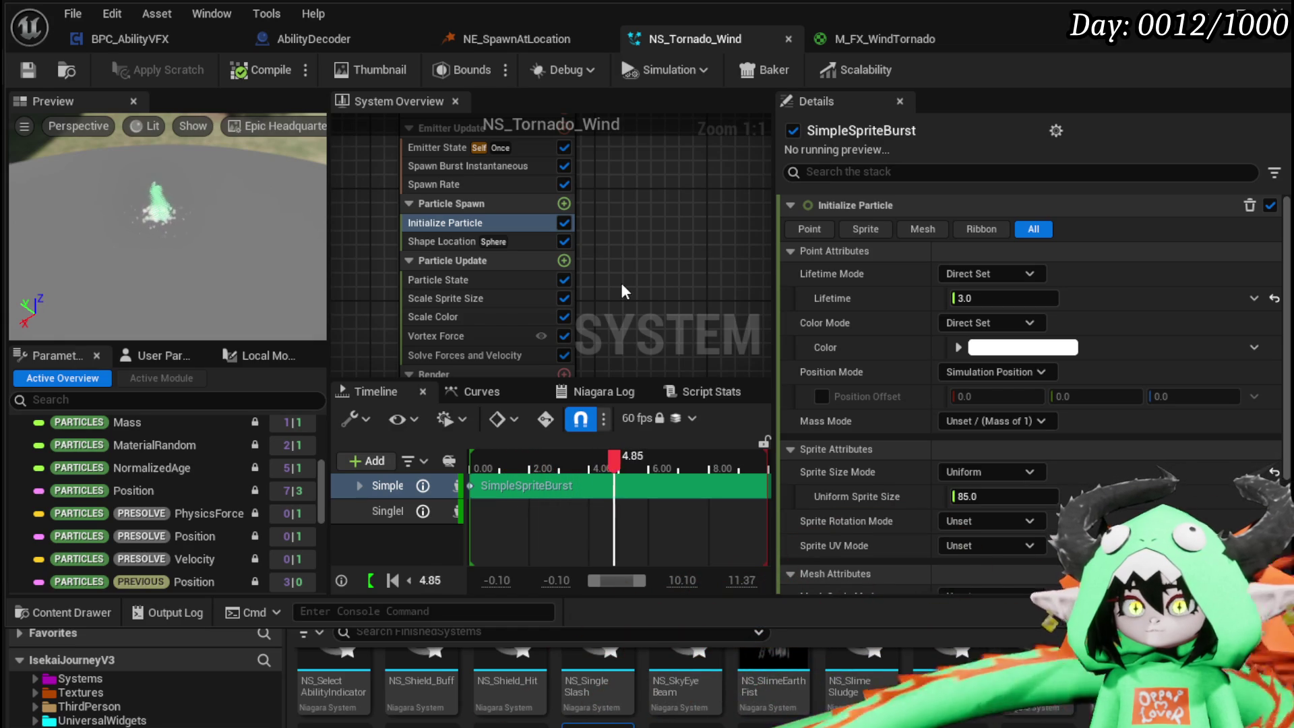
mouse_move(653, 301)
mouse_down()
mouse_move(600, 266)
mouse_move(581, 317)
mouse_move(528, 242)
mouse_up()
- Open the other emitter's Initialize Particle and show the system's user parameters
click(520, 217)
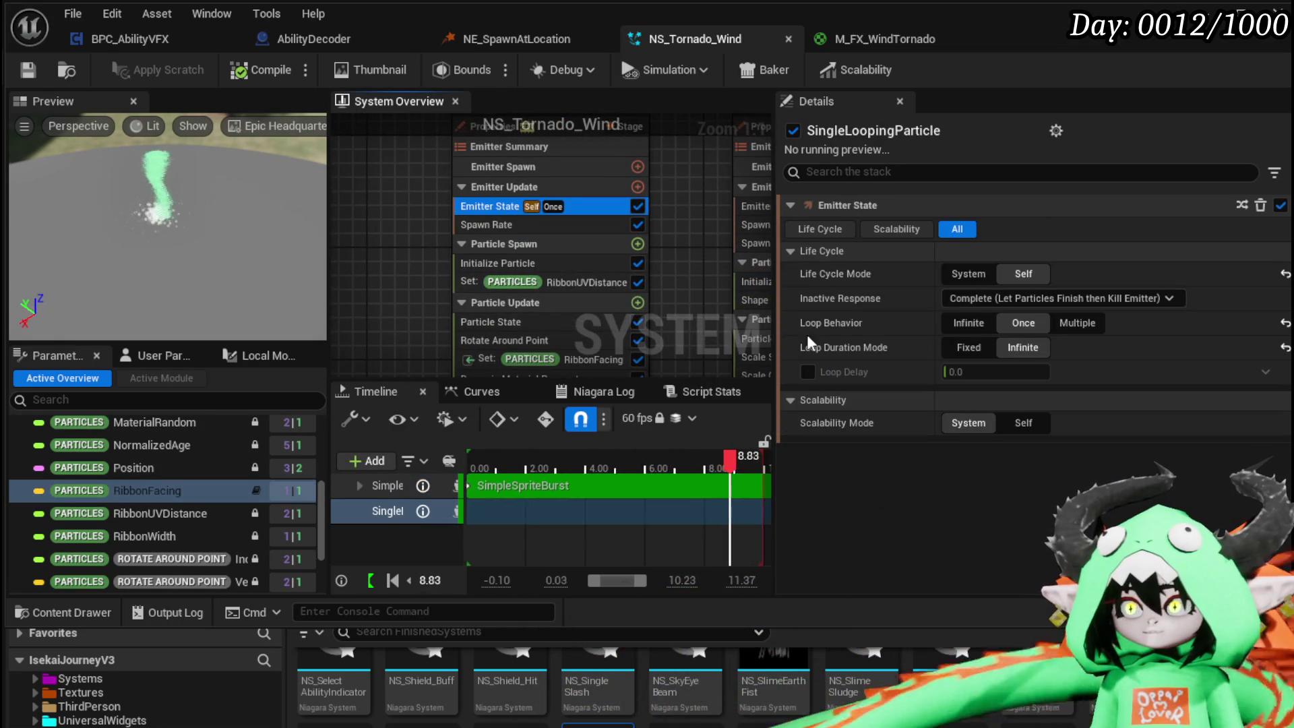
click(499, 243)
click(495, 262)
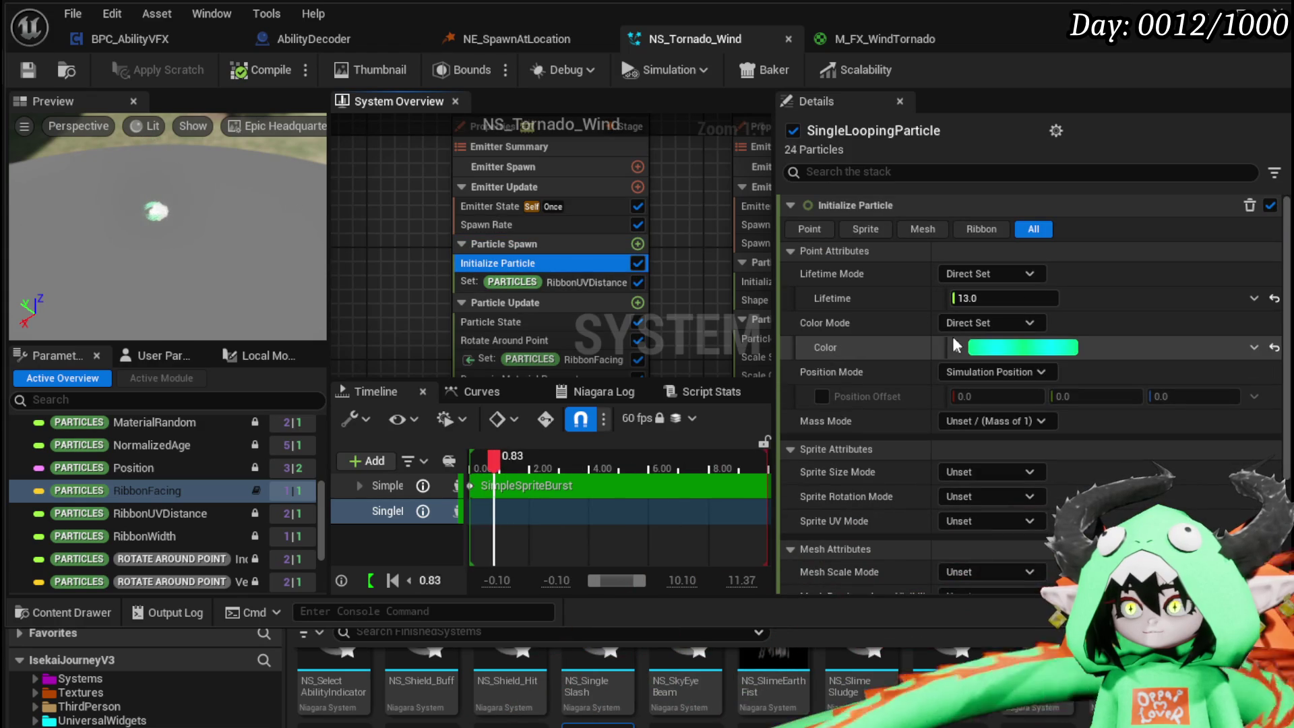
scroll(135, 471, up, 3)
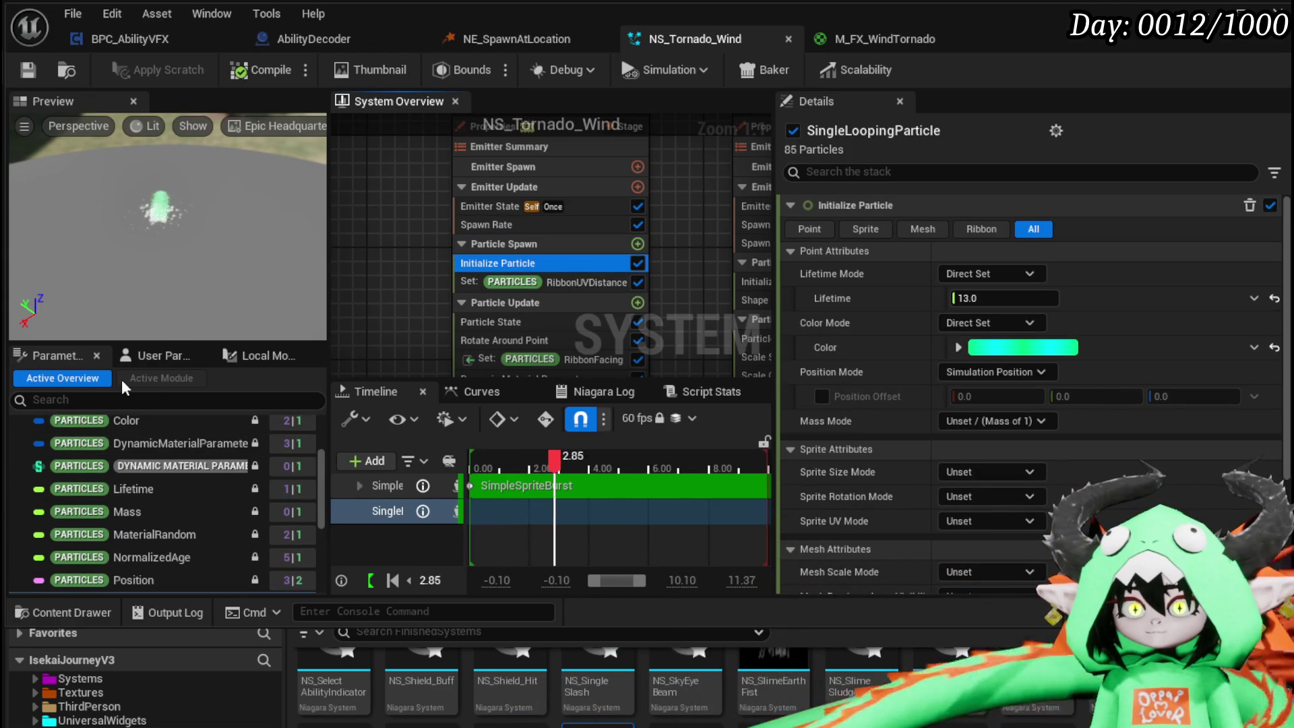
click(158, 355)
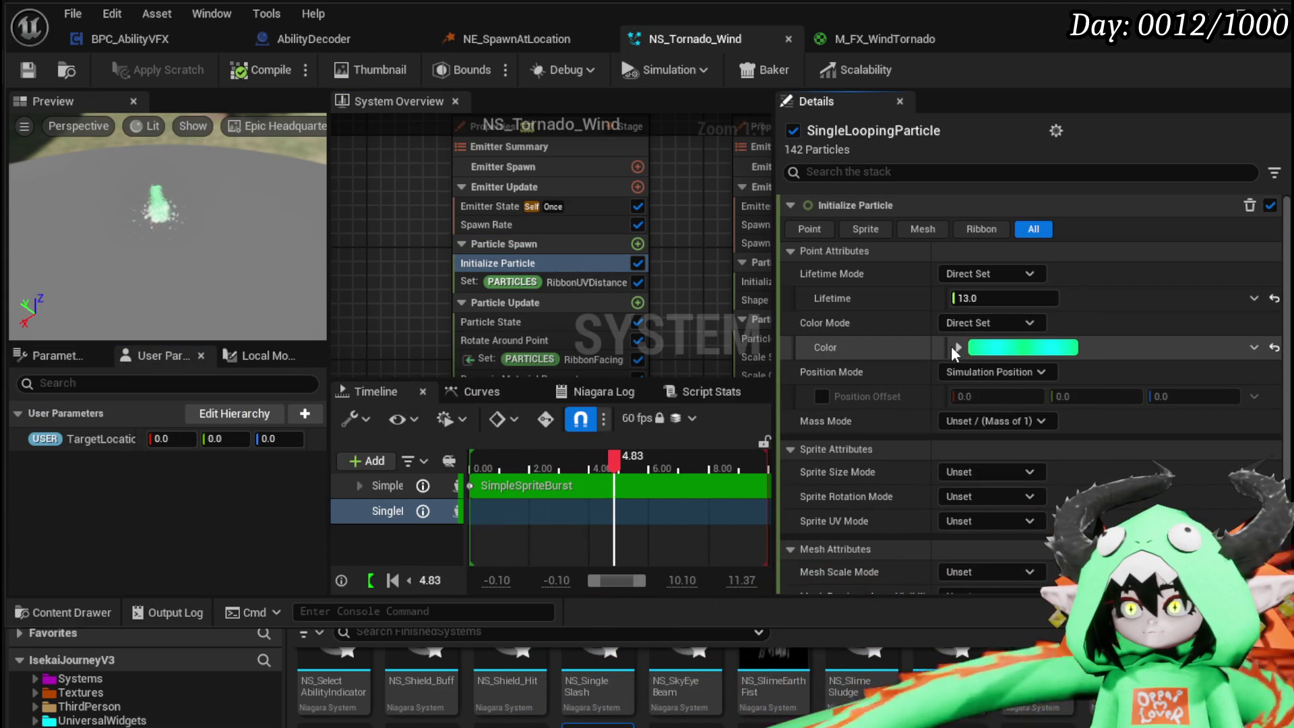
click(956, 347)
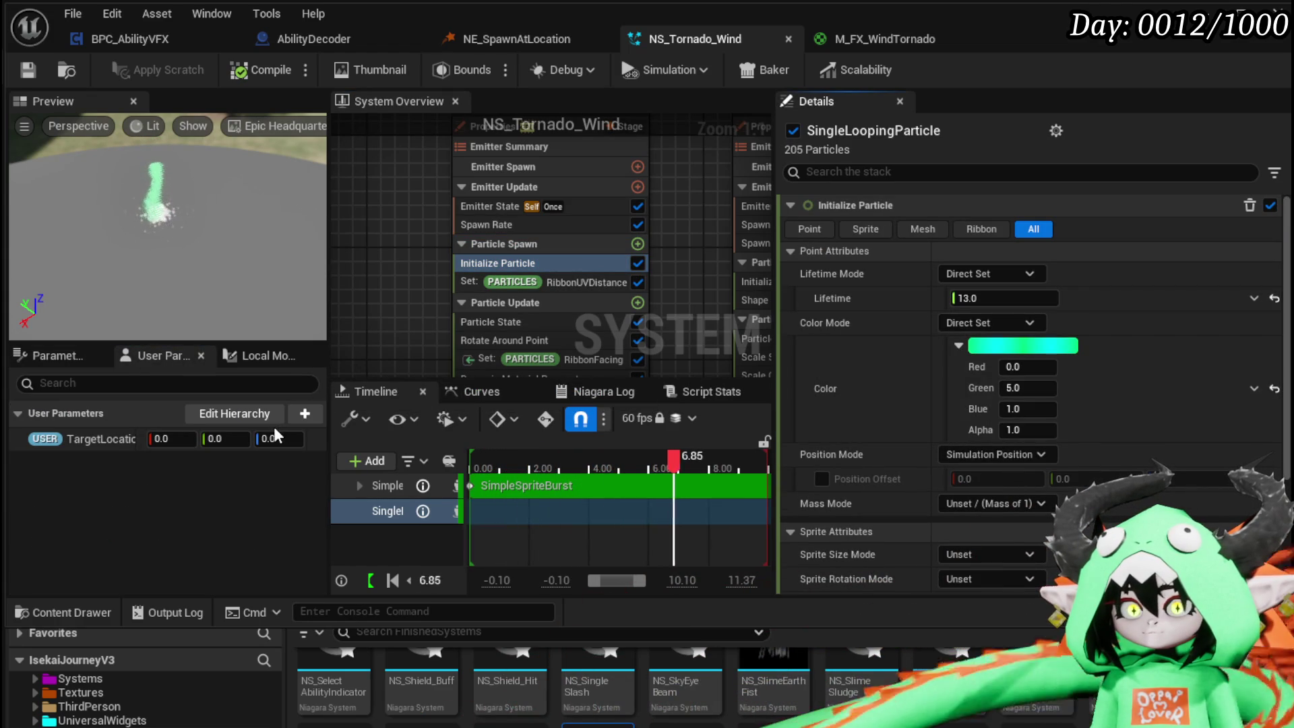
- Create a Vector user parameter named 'Color', link it to particle color, then delete it
click(305, 413)
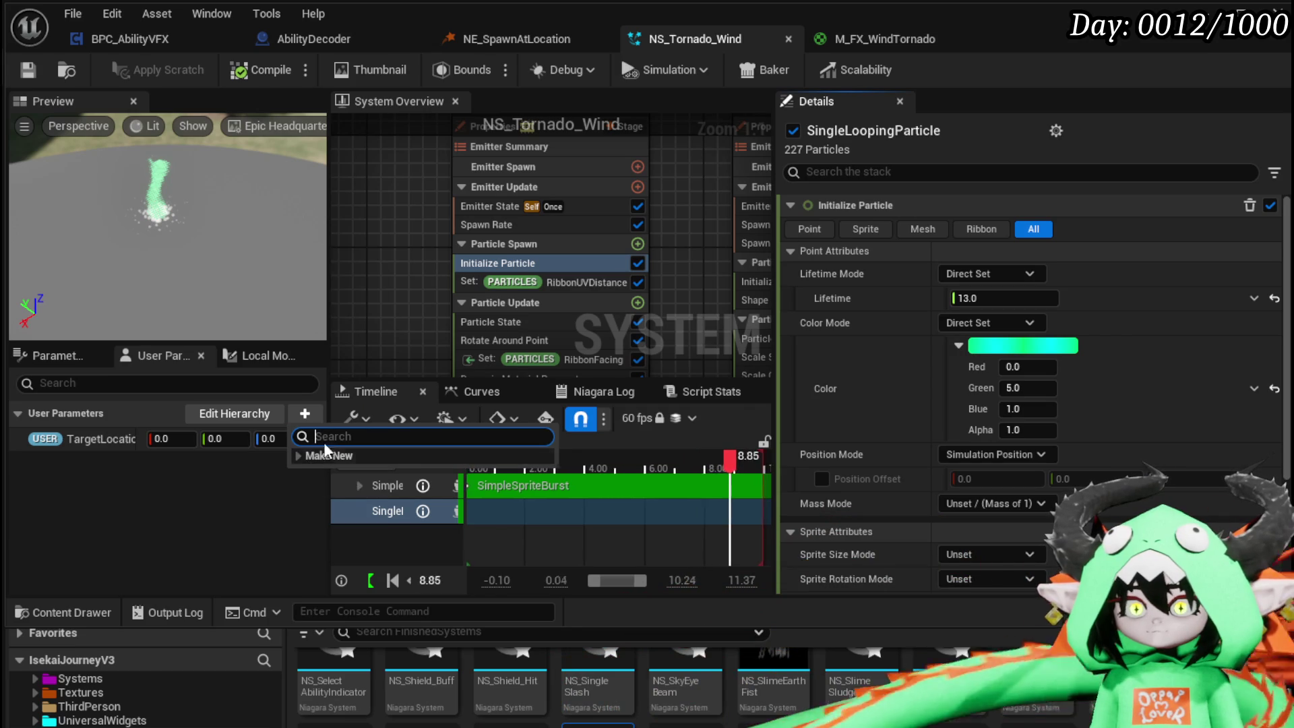
text(Vec)
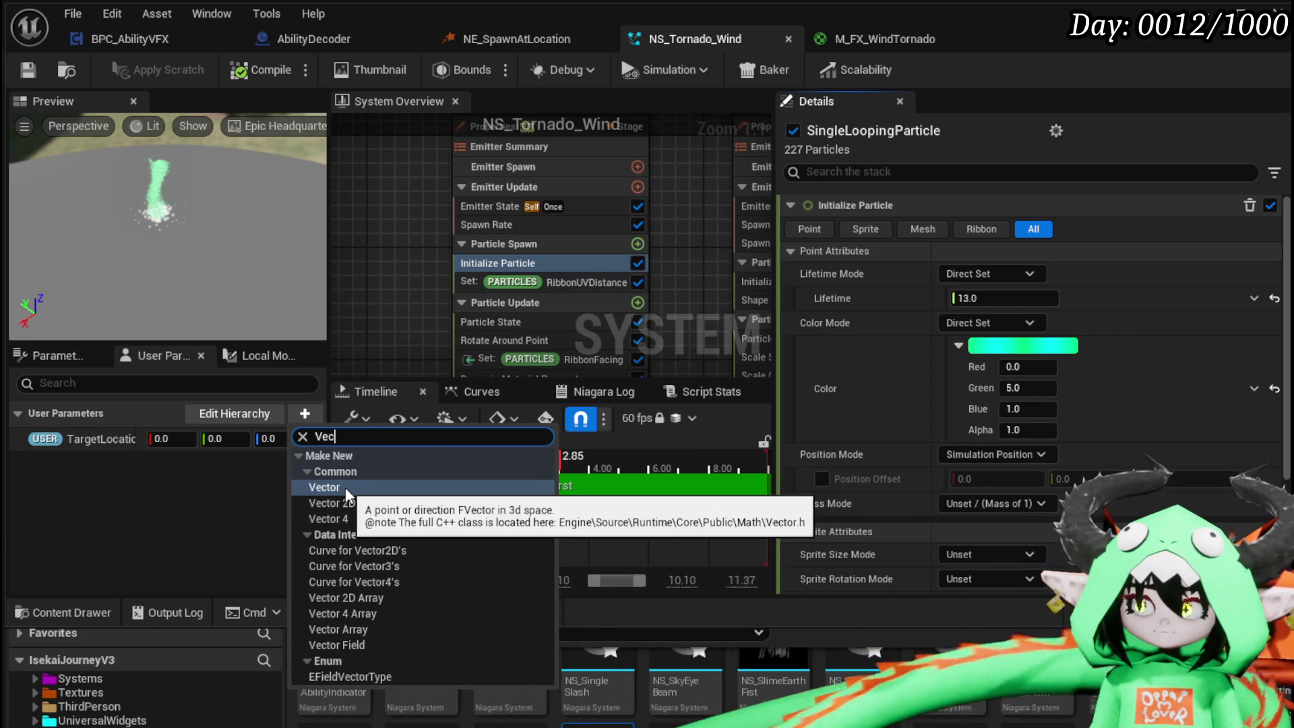
click(345, 487)
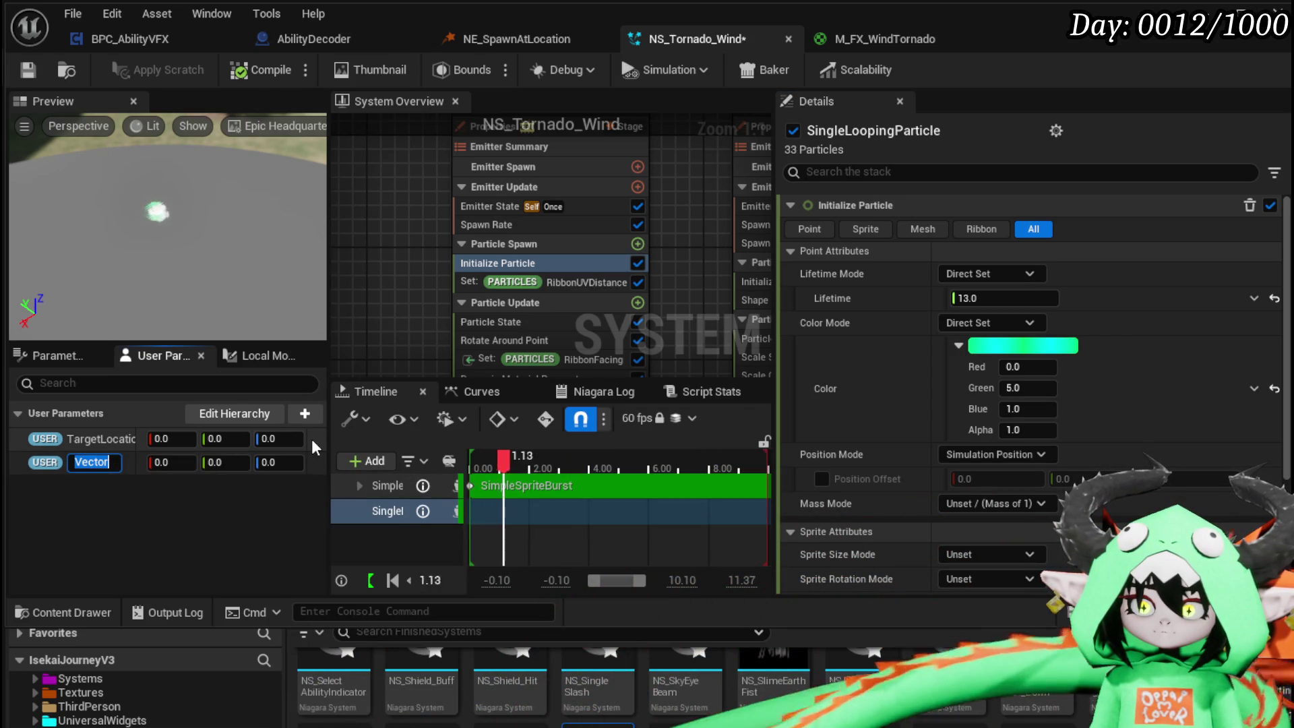
text(Color)
key(Return)
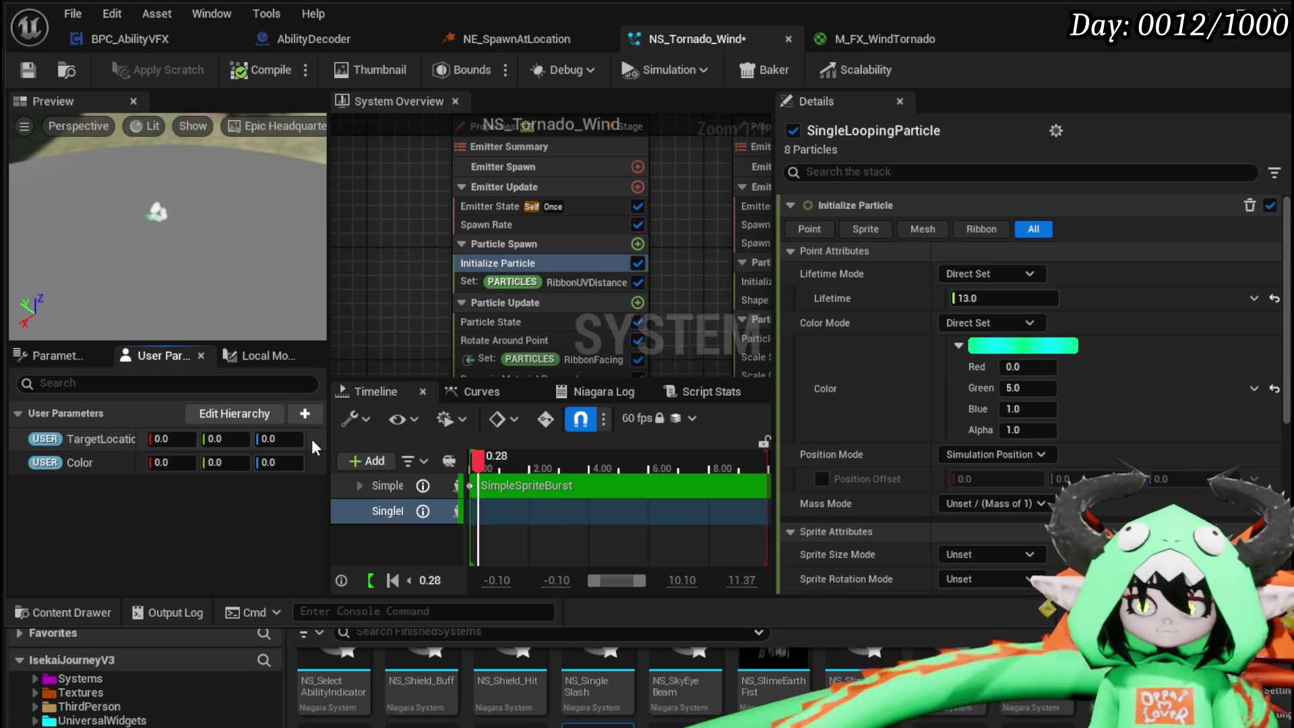
mouse_move(79, 462)
mouse_down()
mouse_move(403, 470)
mouse_move(973, 309)
mouse_move(1004, 398)
mouse_move(1010, 351)
mouse_up()
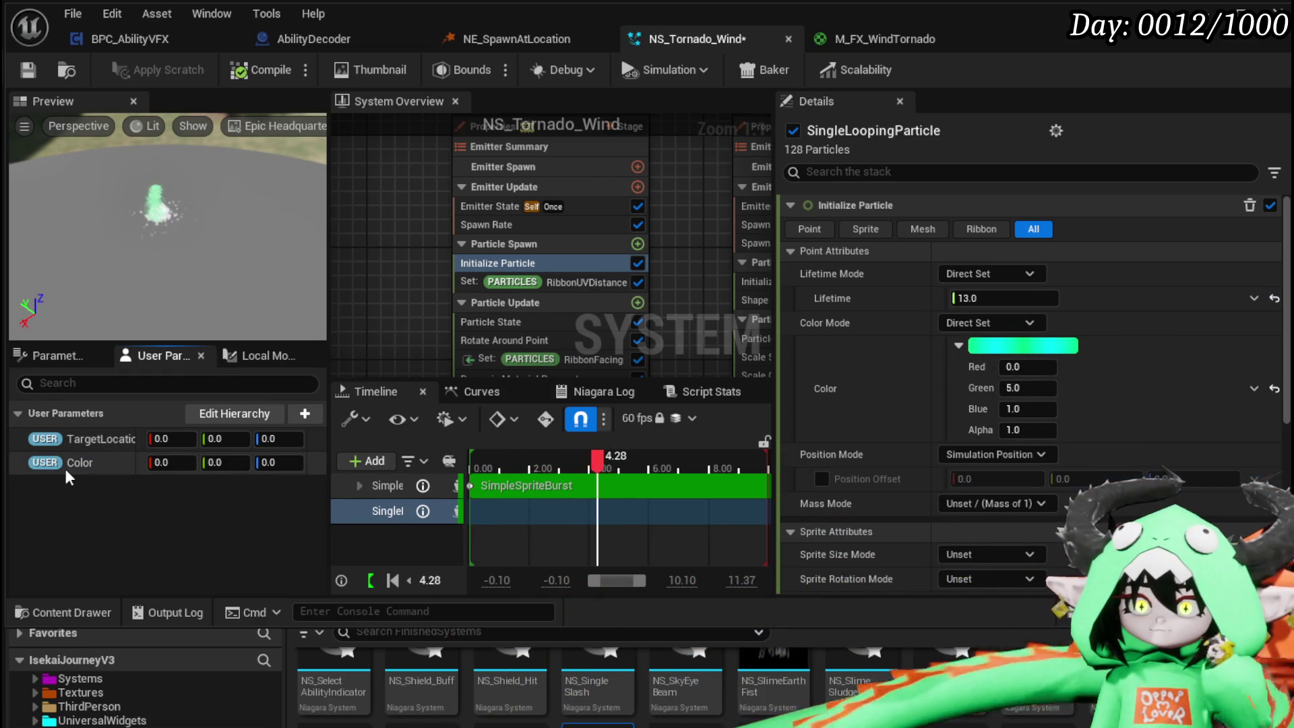
right_click(71, 461)
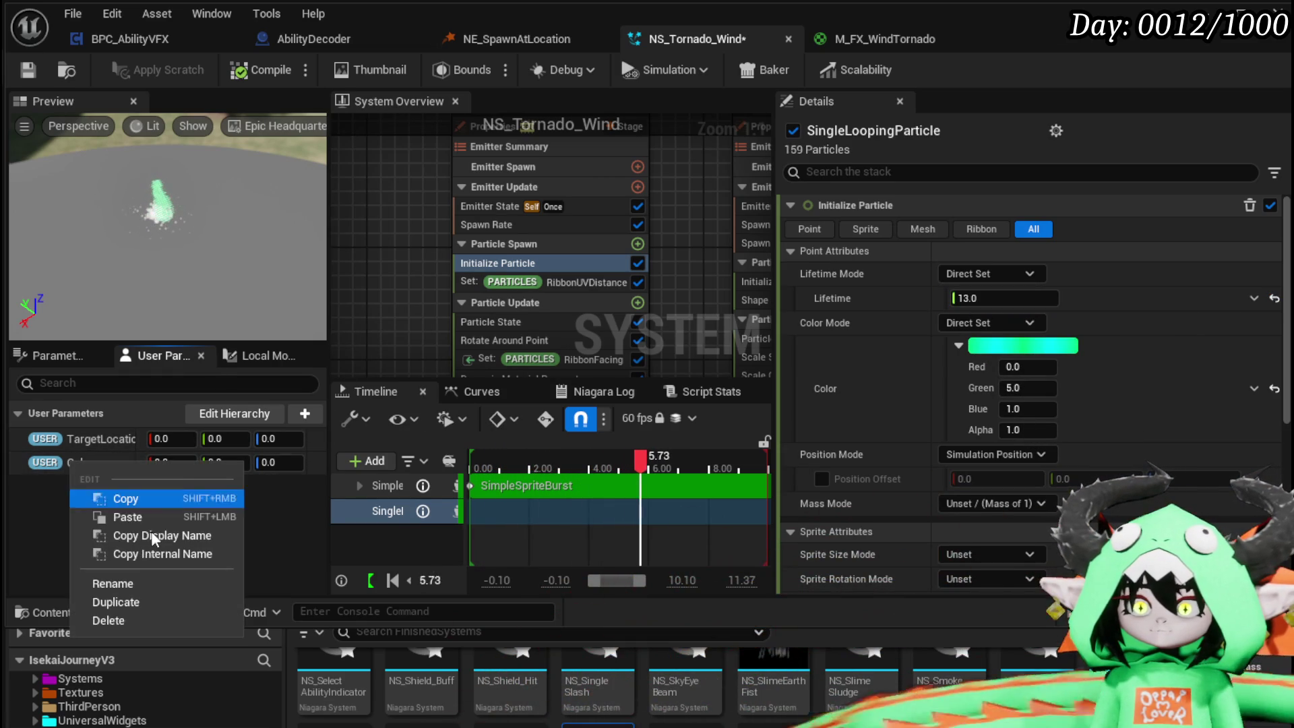
click(122, 619)
- Add a Vector 4 user parameter 'Colo', then delete it along with the old colour parameter
click(310, 418)
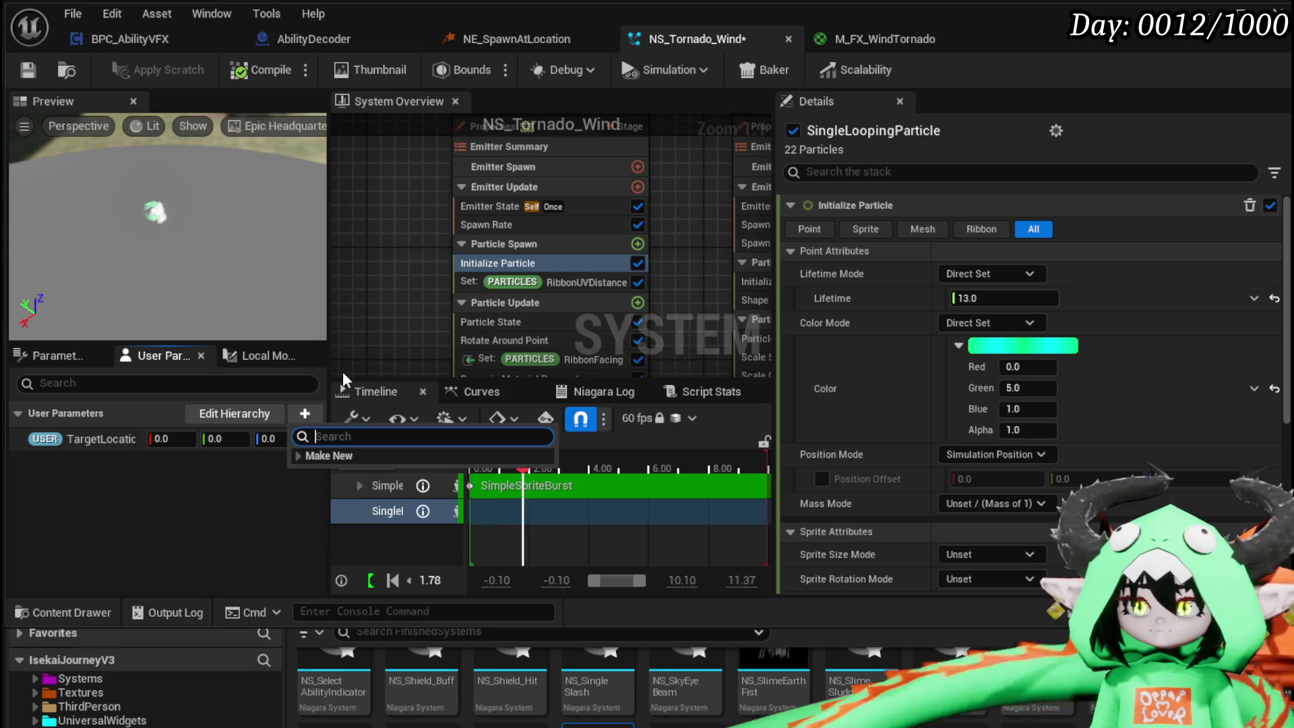
text(Vec)
click(328, 518)
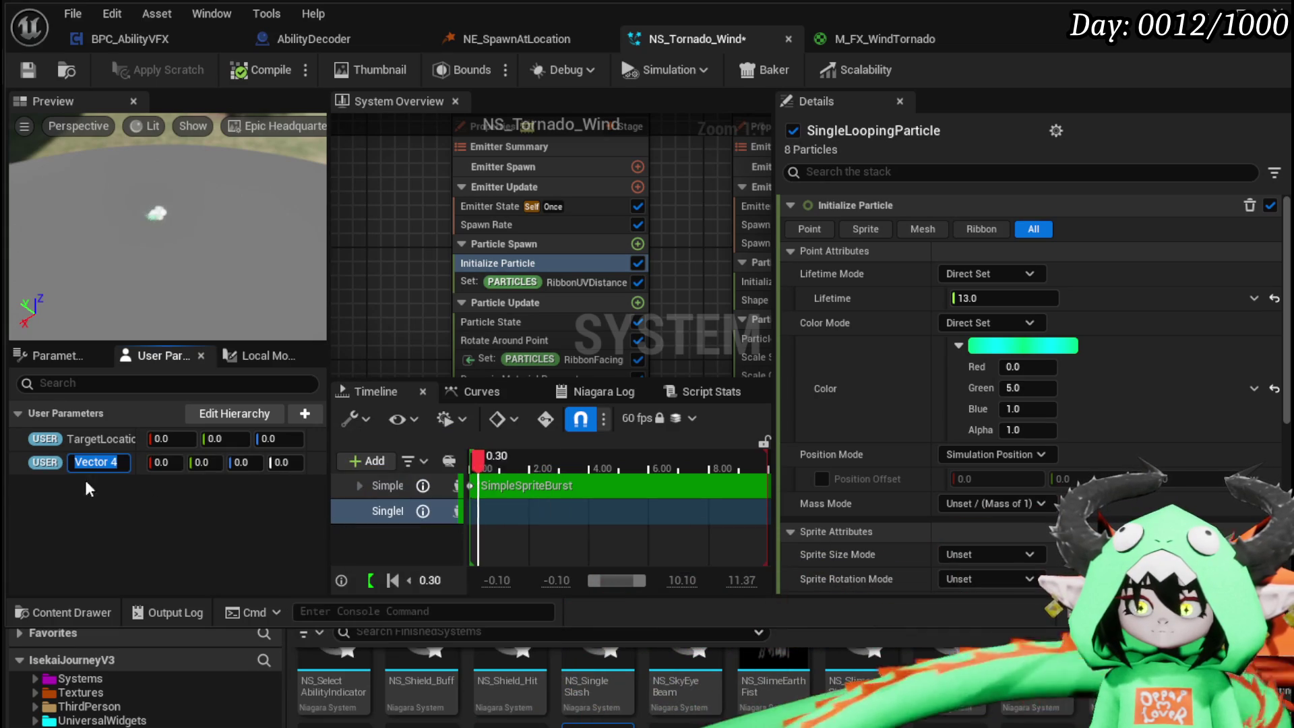
text(Co)
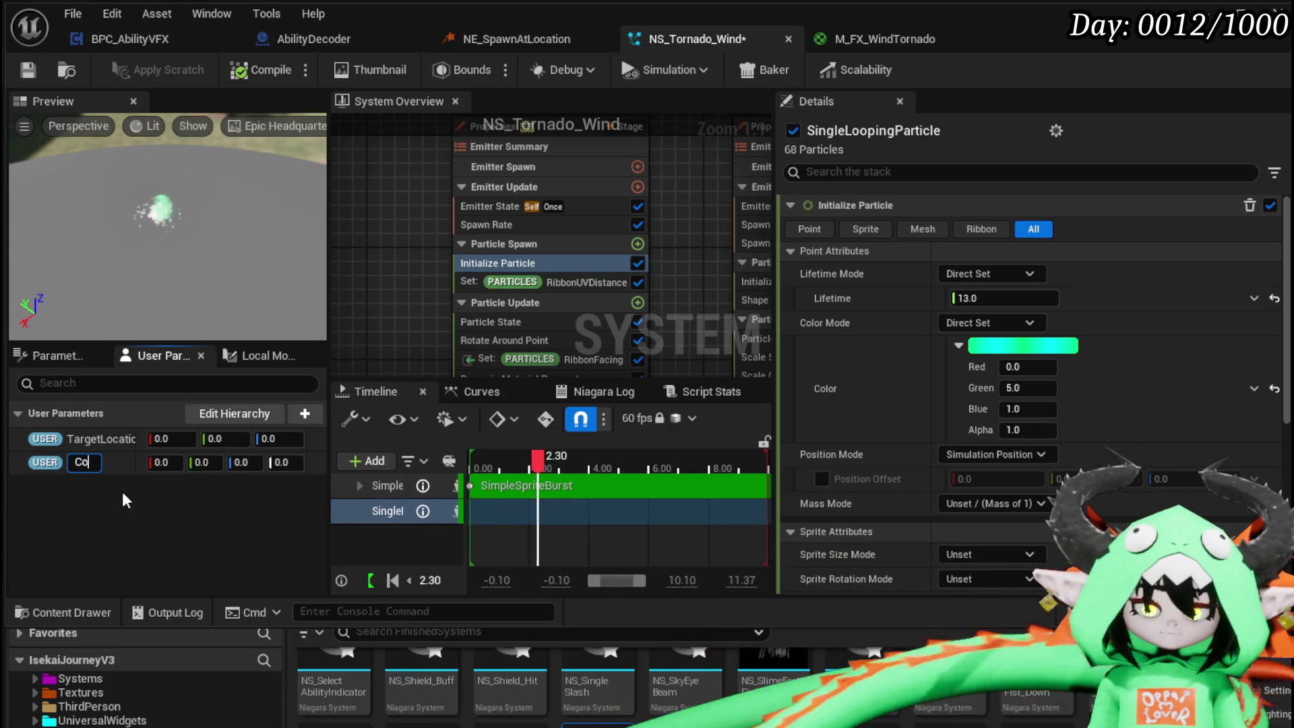
text(lor)
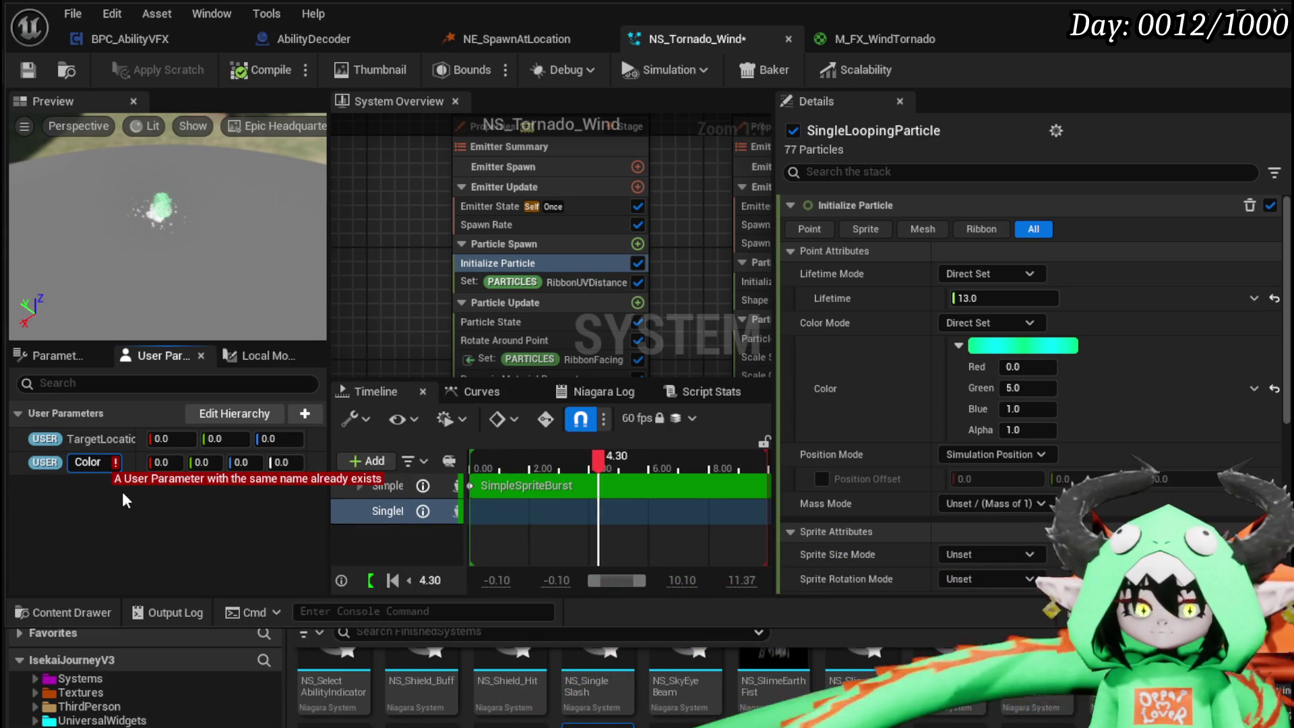
key(BackSpace)
key(Return)
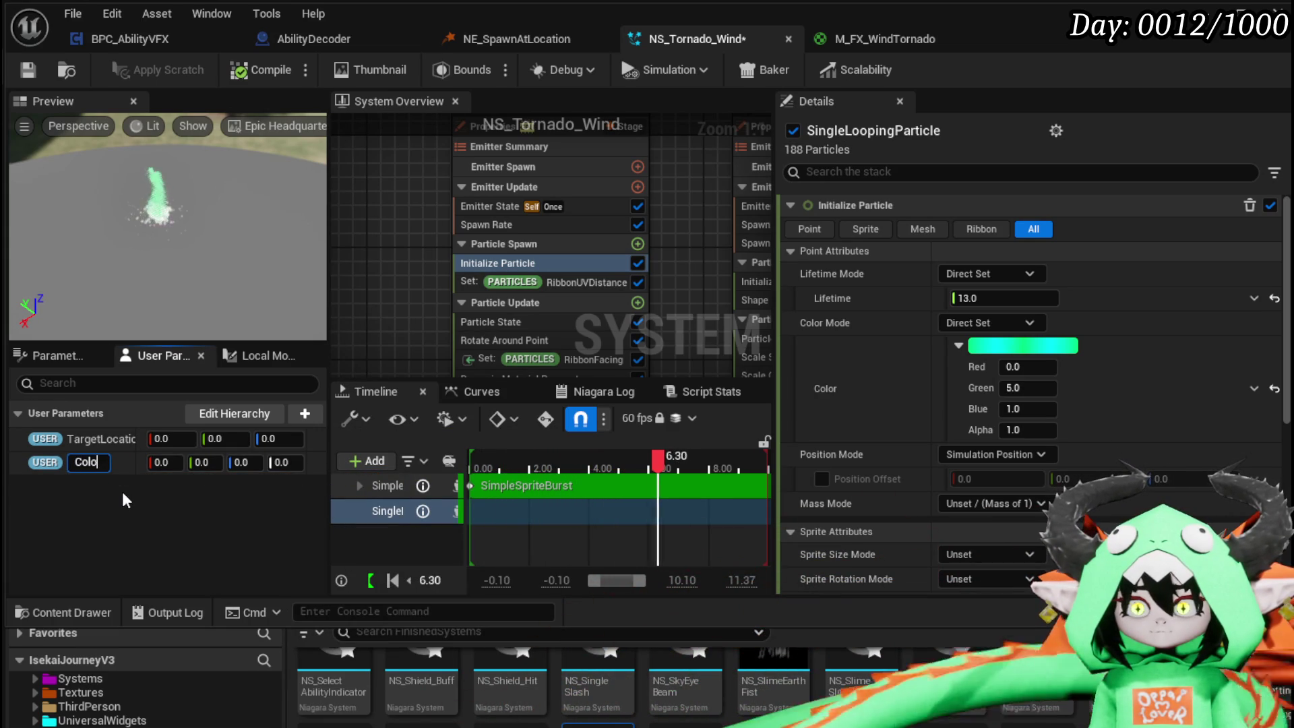
mouse_move(51, 470)
mouse_down()
mouse_move(827, 296)
mouse_move(209, 476)
mouse_move(41, 462)
mouse_up()
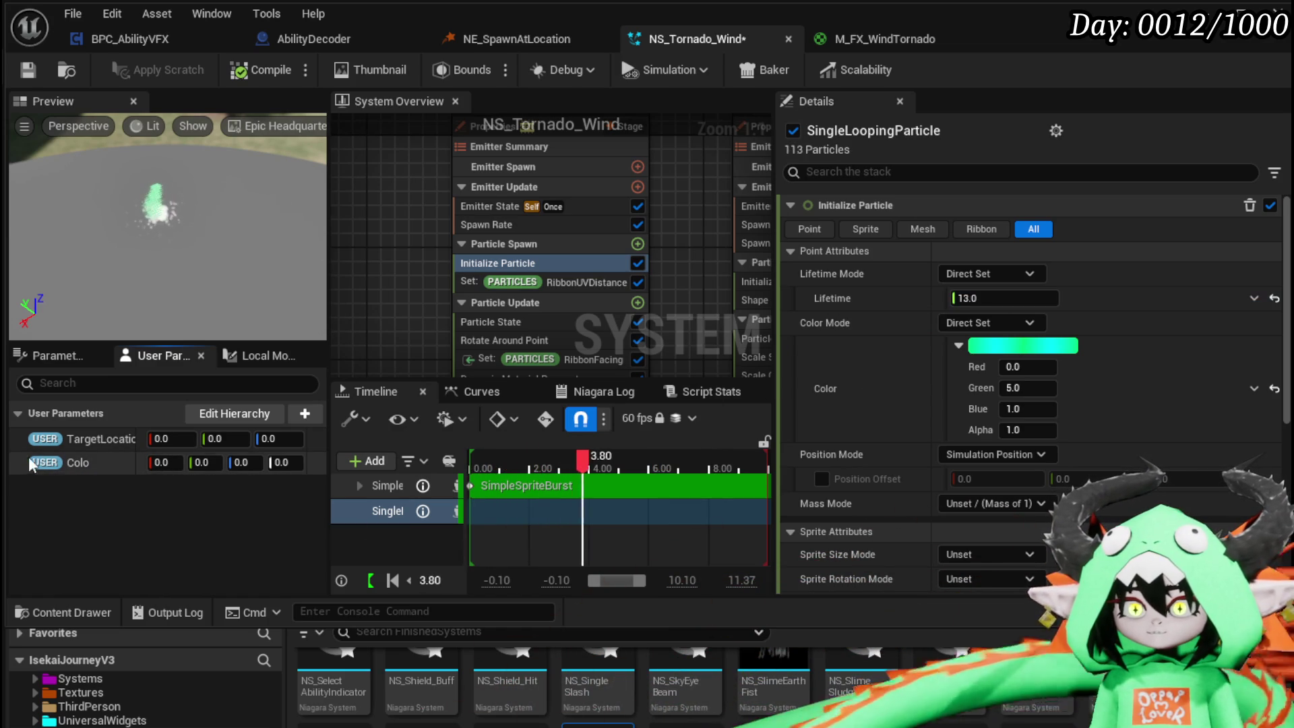
right_click(83, 462)
click(152, 613)
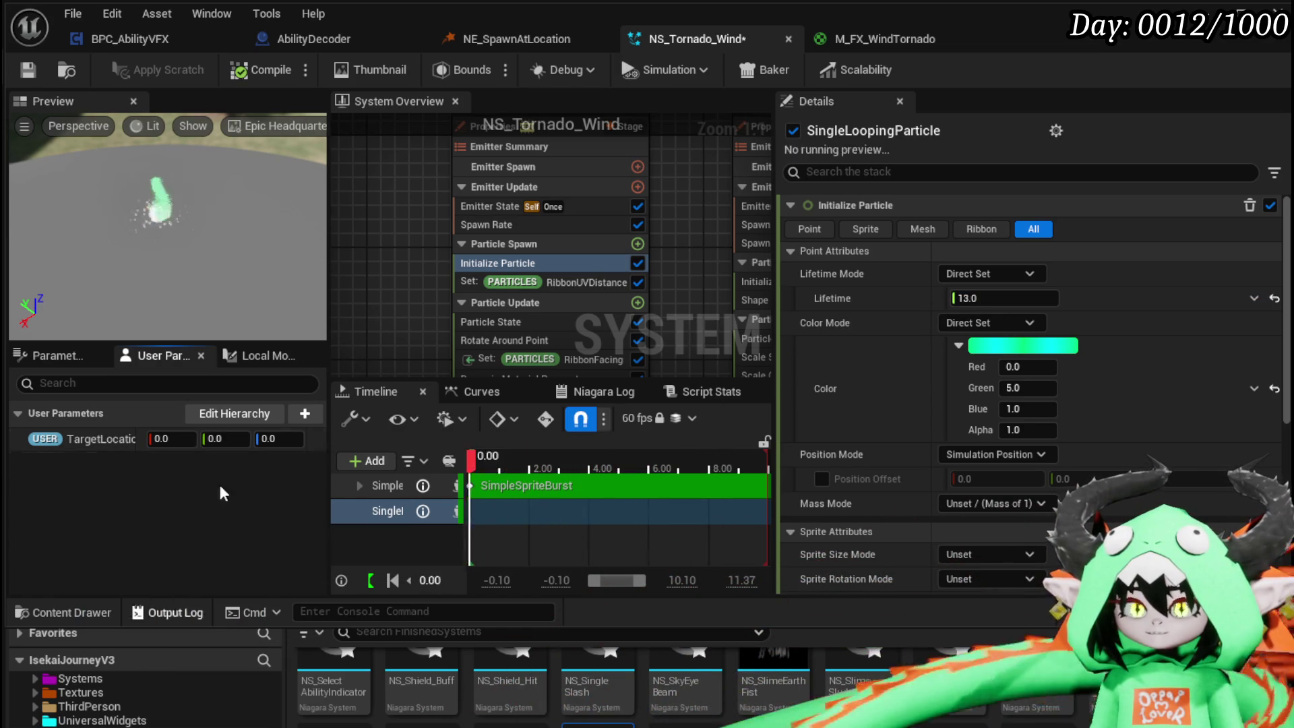
- Add a Linear Color user parameter and link it to the particle Color input
click(302, 414)
text(lin)
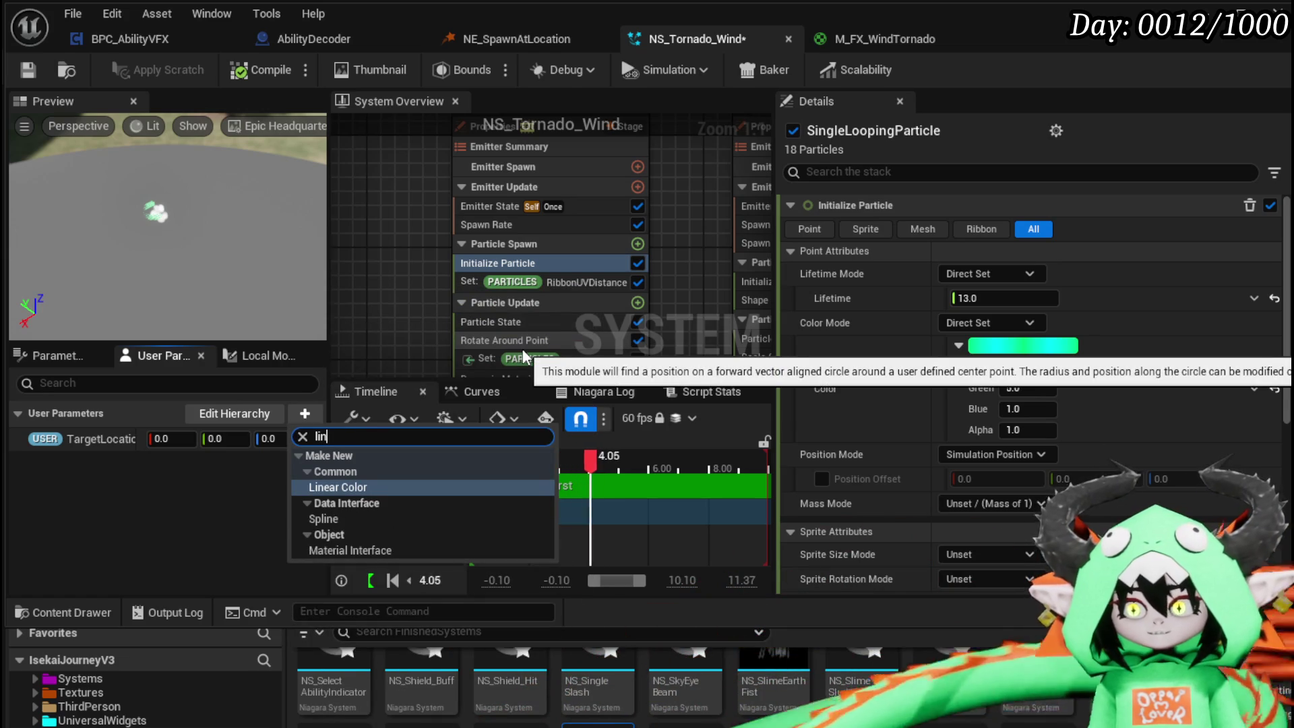
click(345, 487)
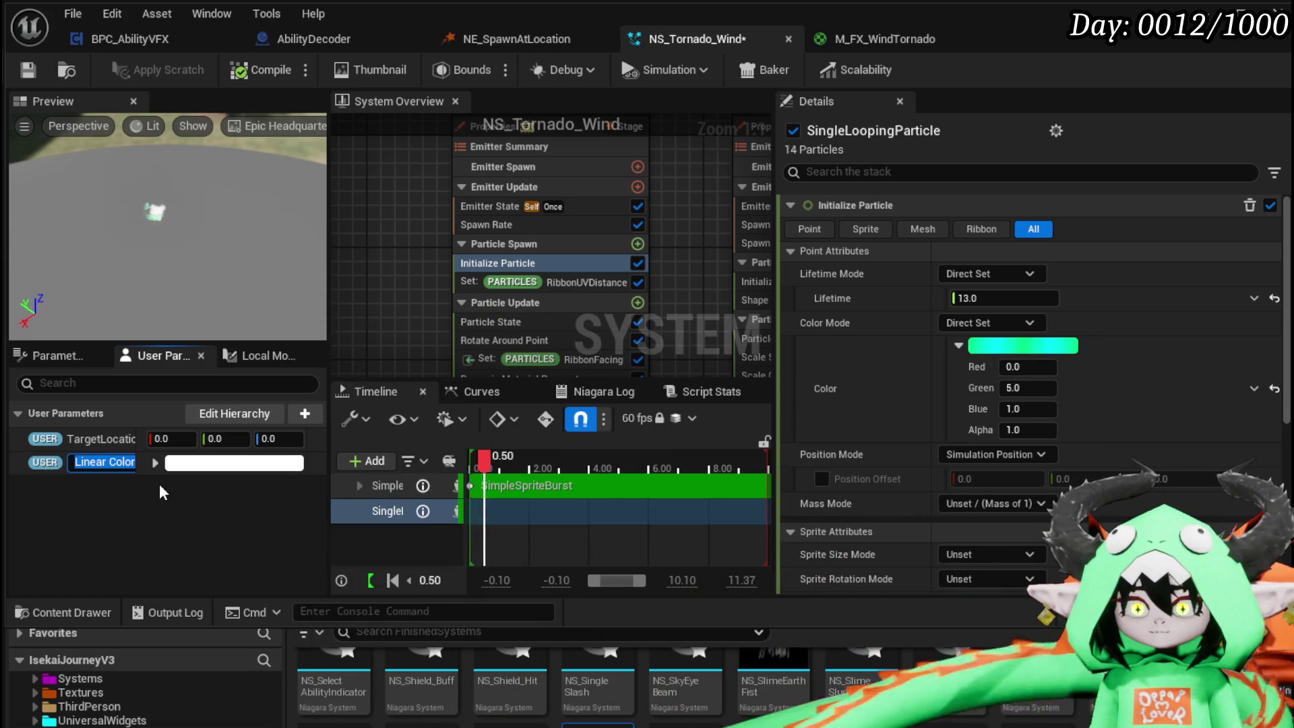
click(200, 480)
mouse_move(39, 462)
mouse_down()
mouse_move(980, 334)
mouse_move(983, 345)
mouse_move(93, 416)
mouse_move(128, 455)
mouse_move(46, 462)
mouse_up()
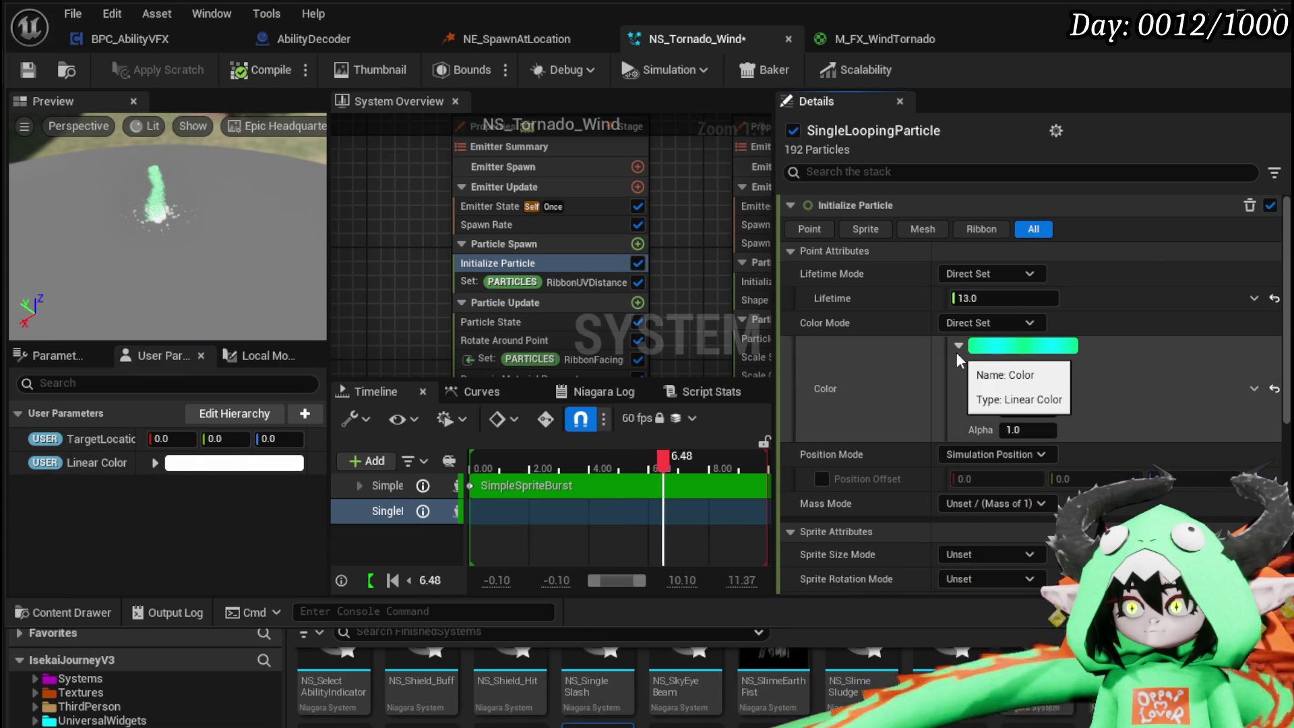
right_click(956, 352)
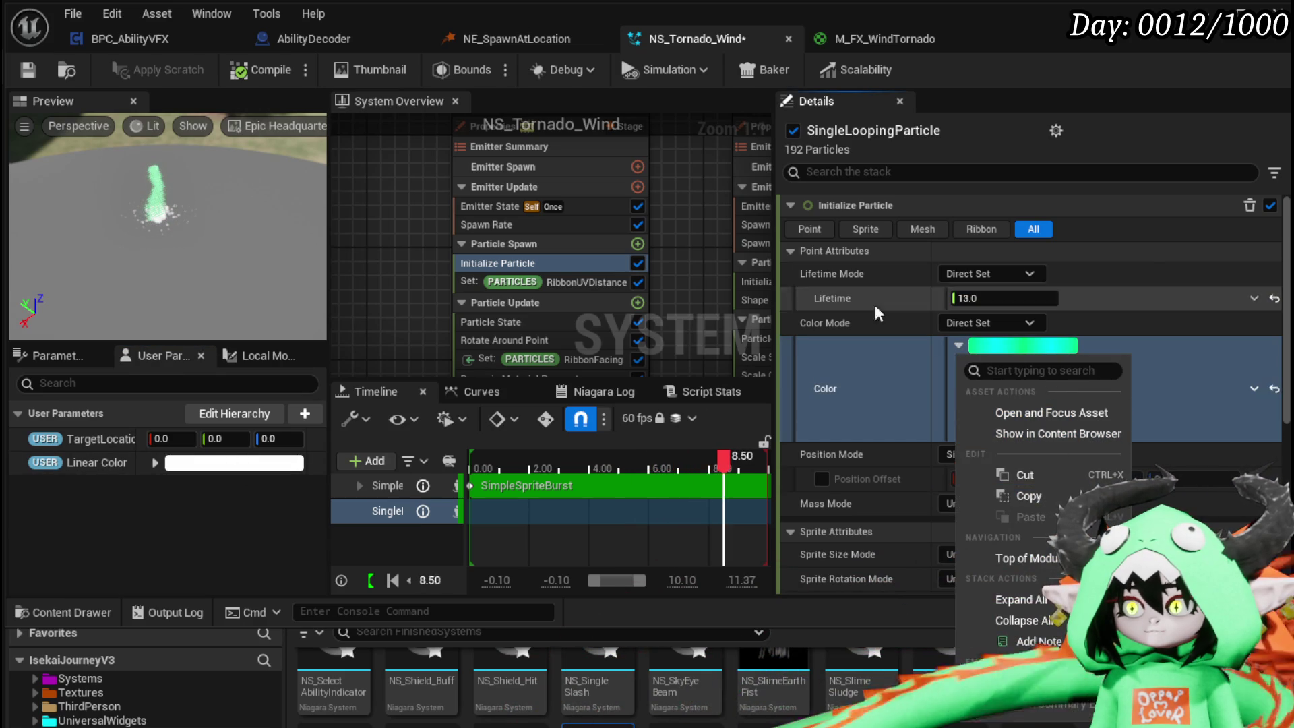
click(959, 344)
click(958, 345)
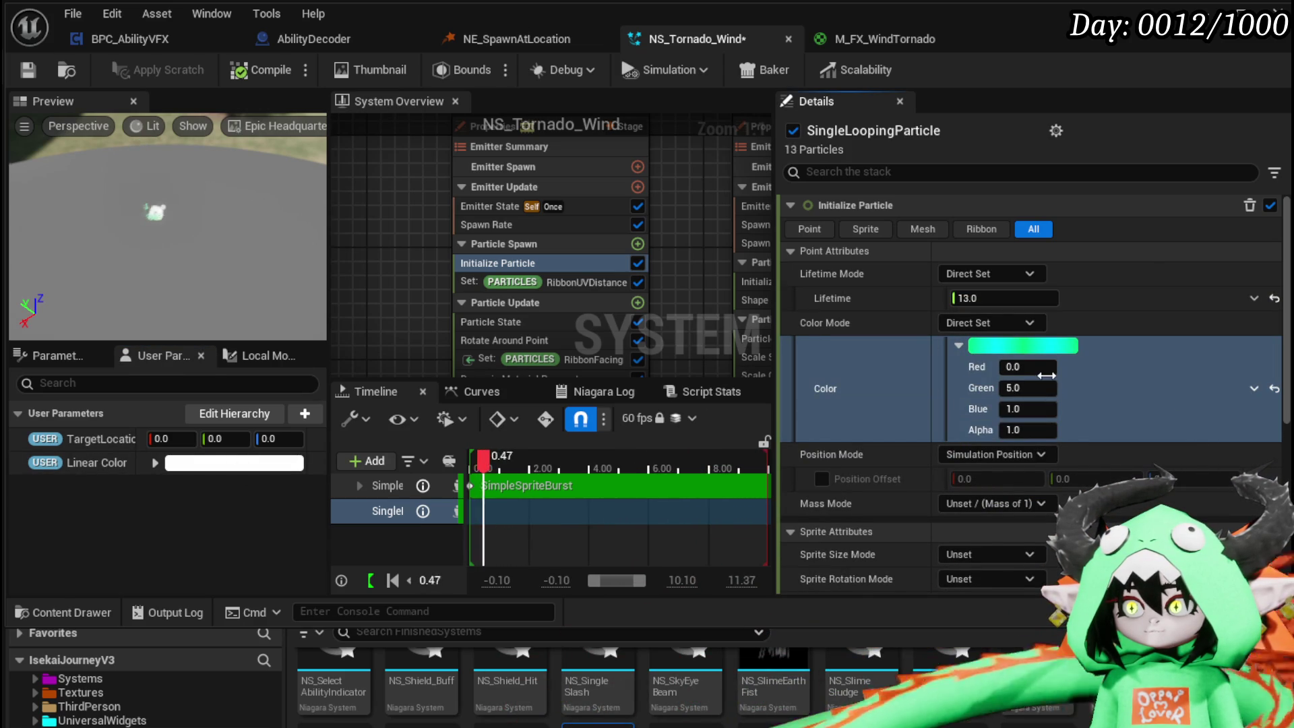
- Set the Linear Color parameter's green channel to 5.0 and open the output log
click(155, 462)
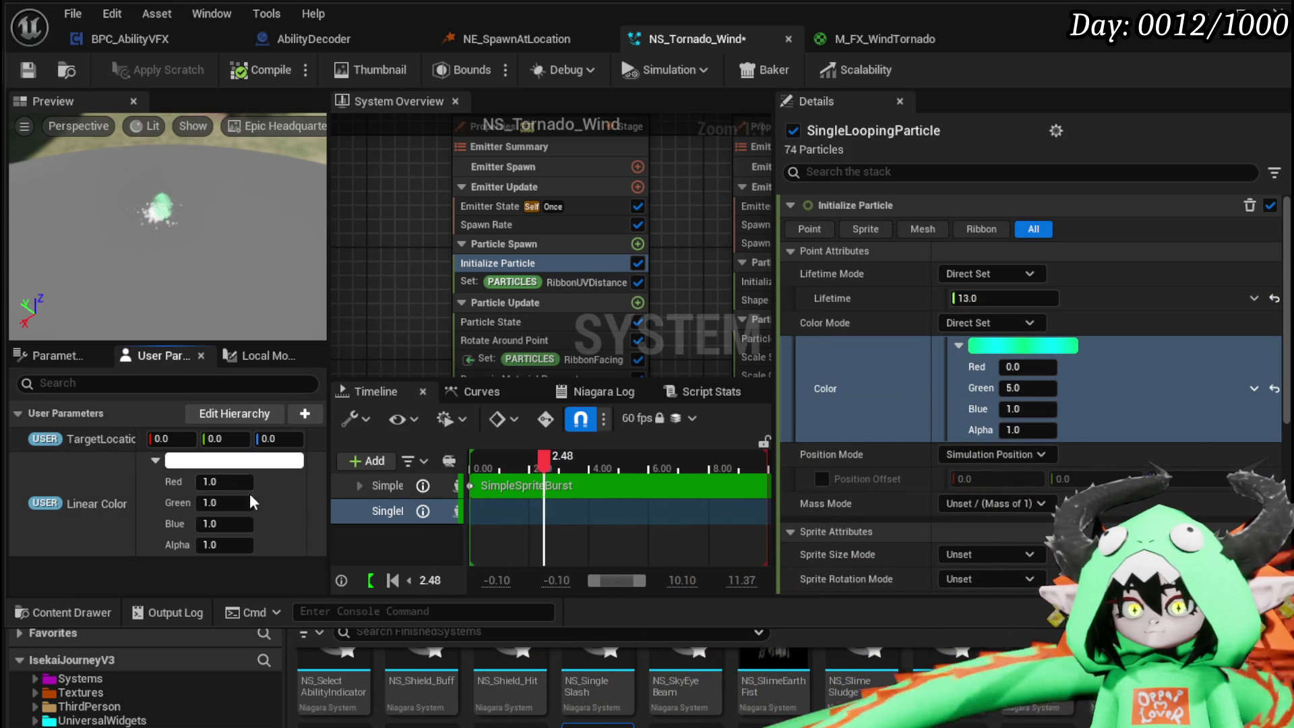
click(240, 503)
text(5)
key(Return)
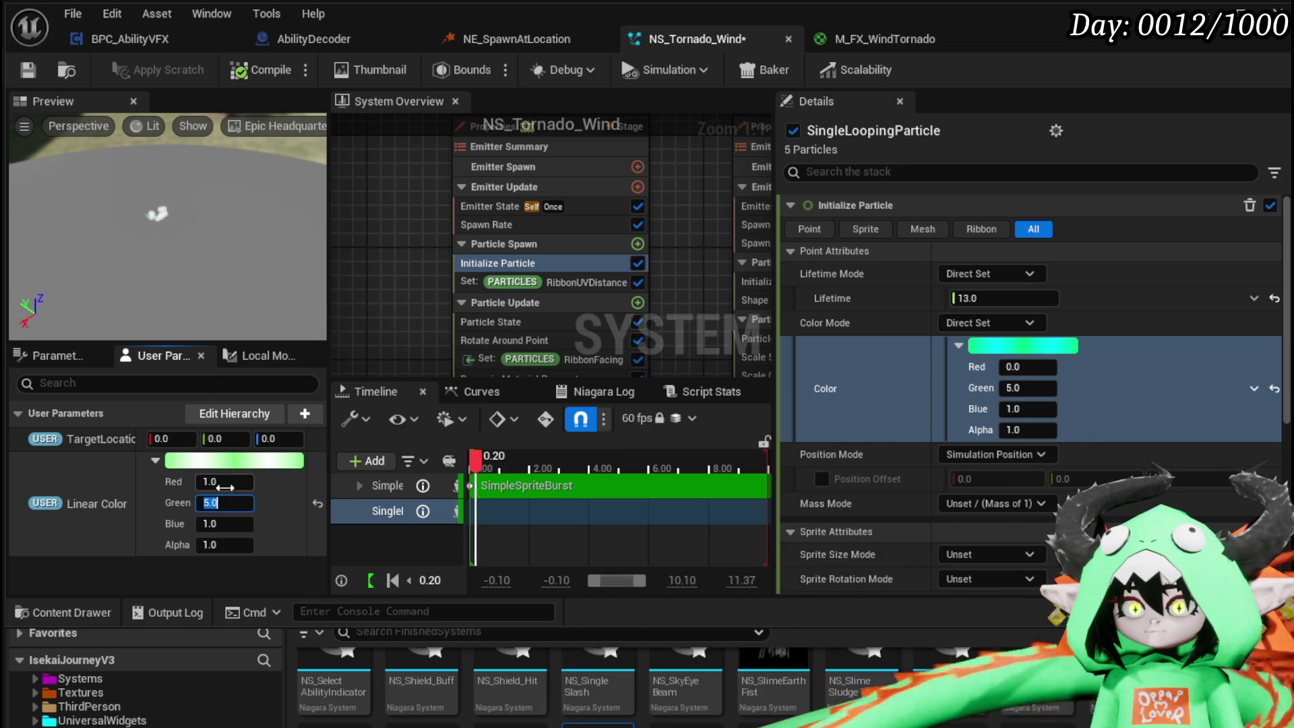
key(Return)
key(grave)
key(grave)
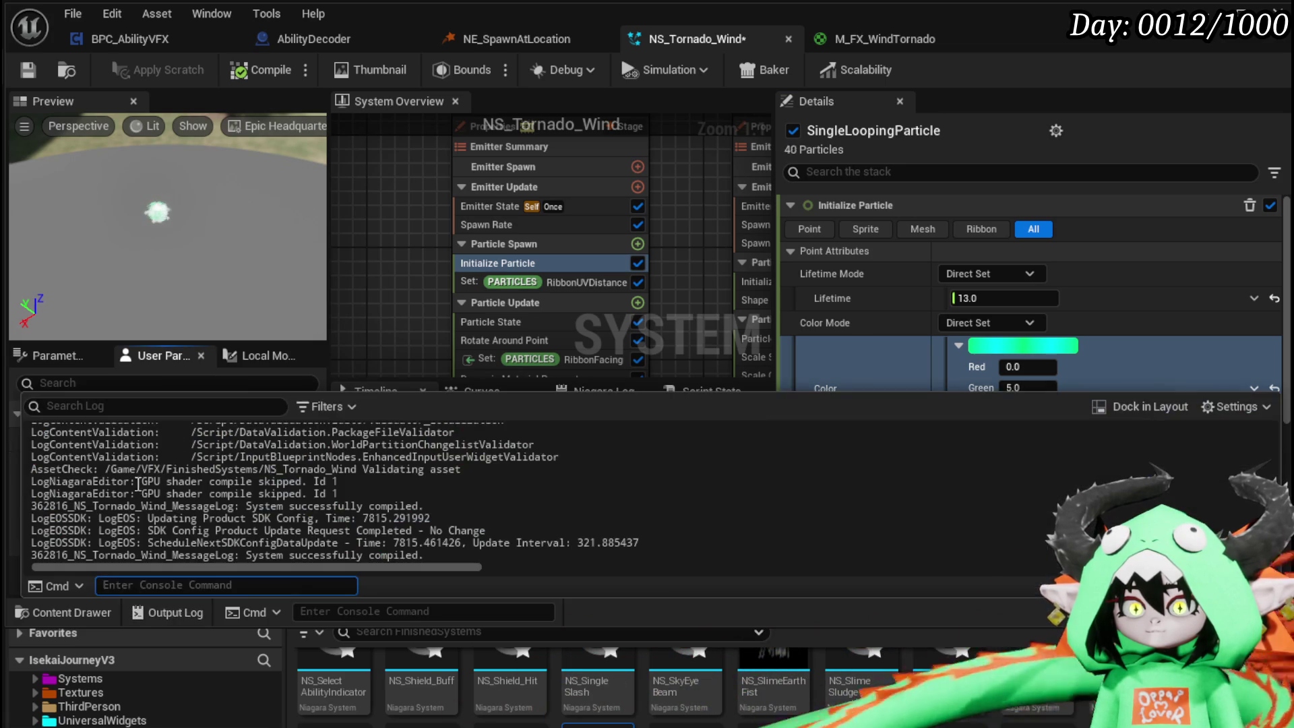
- Drive Initialize Particle Color with Linear Color in both the looping and SimpleSpriteBurst emitters
click(381, 337)
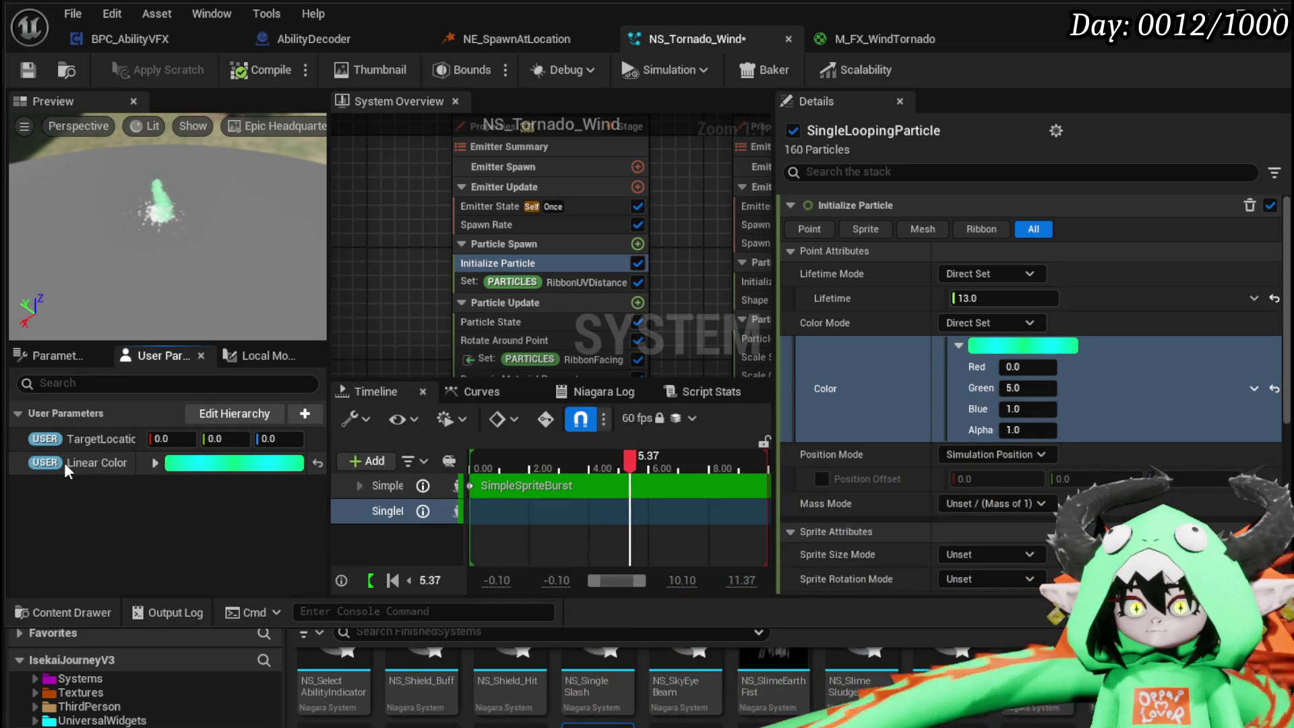
mouse_move(53, 469)
mouse_down()
mouse_move(1035, 345)
mouse_move(997, 367)
mouse_up()
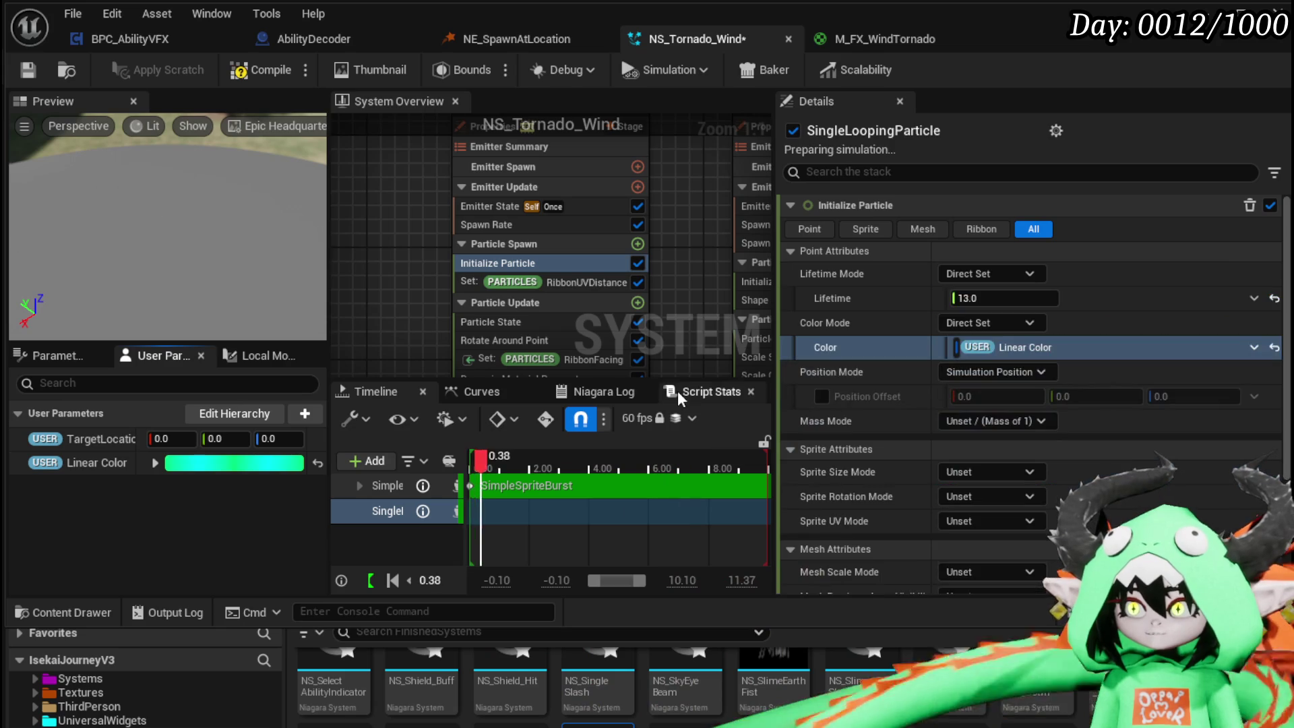
drag(405, 225, 355, 229)
drag(618, 244, 538, 249)
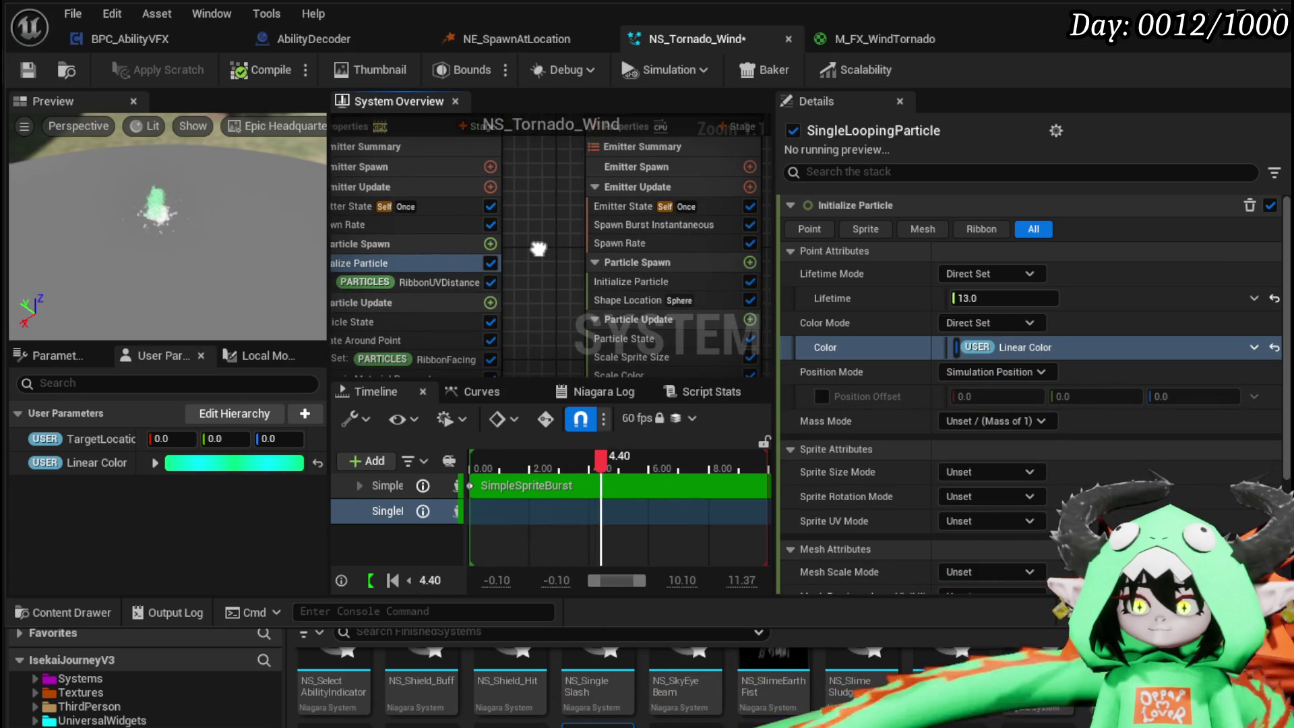
scroll(555, 261, down, 2)
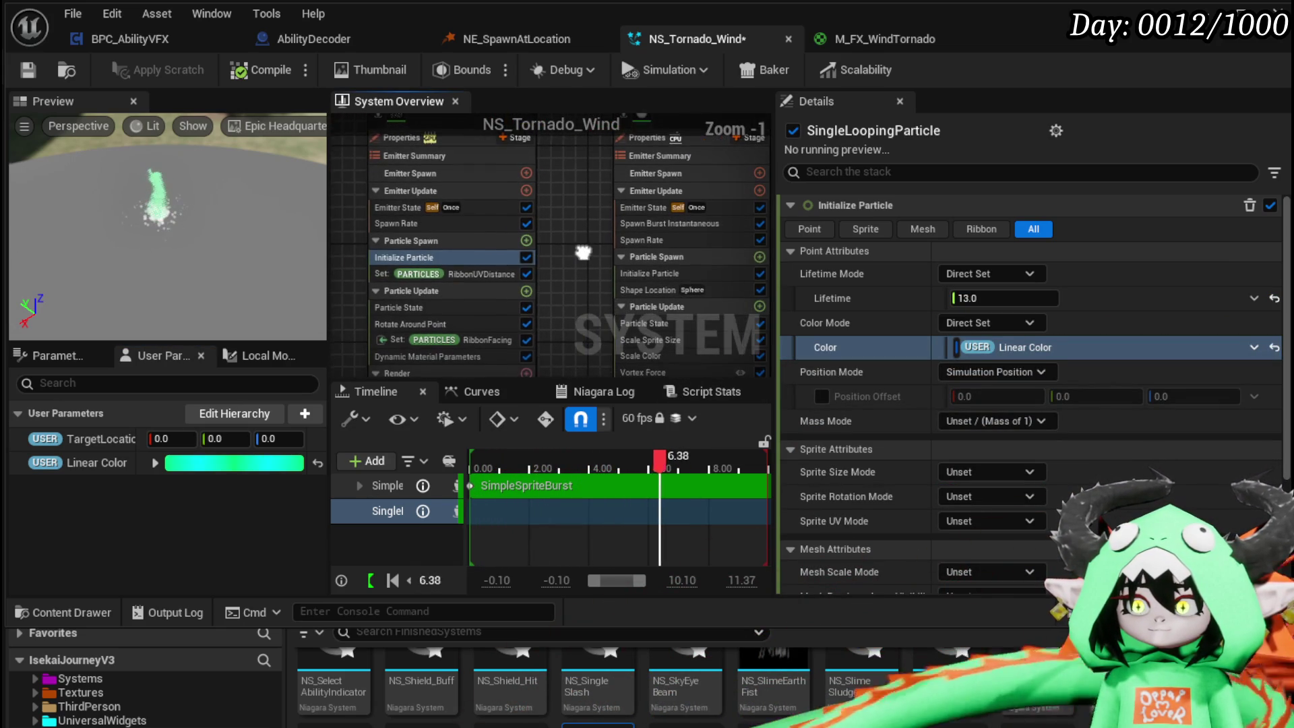
click(662, 272)
drag(224, 465, 964, 348)
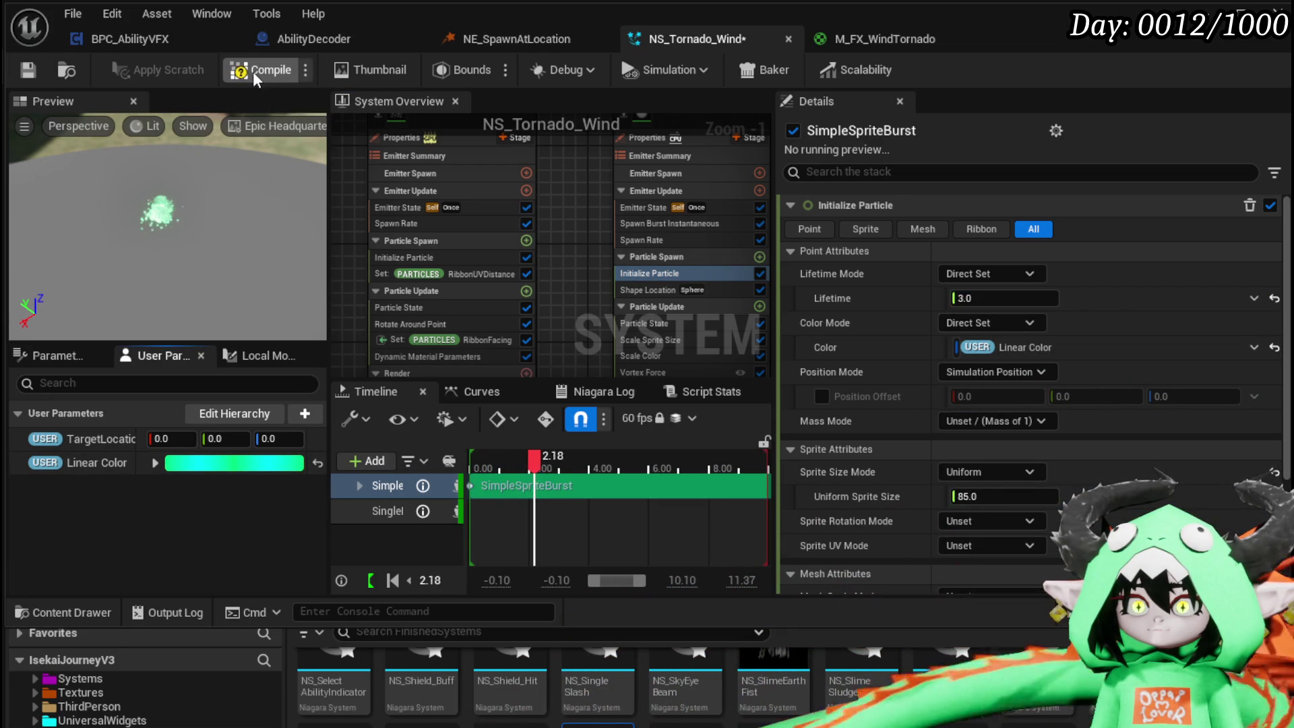
- Save NS_Tornado_Wind and return to the level to view the tornado
click(27, 70)
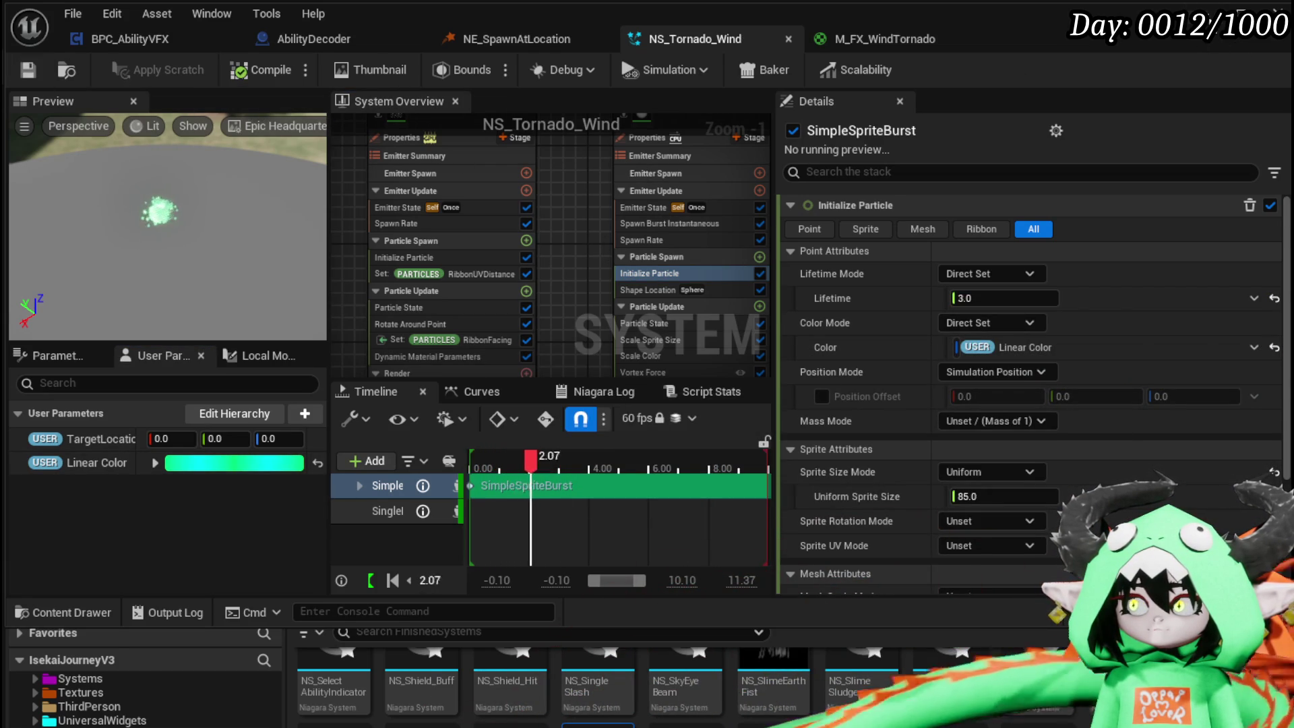
click(1276, 10)
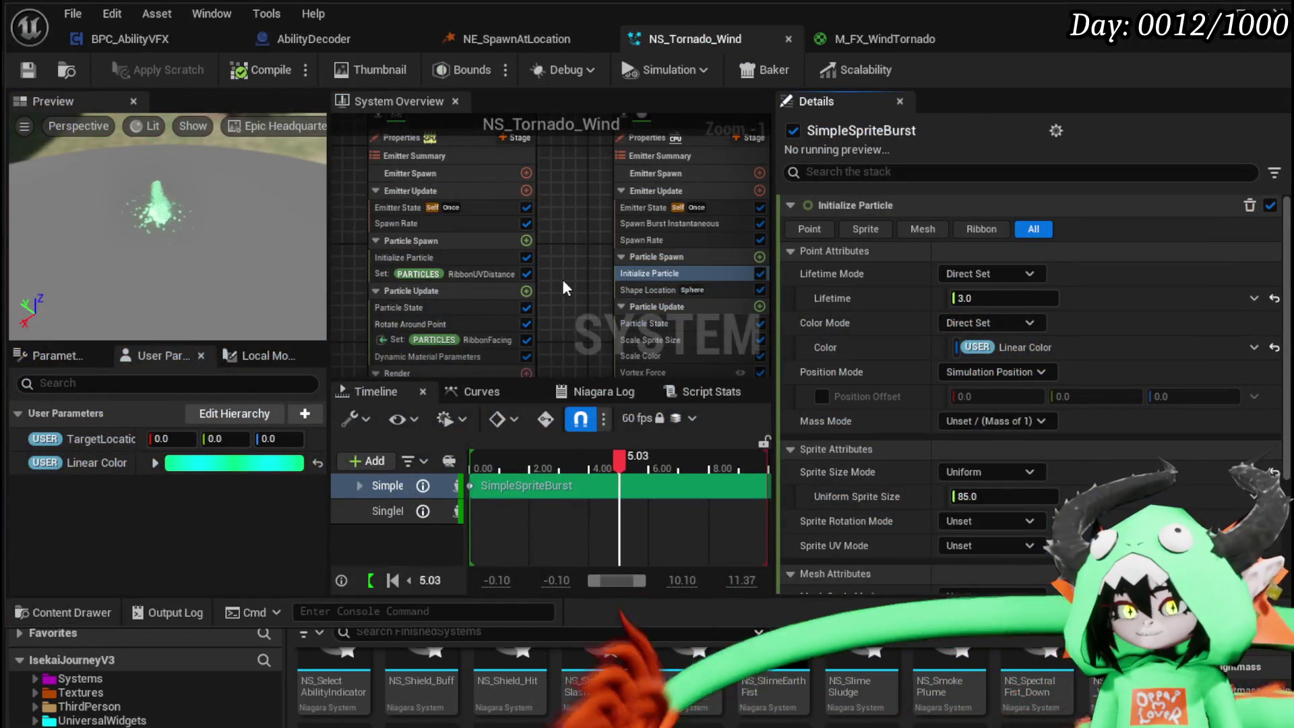
scroll(525, 249, up, 3)
- Set the Vortex Force Amount to -200
drag(492, 221, 430, 280)
click(594, 316)
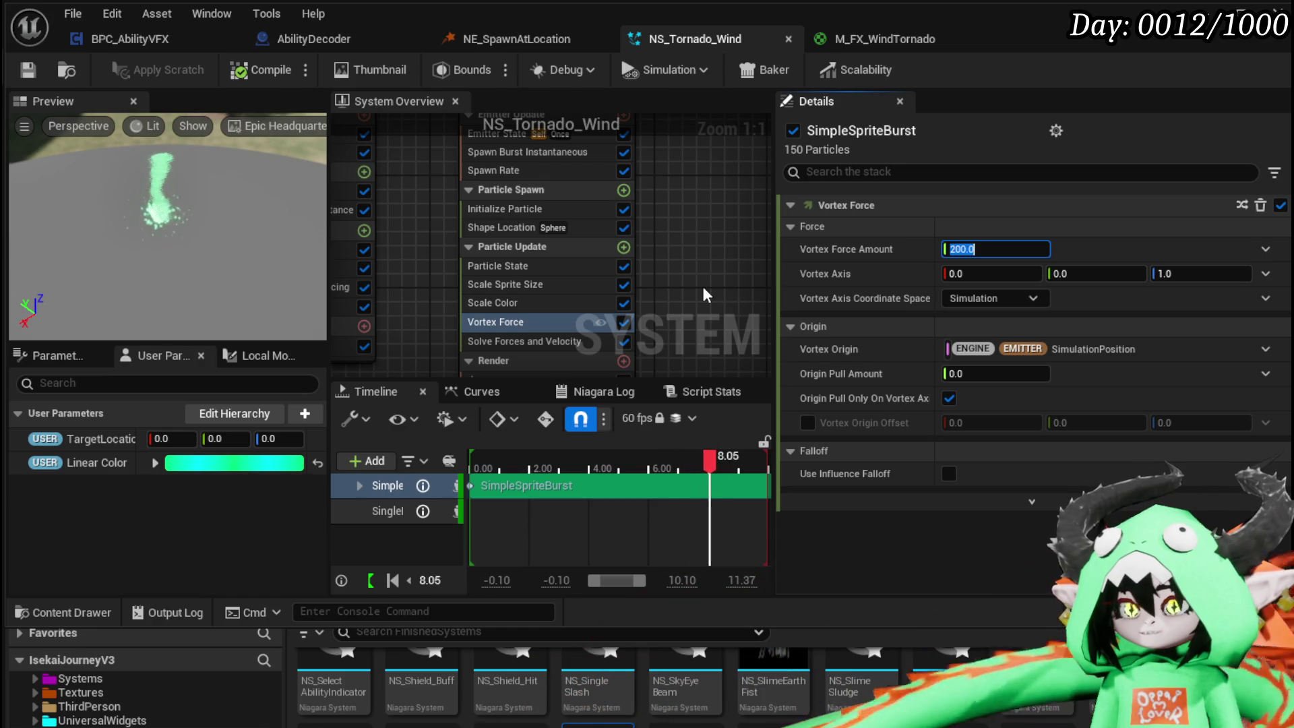
text(-200)
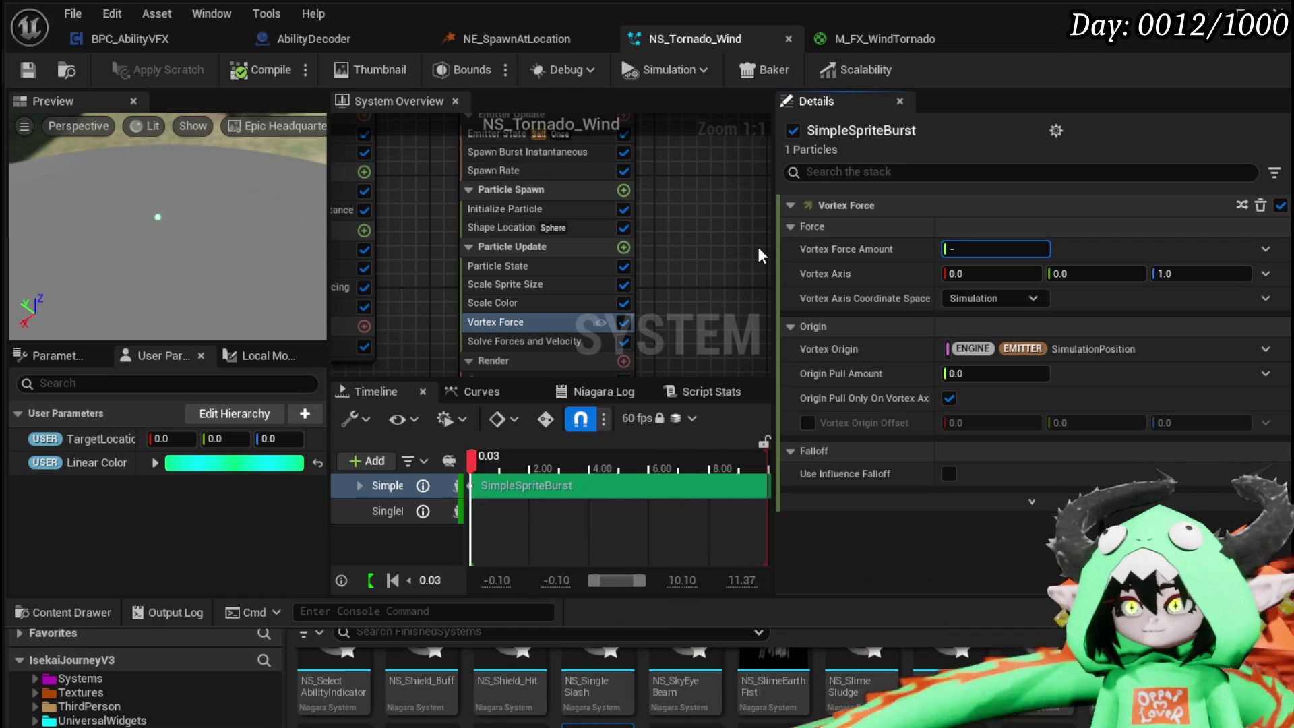
key(Return)
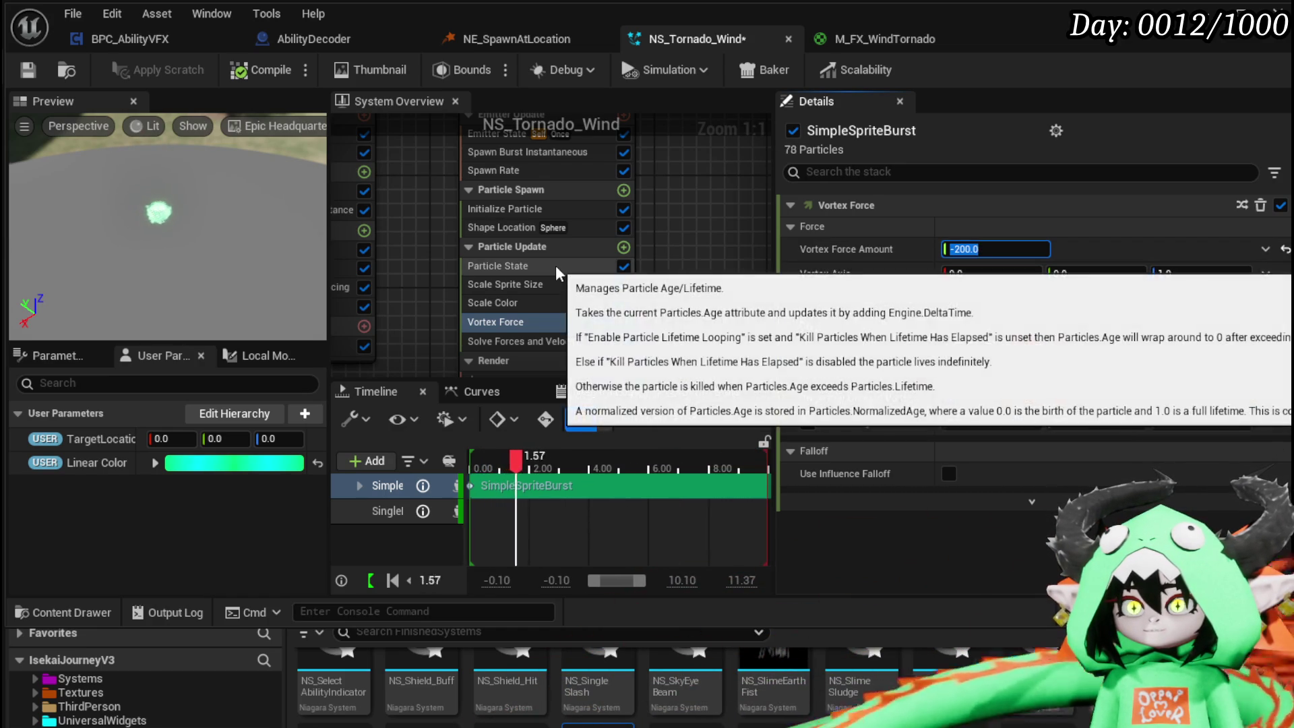
- Change the Shape Location primitive to Ring / Disc with Ring Radius 500
click(532, 230)
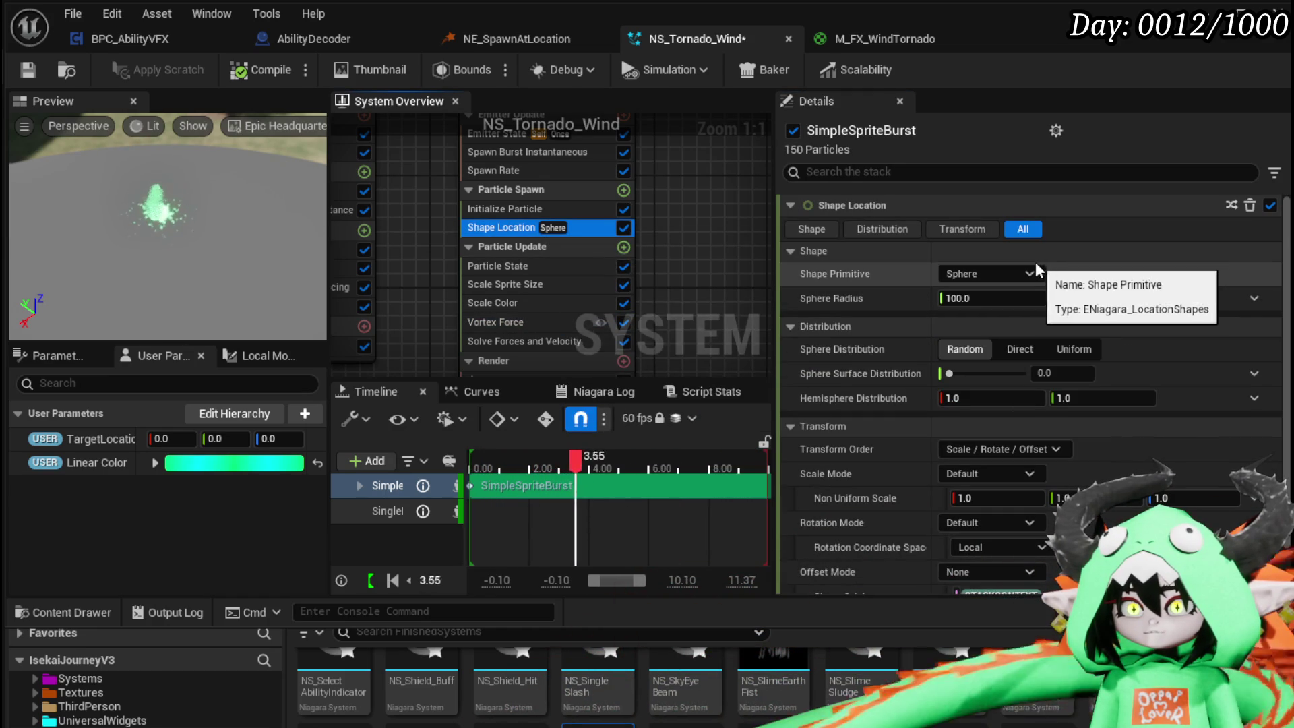
click(982, 274)
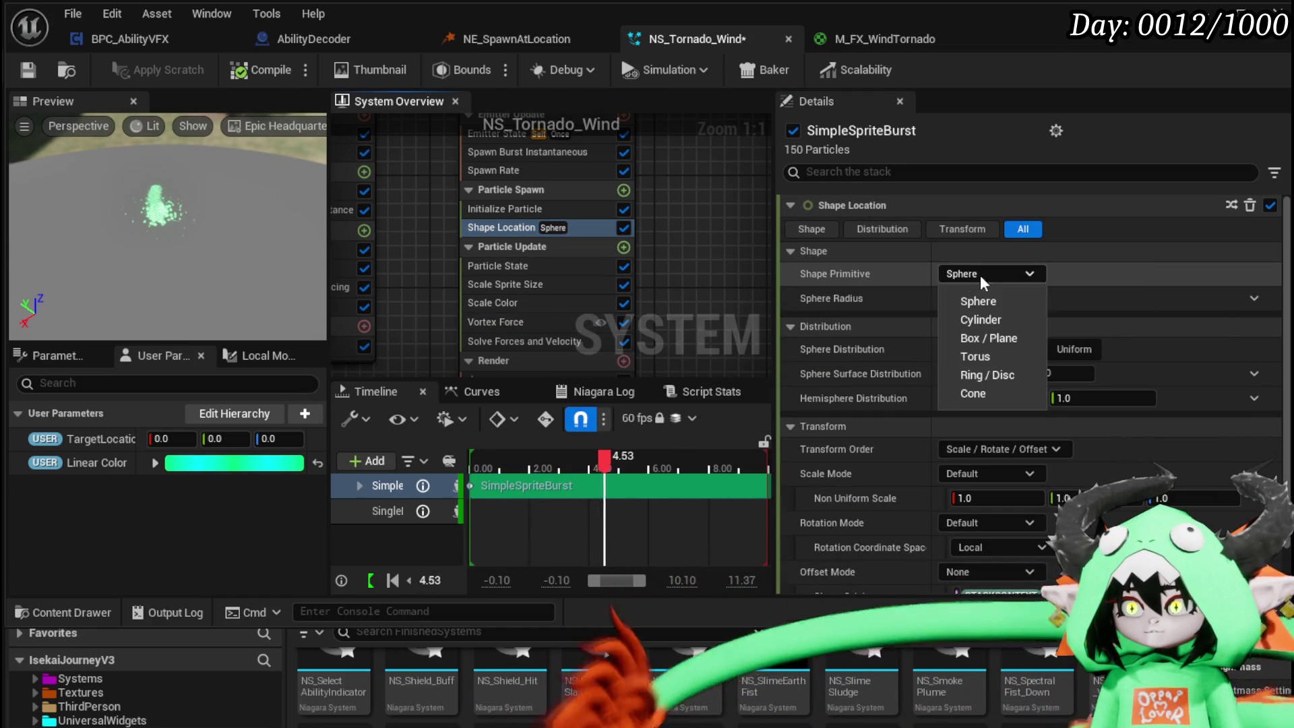
click(992, 374)
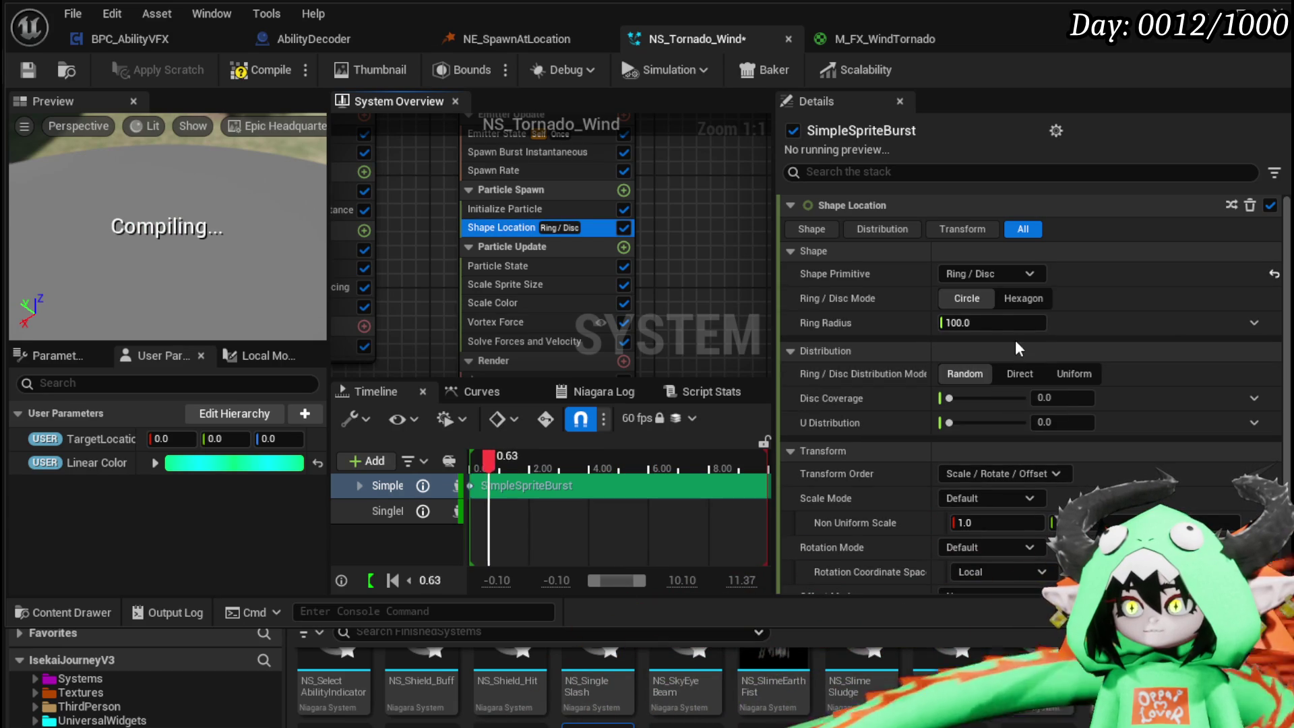
click(995, 322)
text(5)
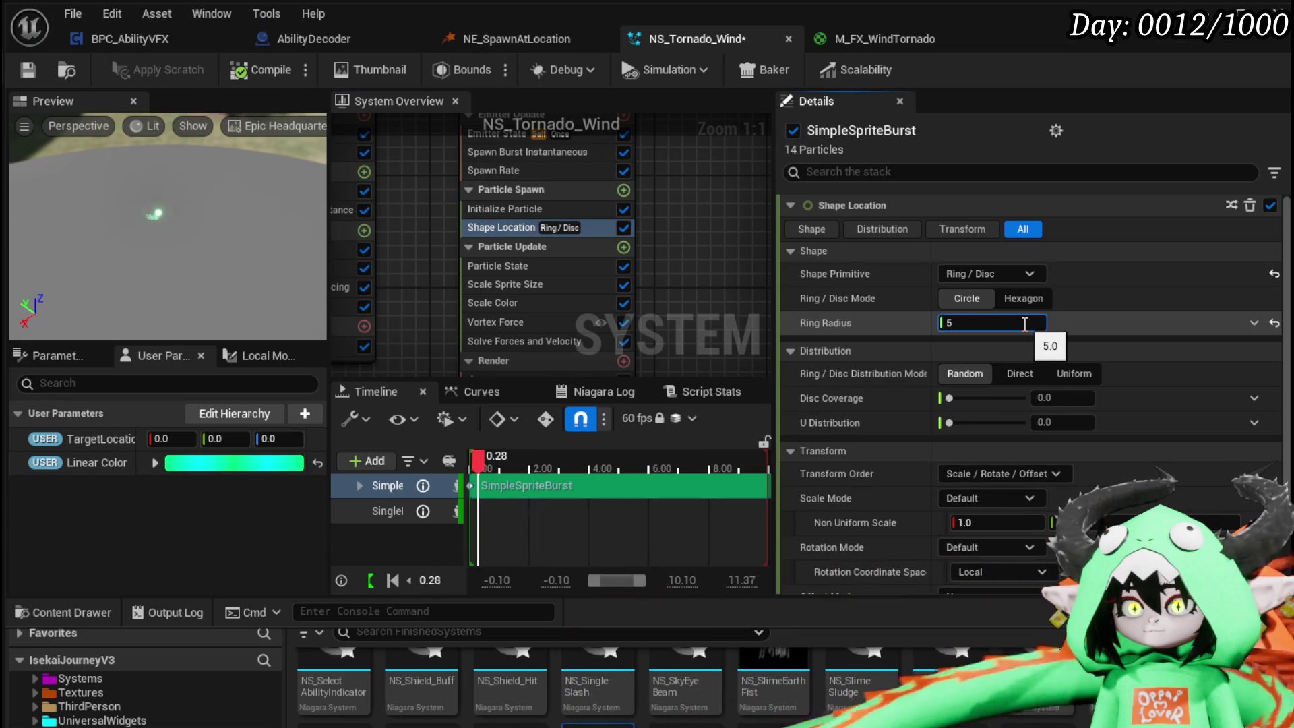
text(0)
key(Return)
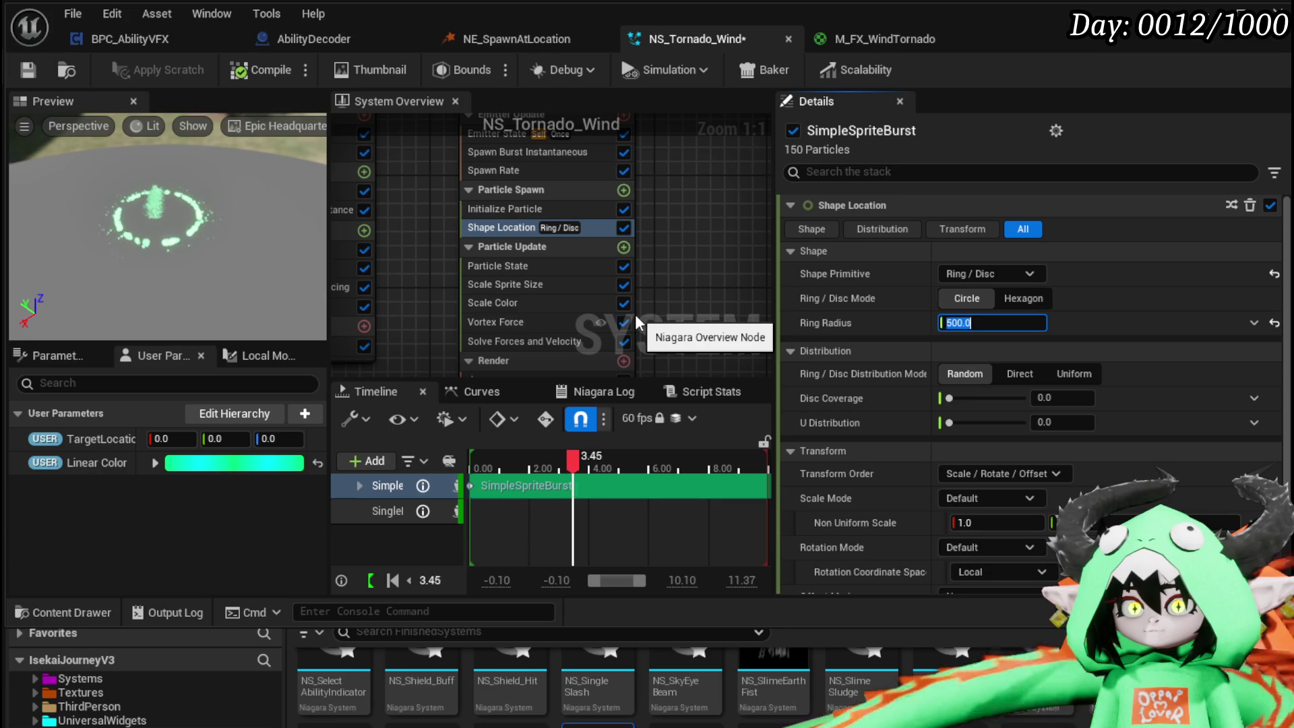
- Set Vortex Force Amount to 200 and Origin Pull Amount to 500
click(520, 322)
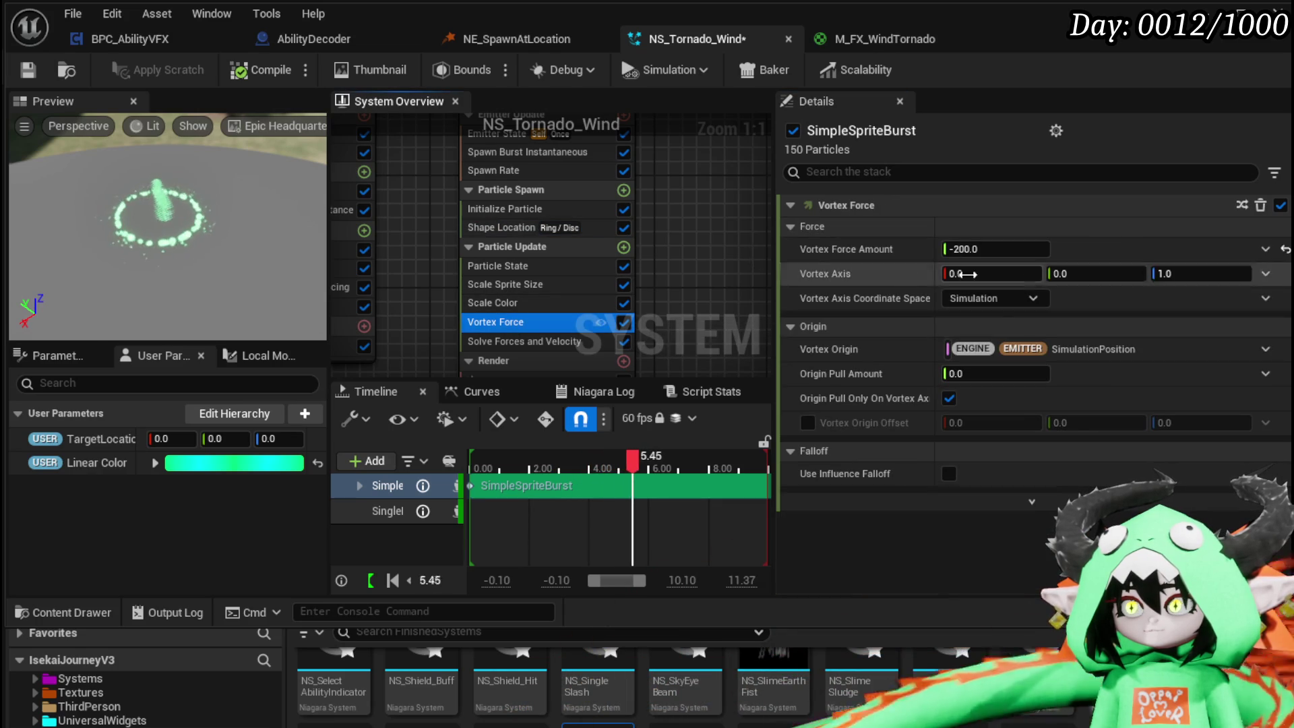
click(1029, 249)
text(2)
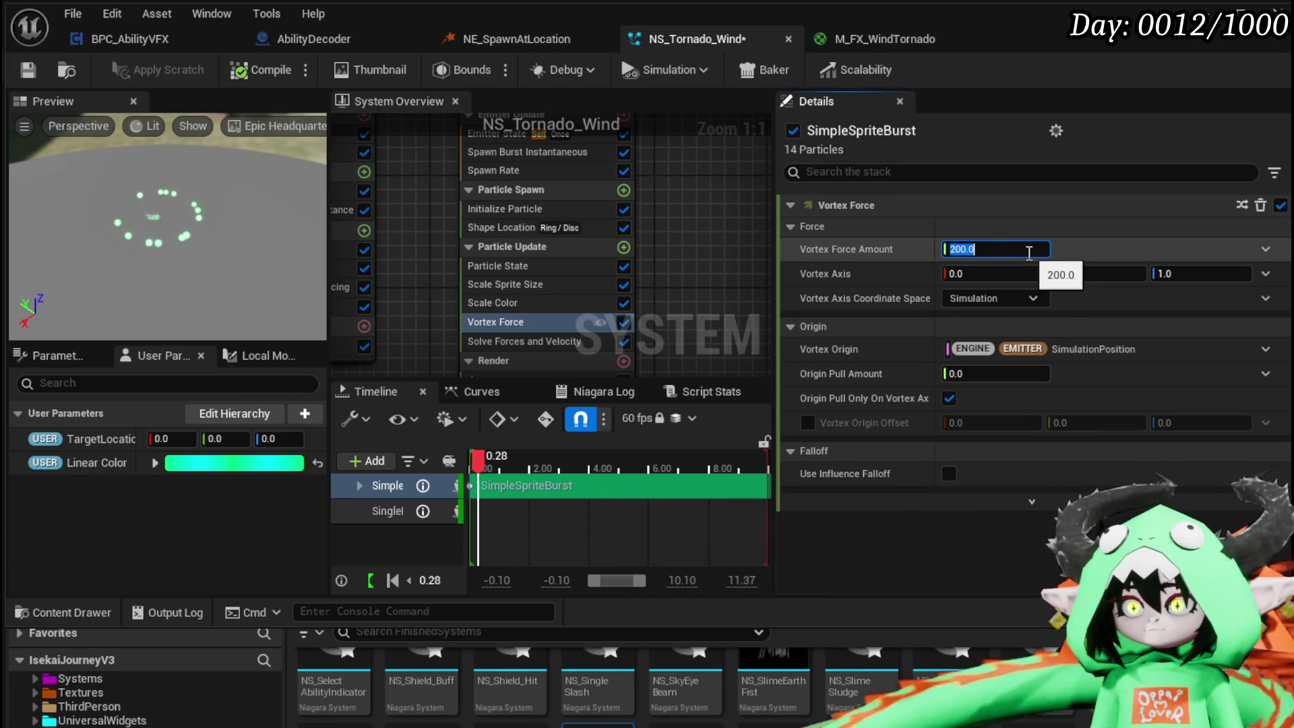
click(984, 373)
text(-500)
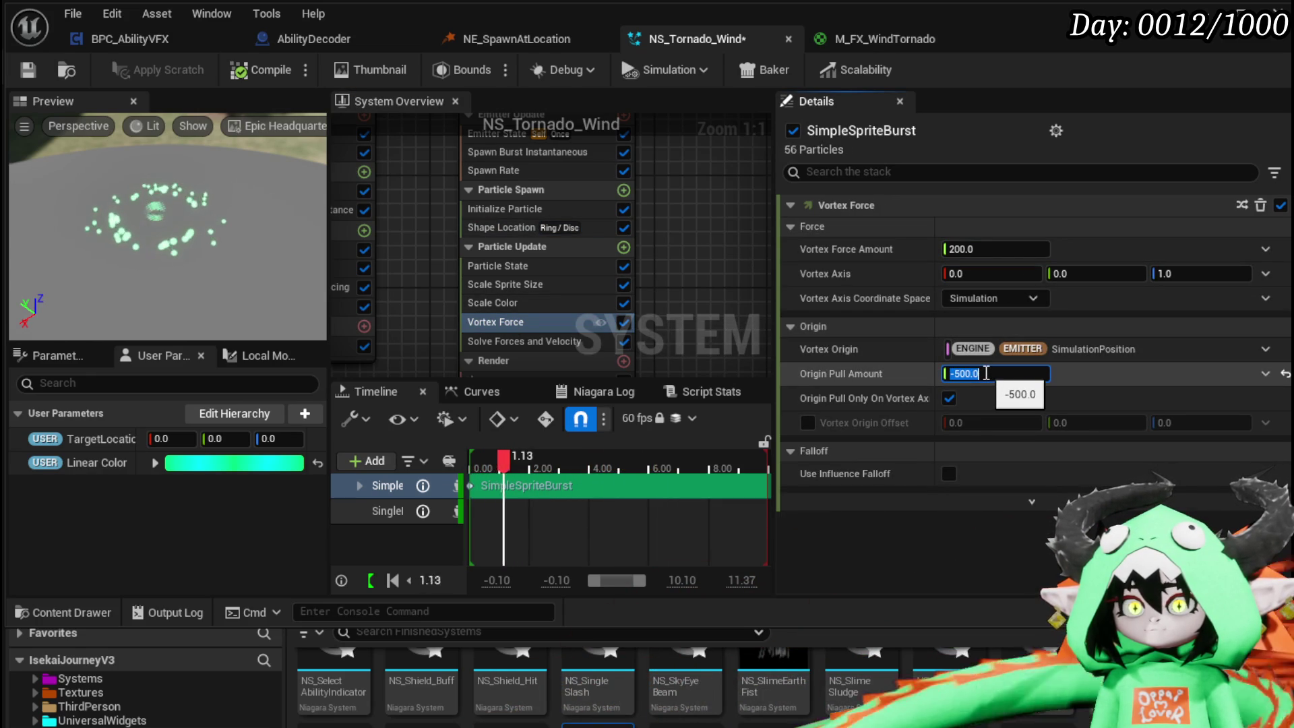
text(5)
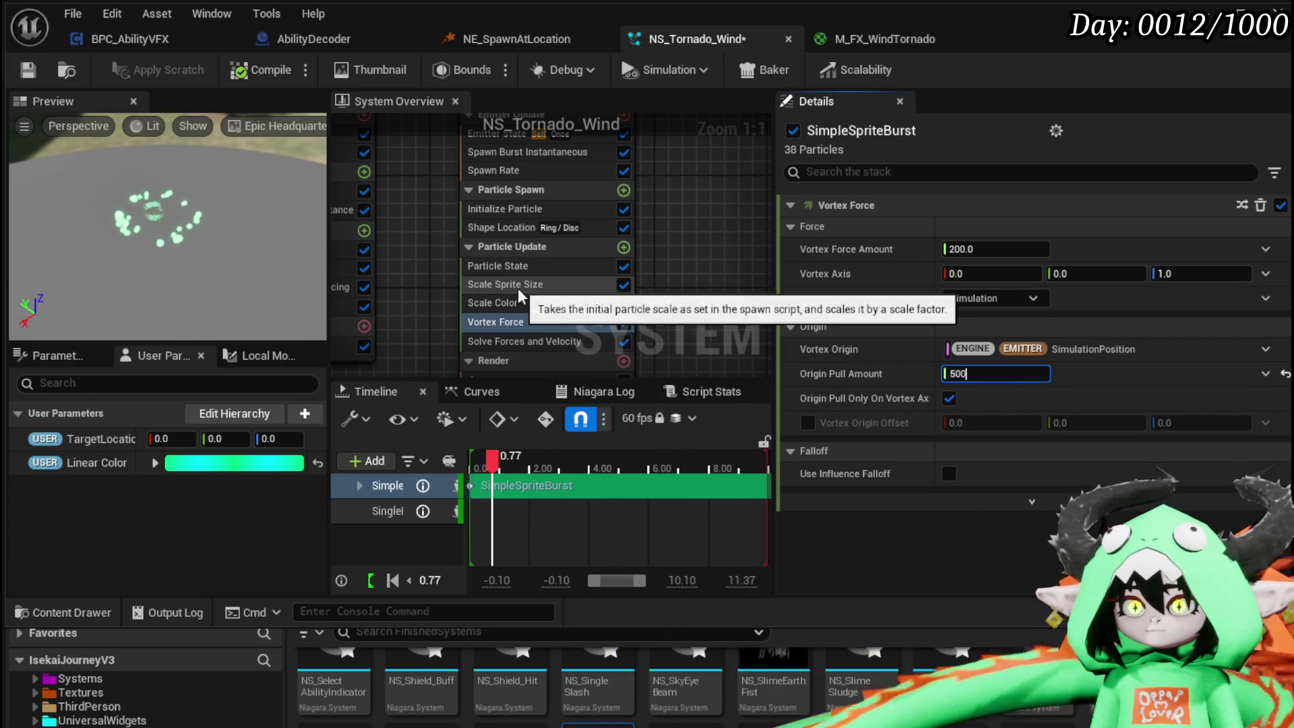
- Make the Scale Sprite Size curve rise from 0 to 1.0 over particle age and save NS_Tornado_Wind
click(499, 283)
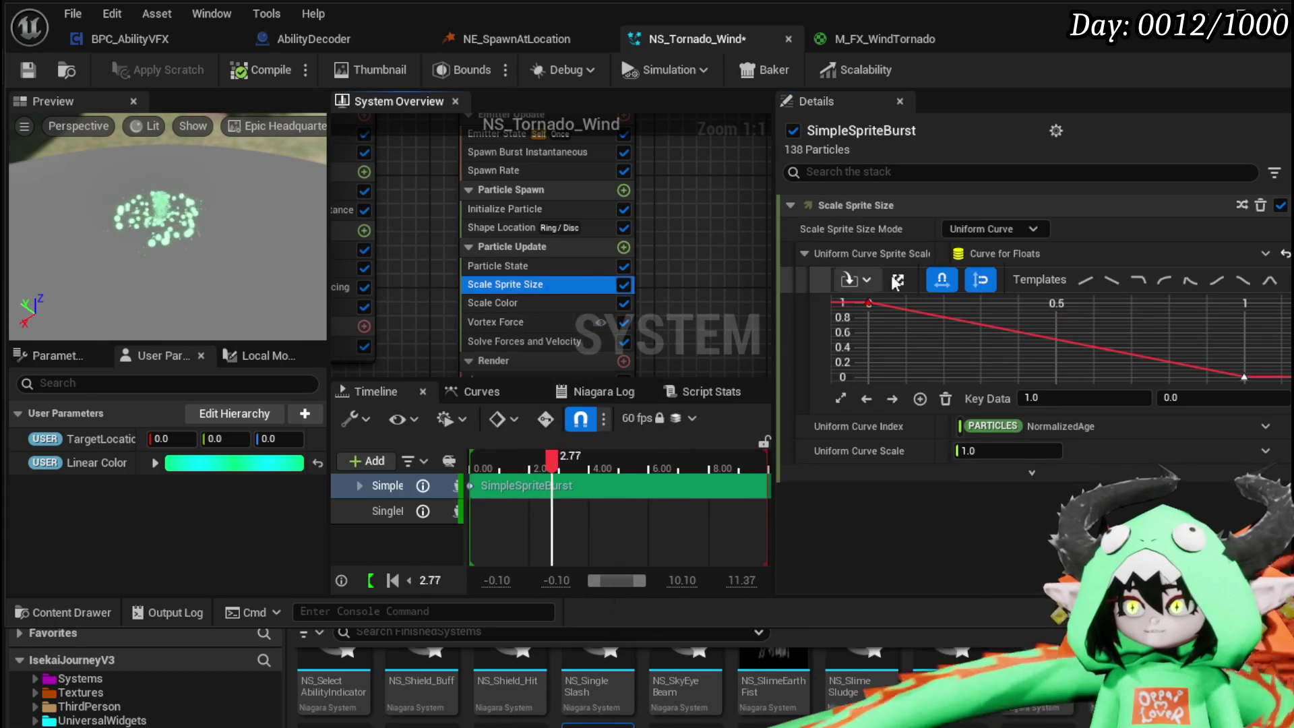
click(1078, 398)
text(0)
key(Tab)
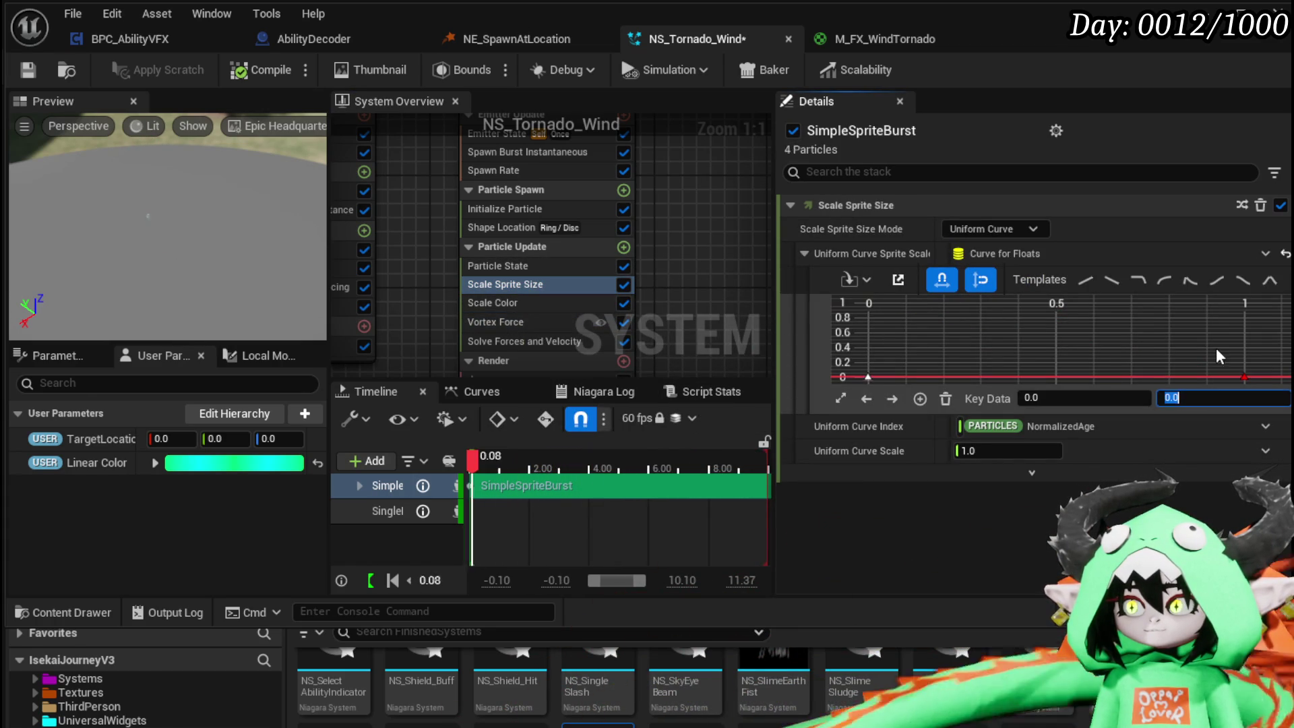
text(1)
key(Return)
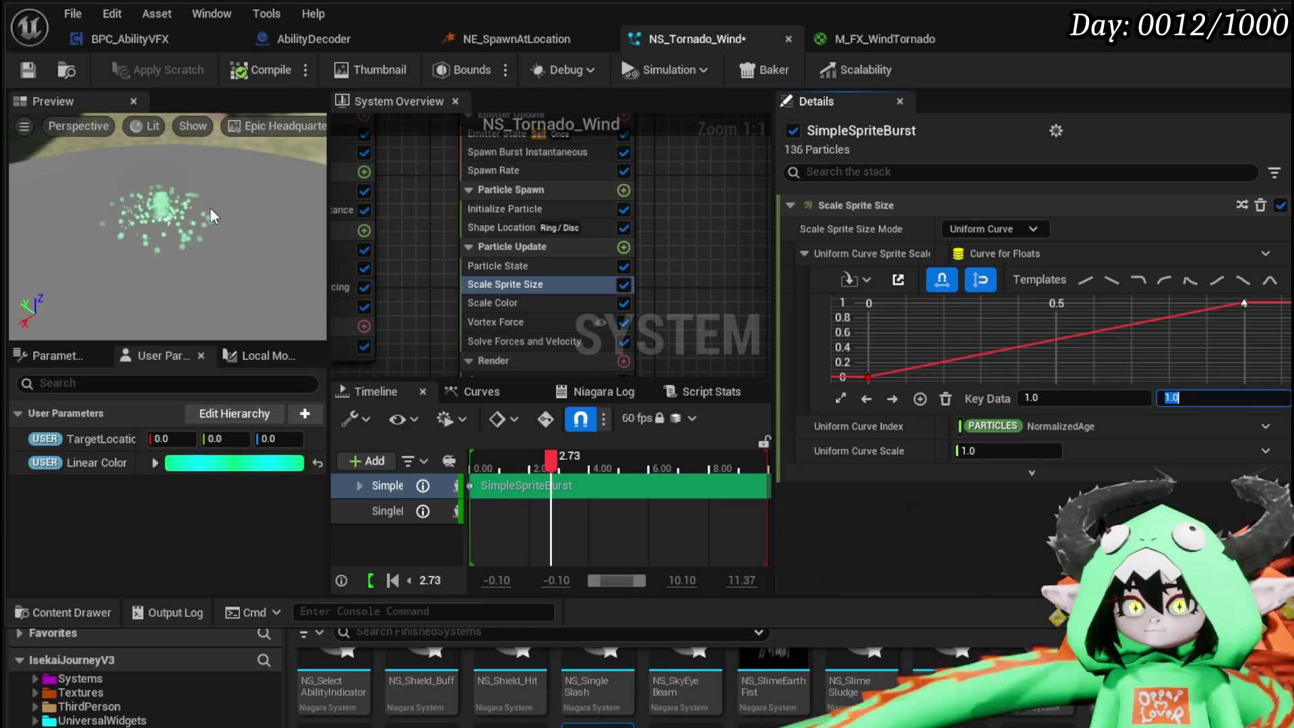
click(30, 69)
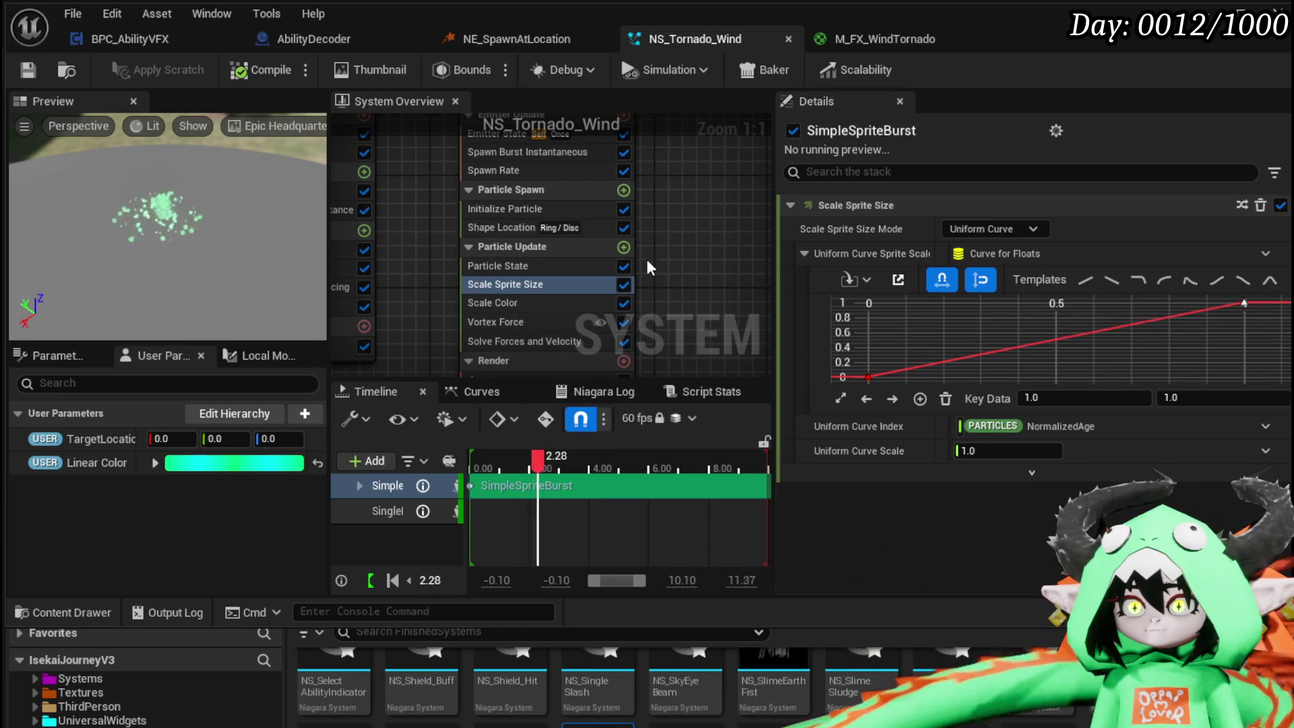
click(623, 246)
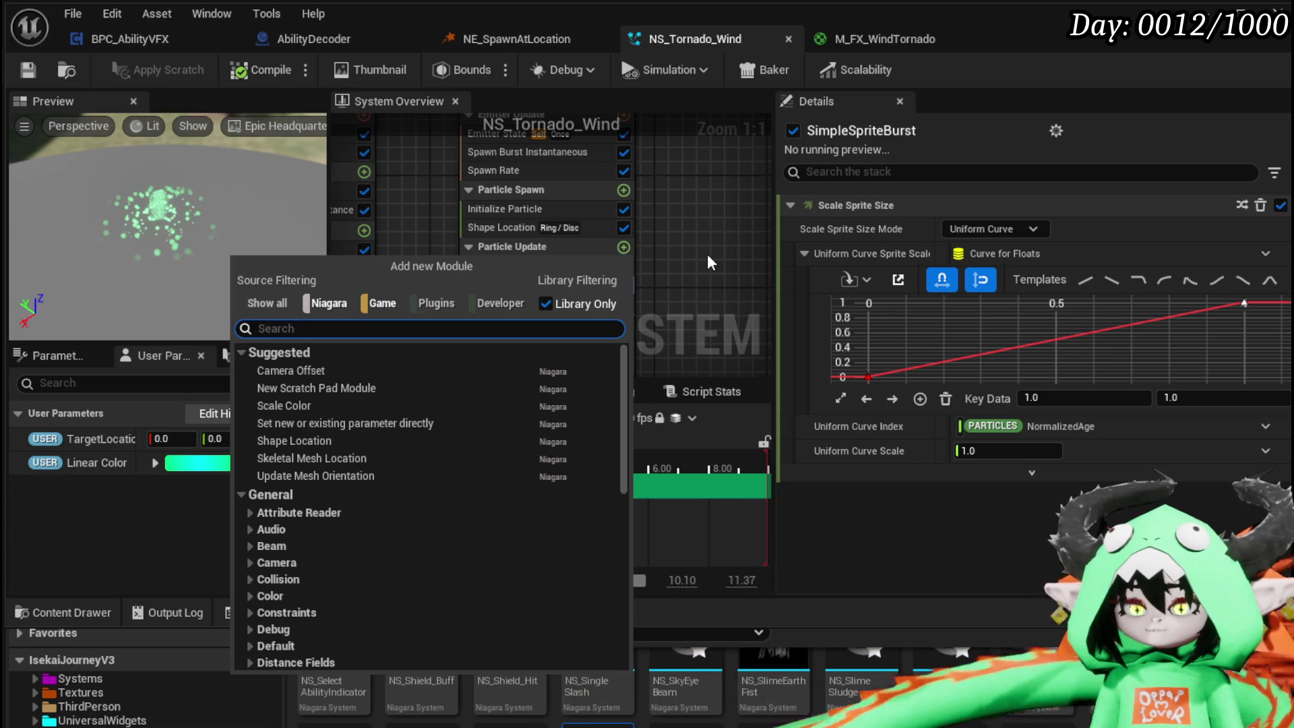
- Add a Kill Particles in Volume module to Particle Update with sphere radius 200
text(kill)
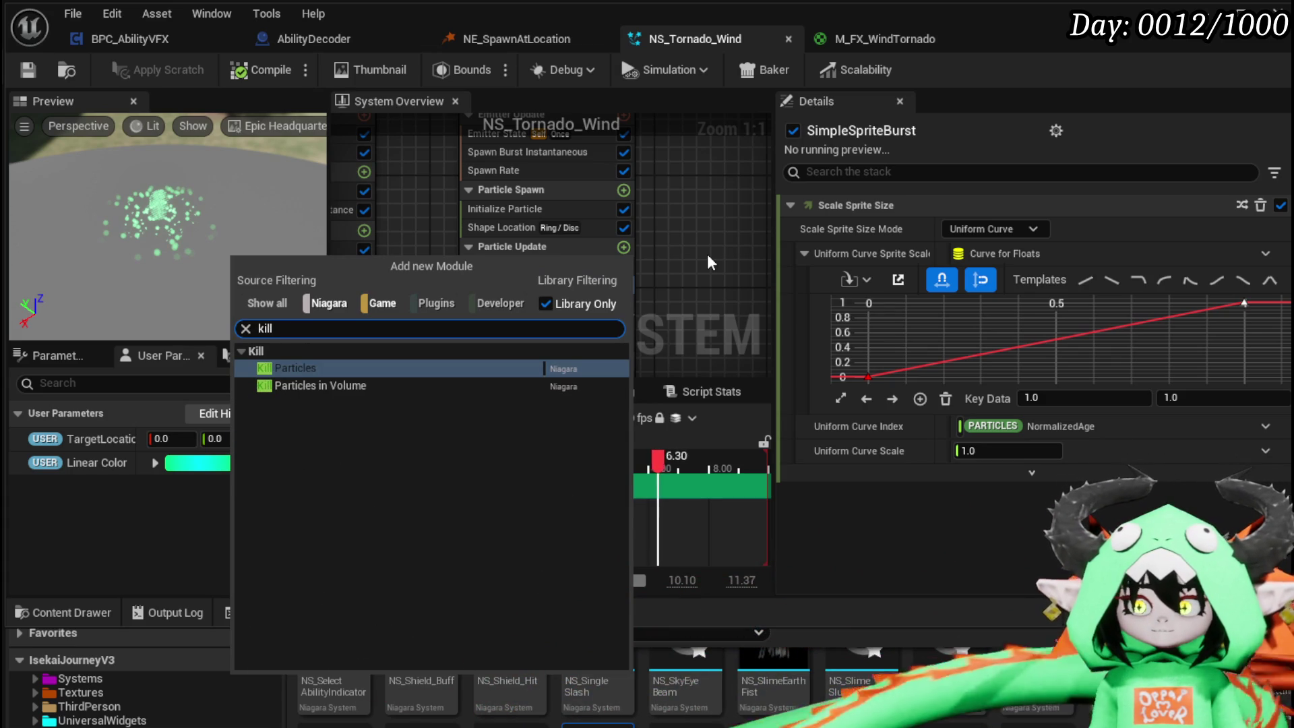
click(306, 389)
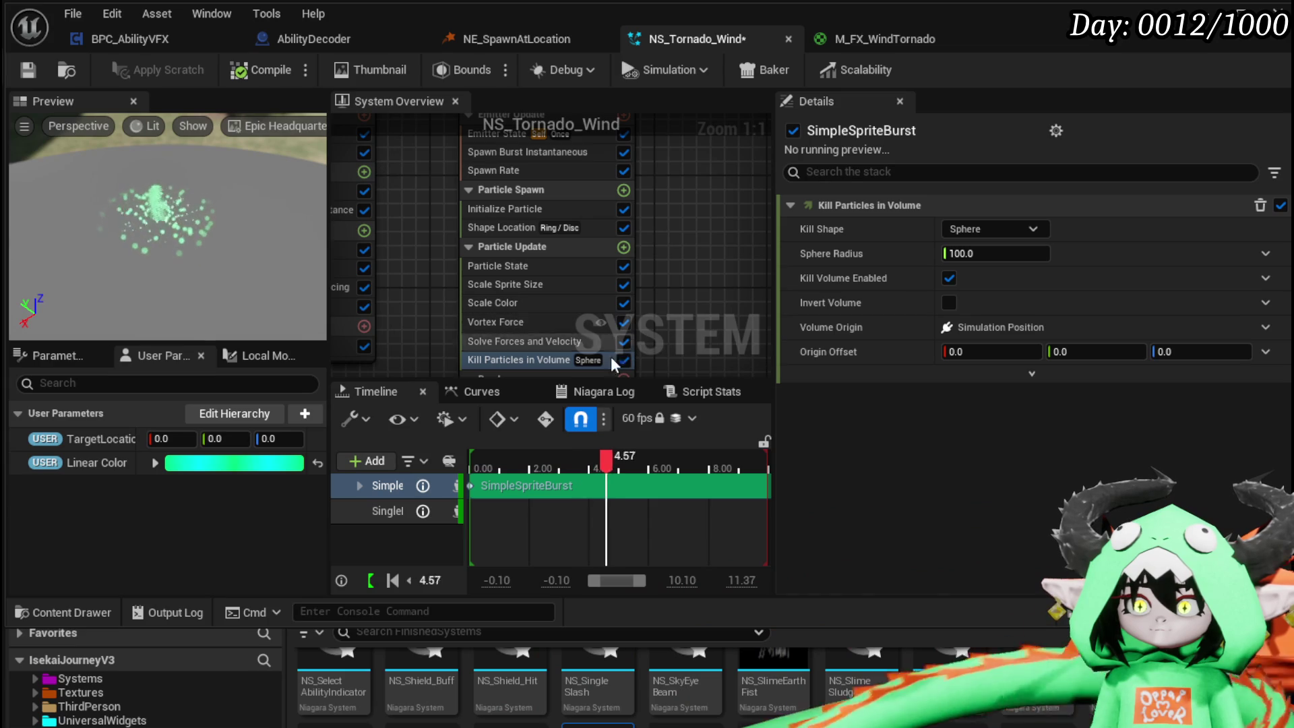
click(1011, 255)
text(300)
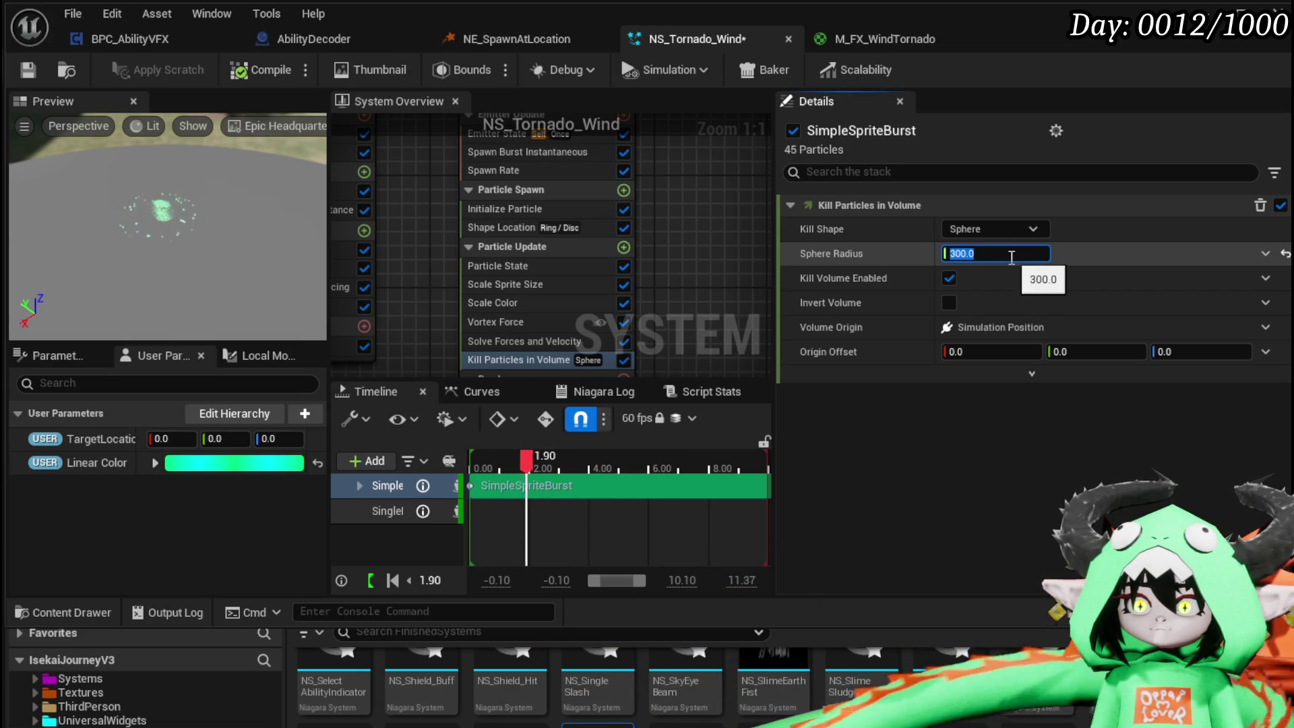
text(200)
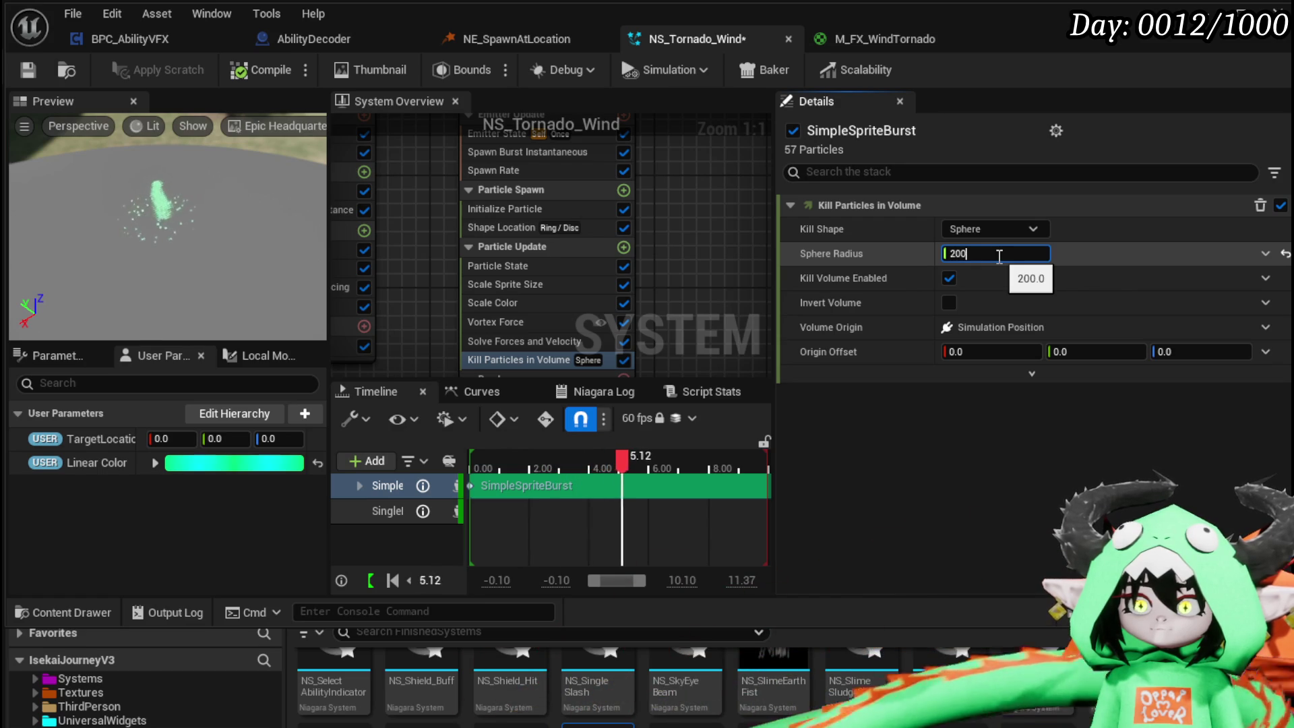
mouse_move(519, 277)
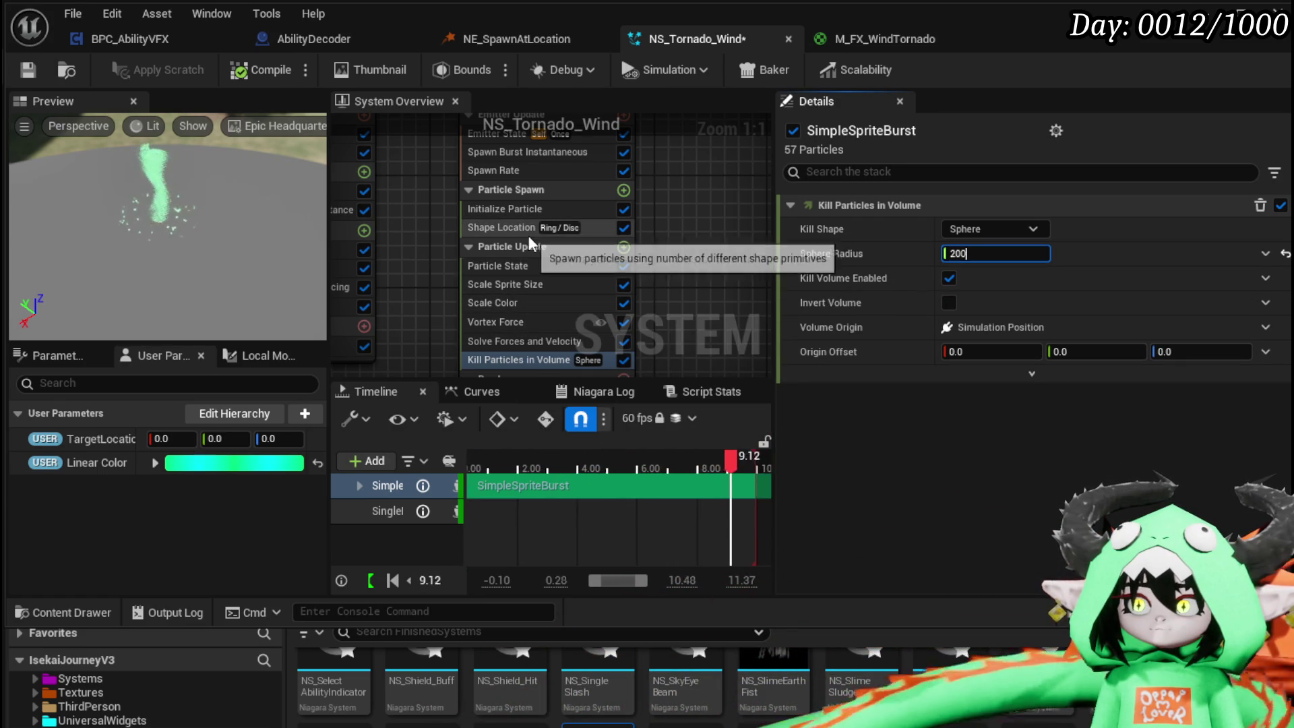
click(507, 289)
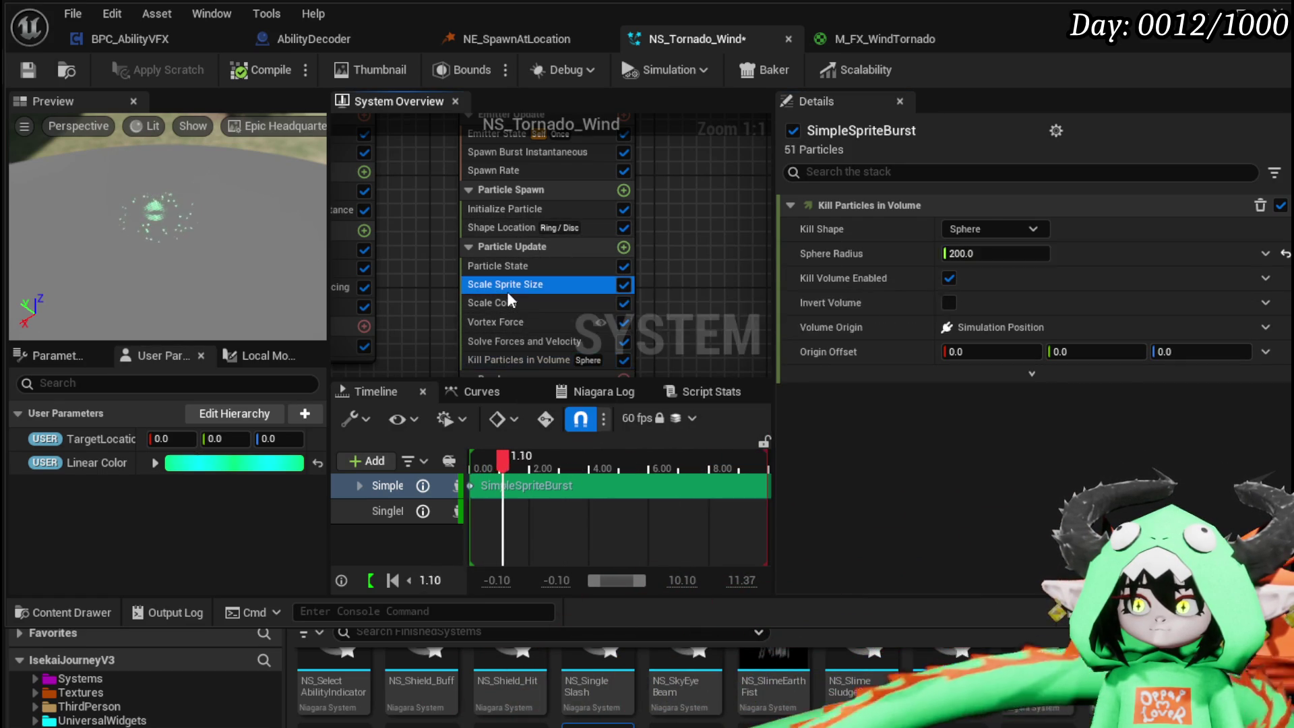
- Set Initialize Particle's uniform sprite size to 500
click(506, 210)
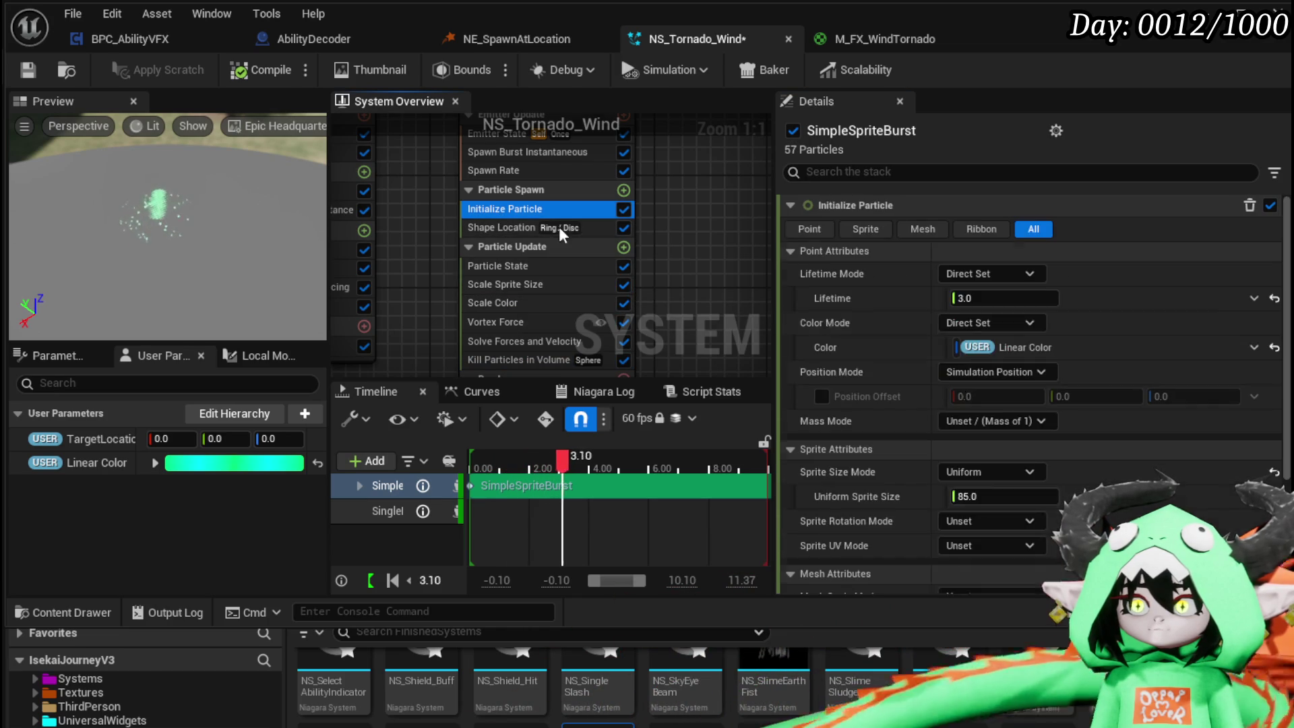
click(1016, 496)
text(5)
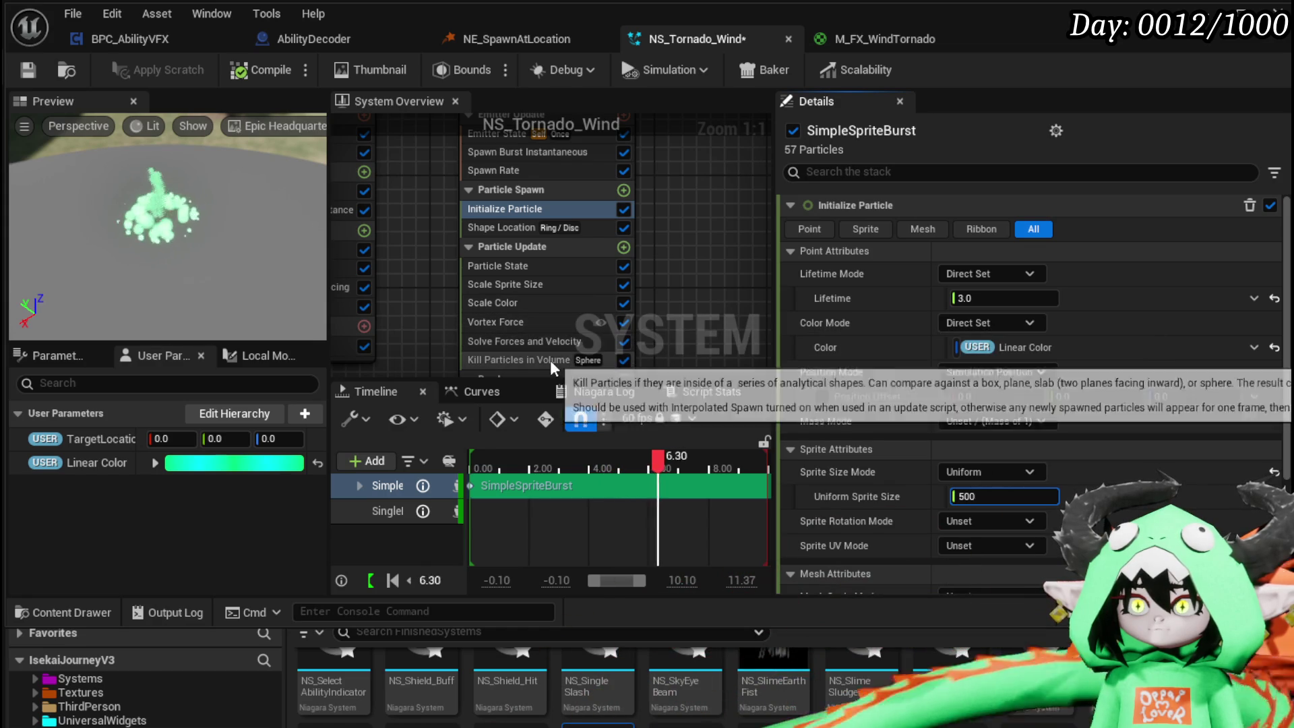
- Change the kill volume sphere radius to 150, save, and minimize the editor to view the level
click(516, 354)
click(1012, 256)
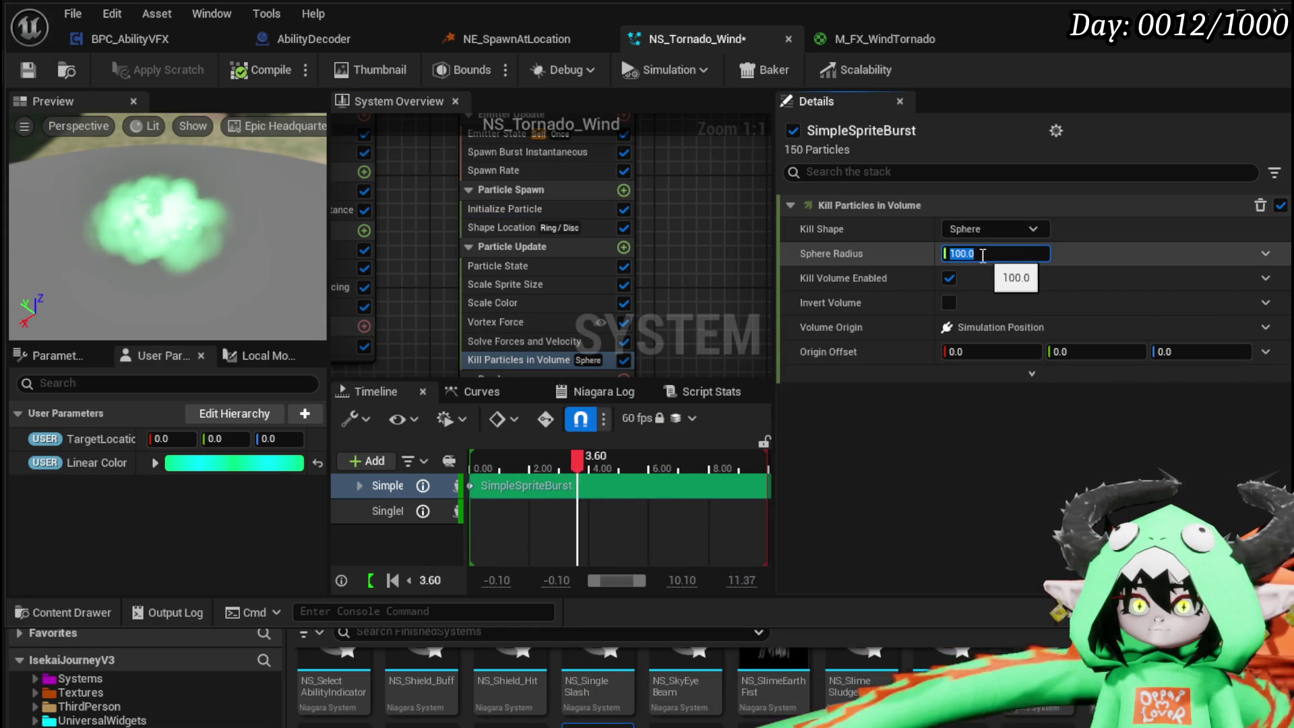
click(962, 253)
text(150)
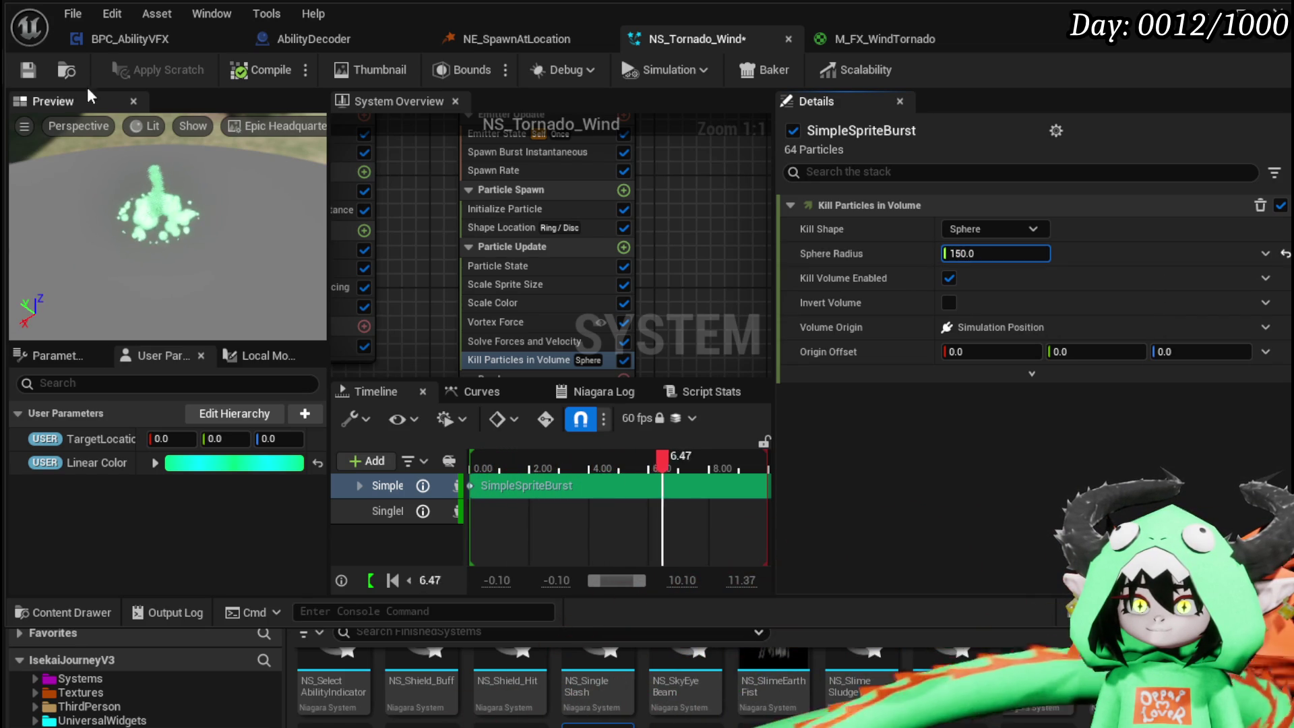
click(27, 71)
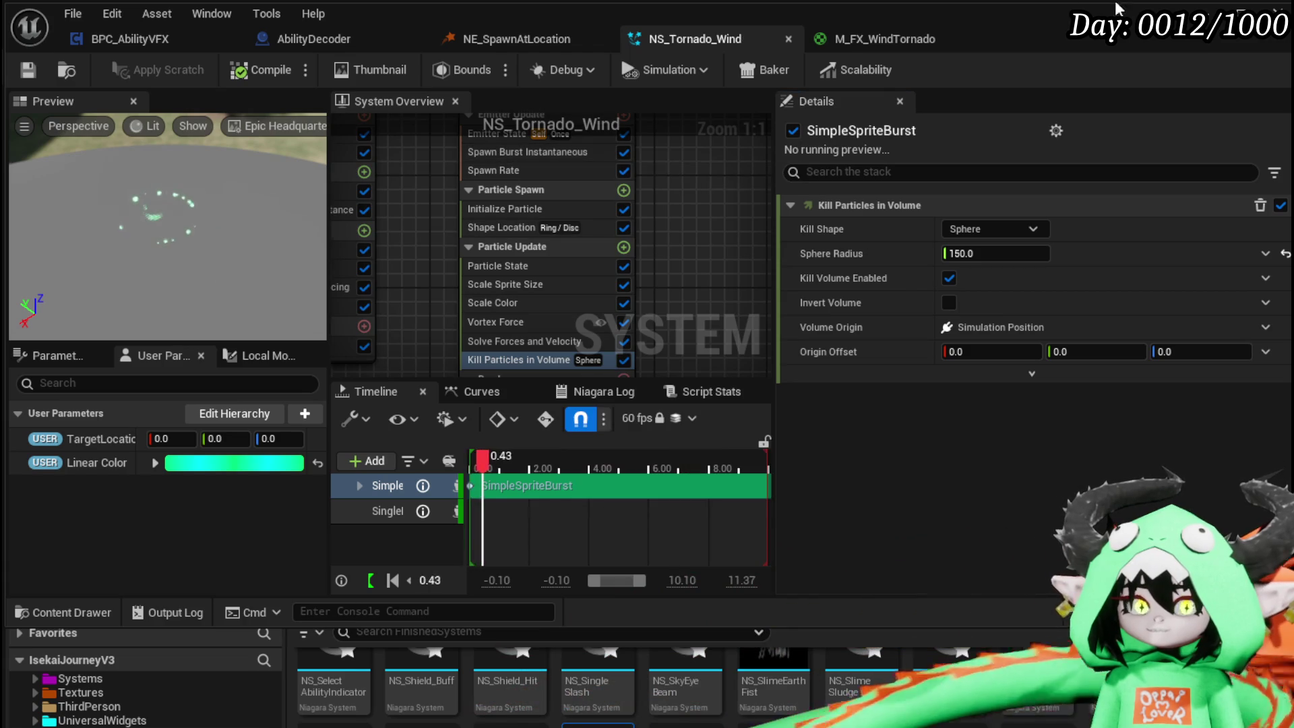
click(1216, 17)
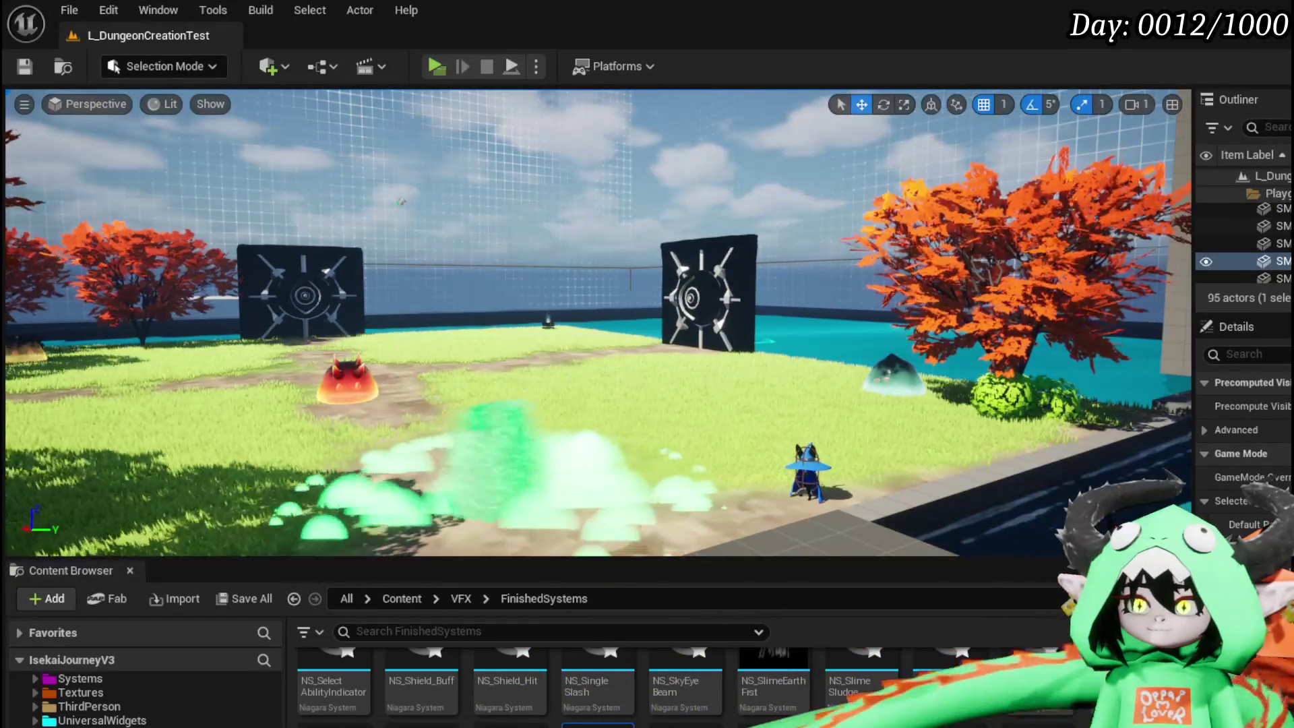
scroll(599, 324, up, 1)
scroll(599, 323, up, 1)
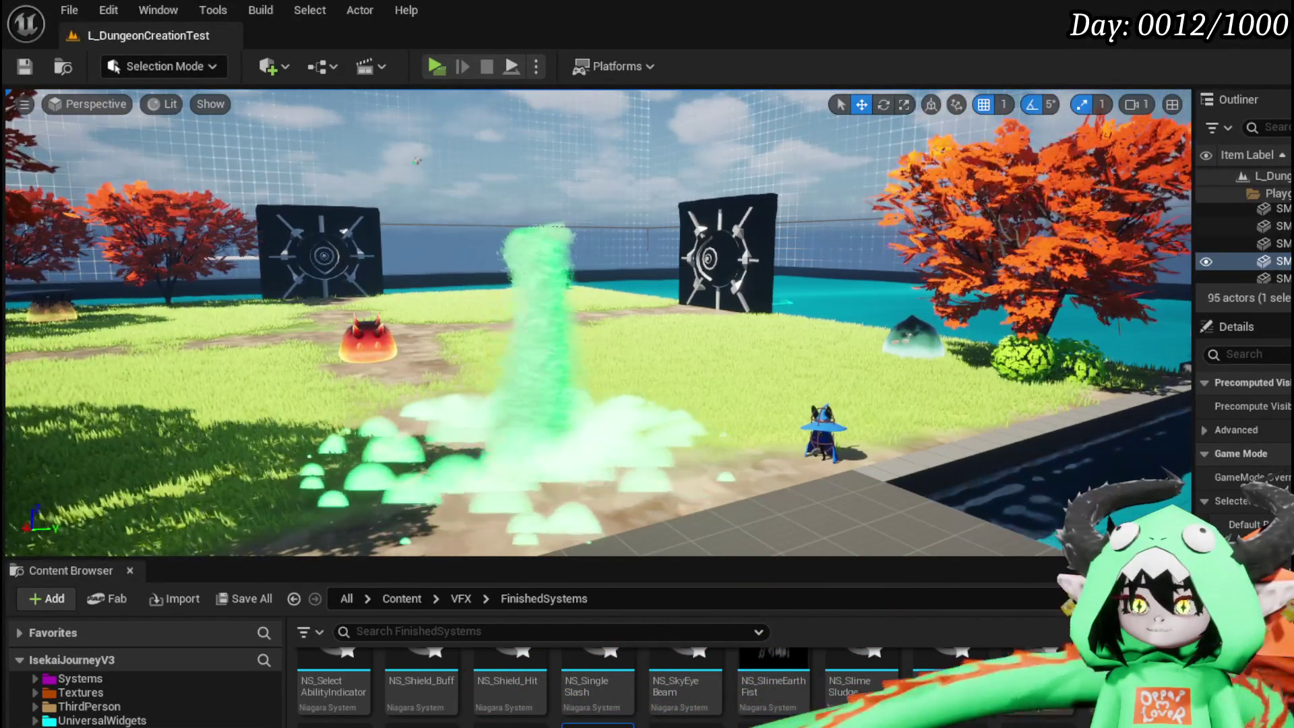
scroll(589, 172, up, 1)
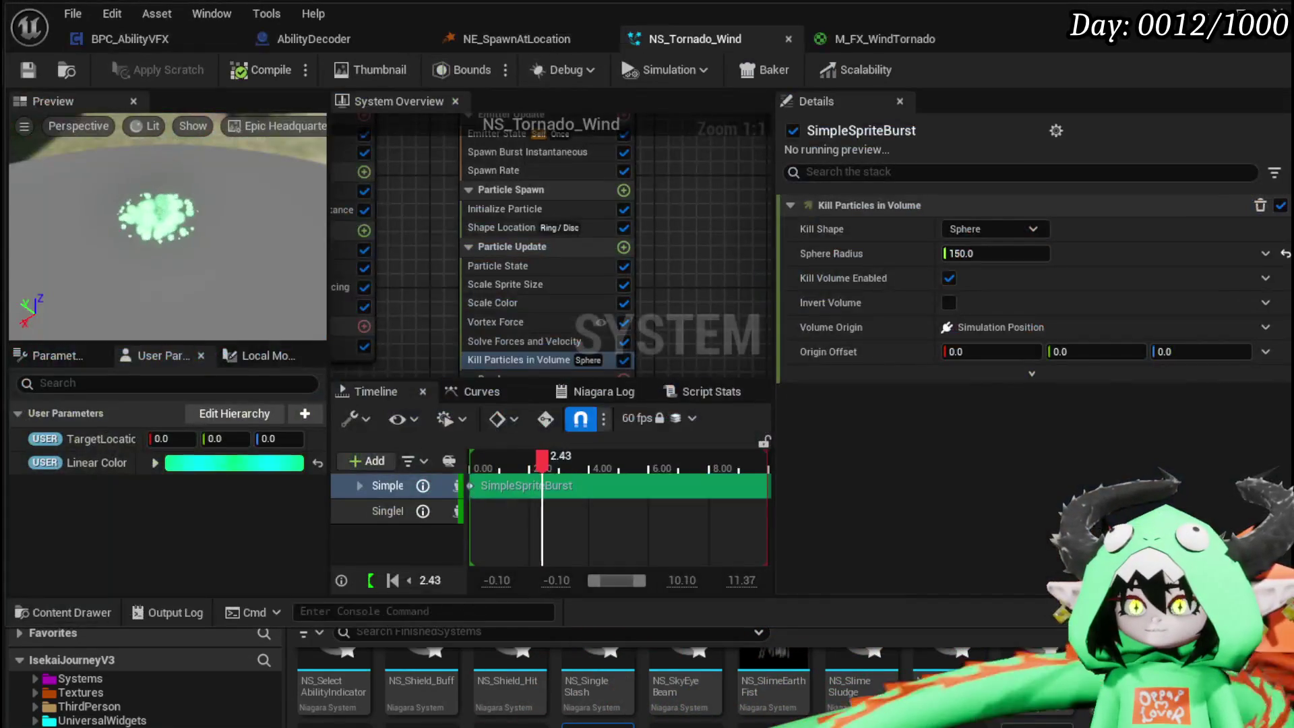
- Copy the ribbon's M_FX_WindTornado material onto the sprite renderer and save NS_Tornado_Wind
click(428, 262)
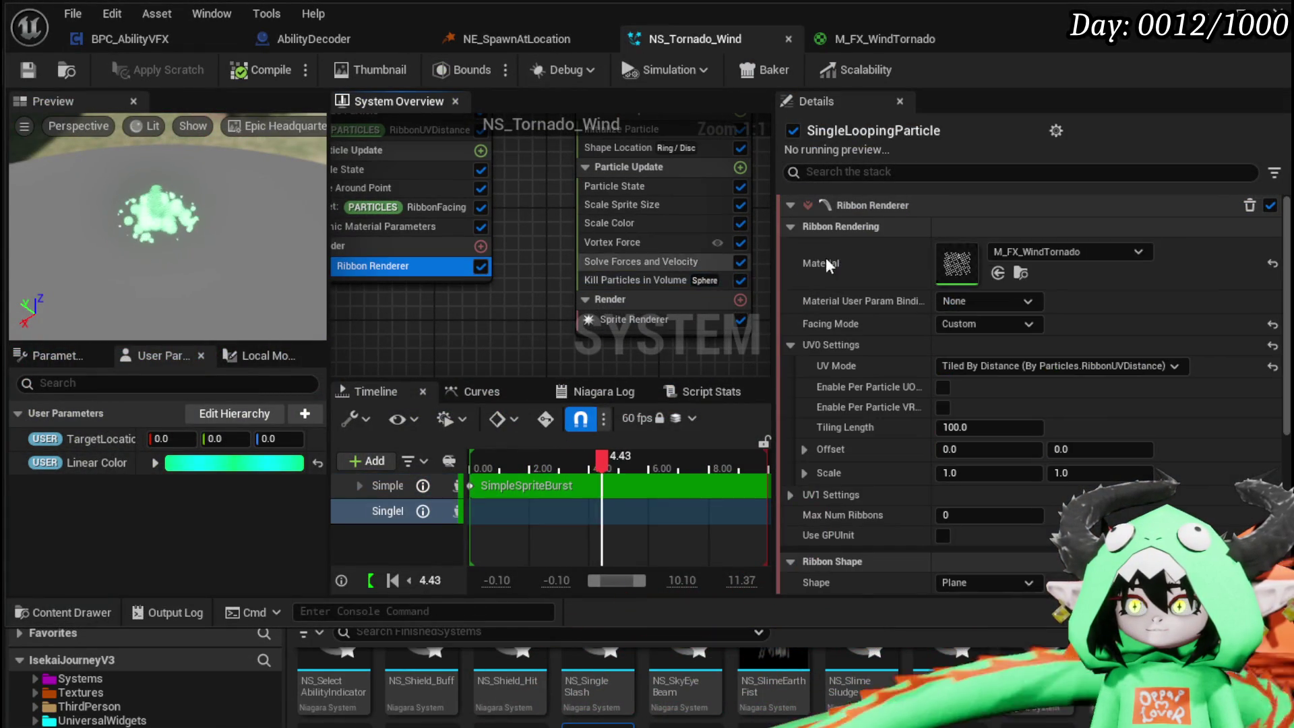
right_click(969, 263)
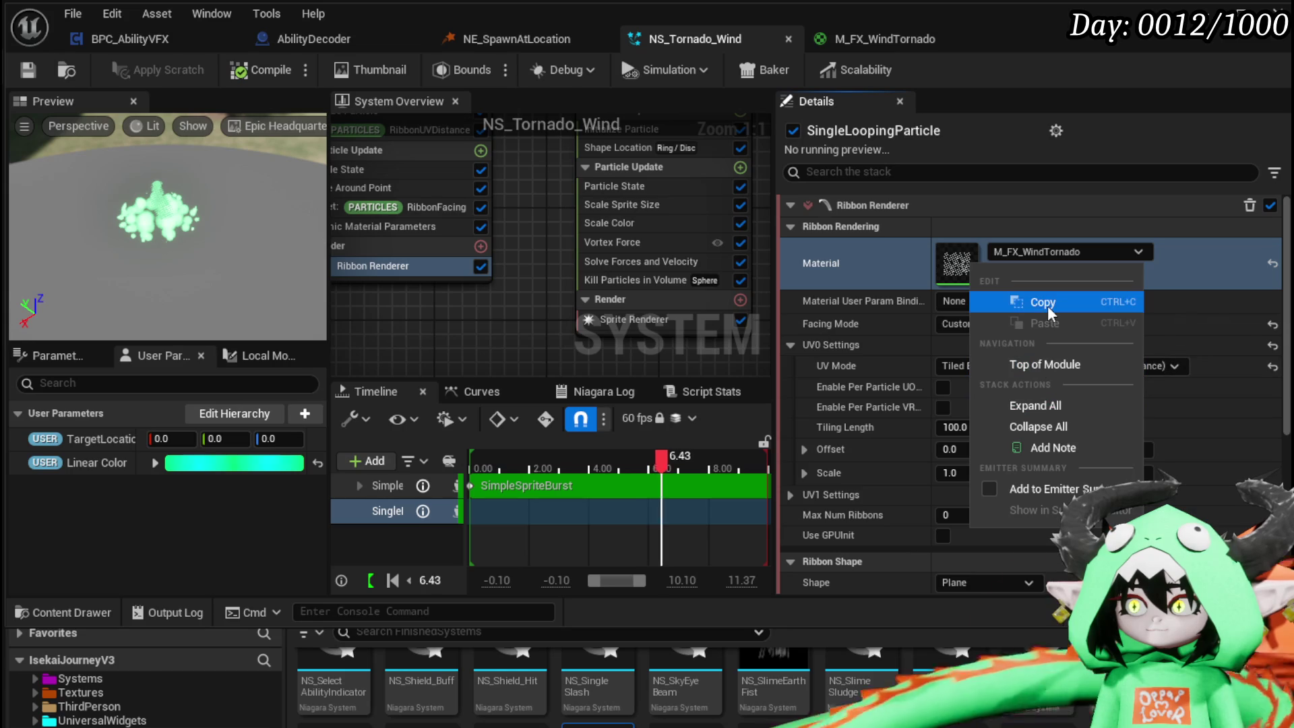
click(1044, 302)
click(622, 319)
right_click(957, 262)
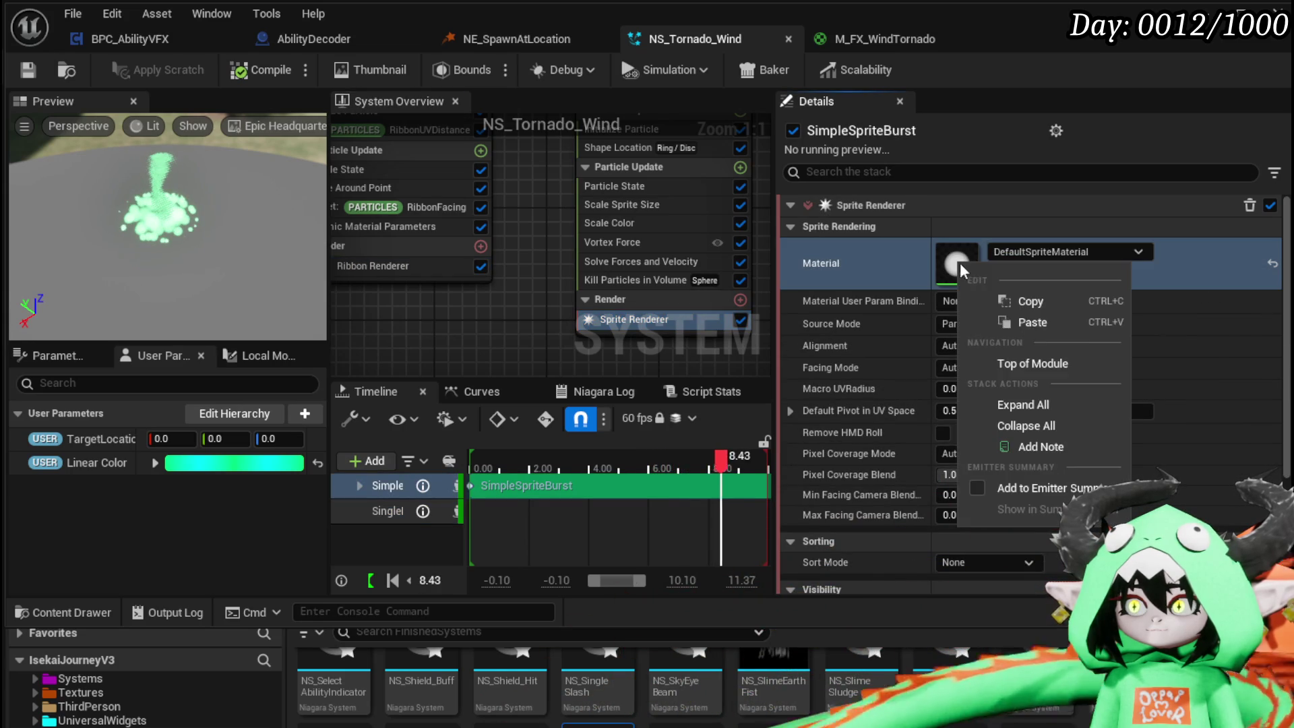
click(1041, 321)
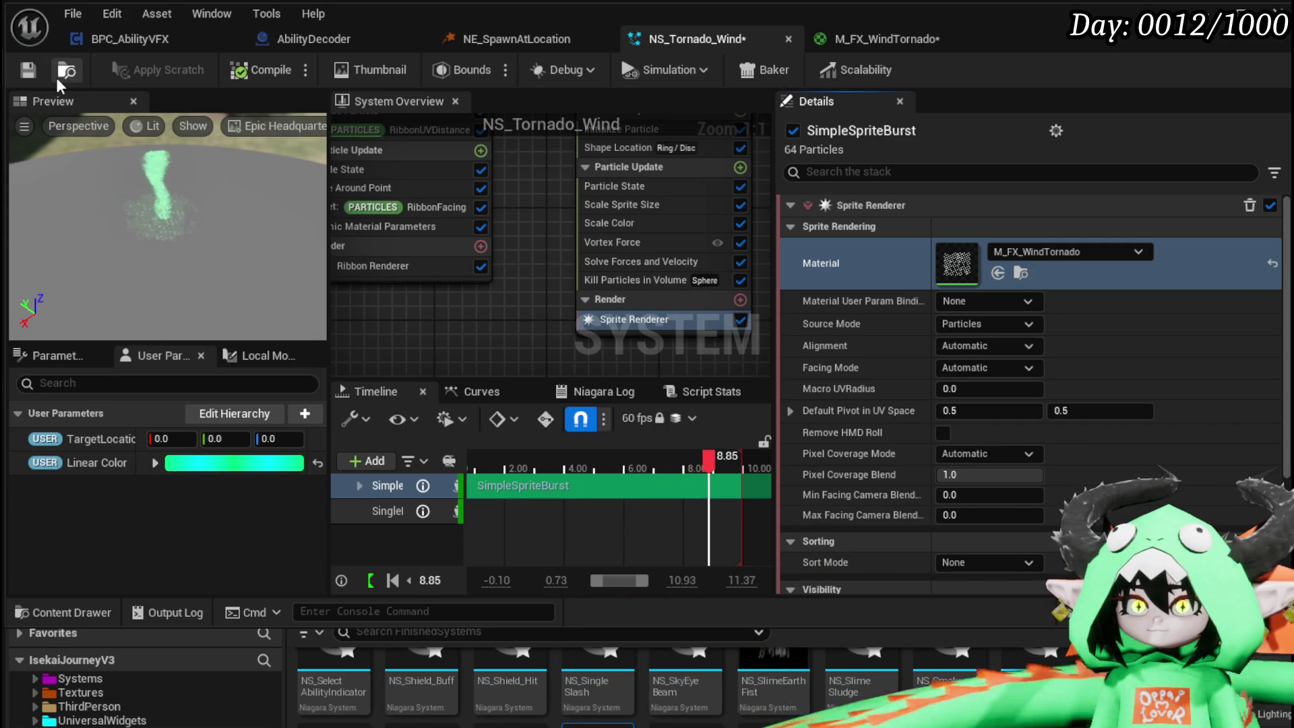
click(27, 70)
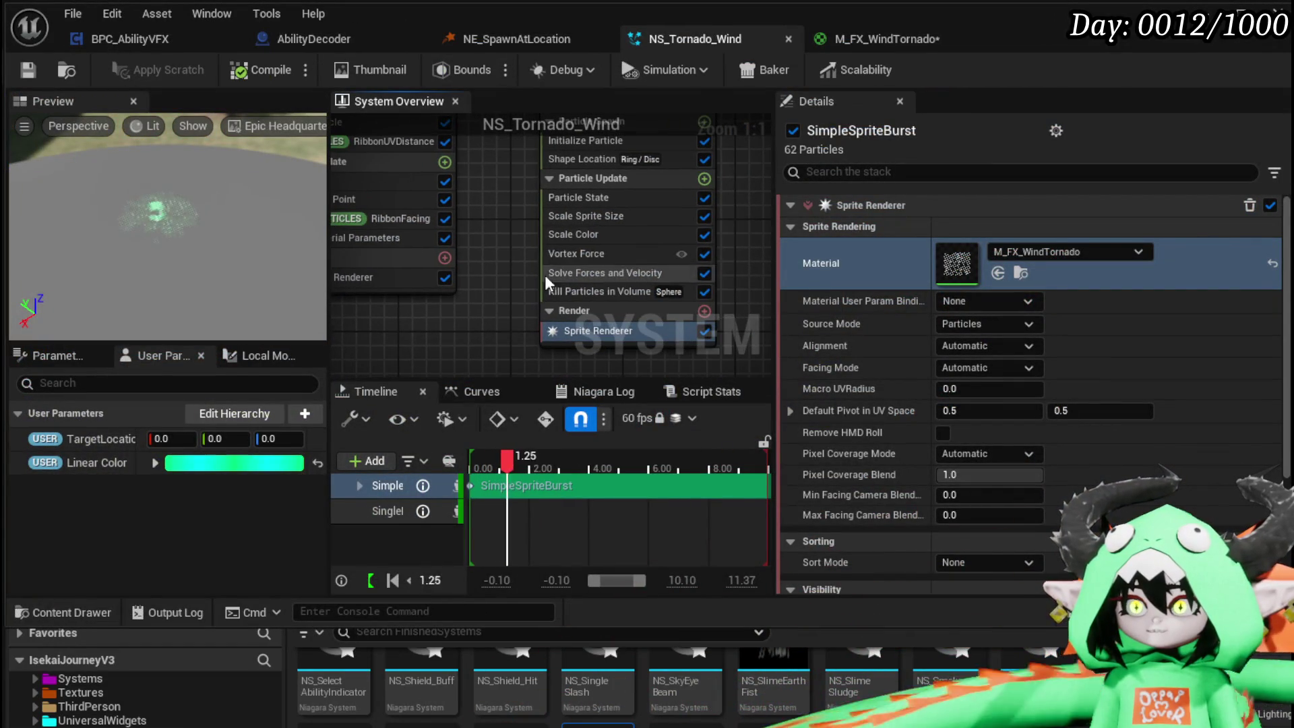
drag(488, 302, 500, 321)
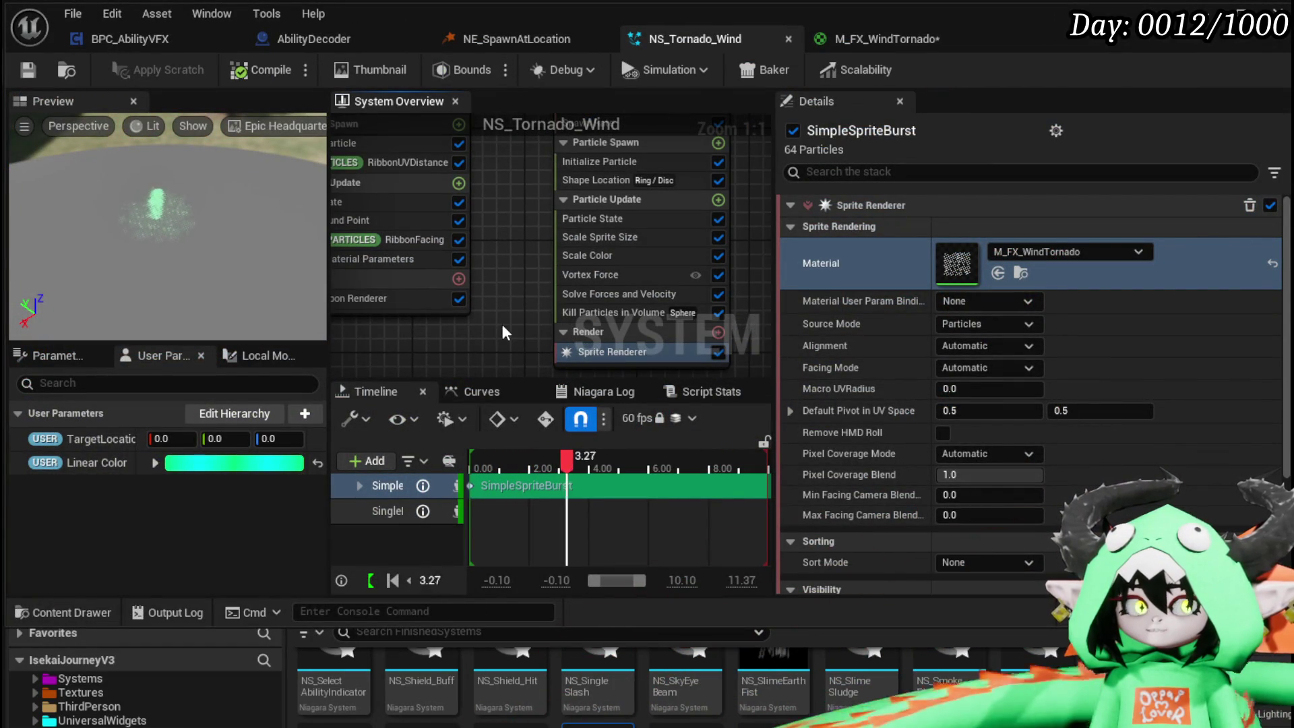
- Switch the sprite renderer material to M_VFX_EarthMagic_Smoke, save, and return to the level editor
click(1055, 251)
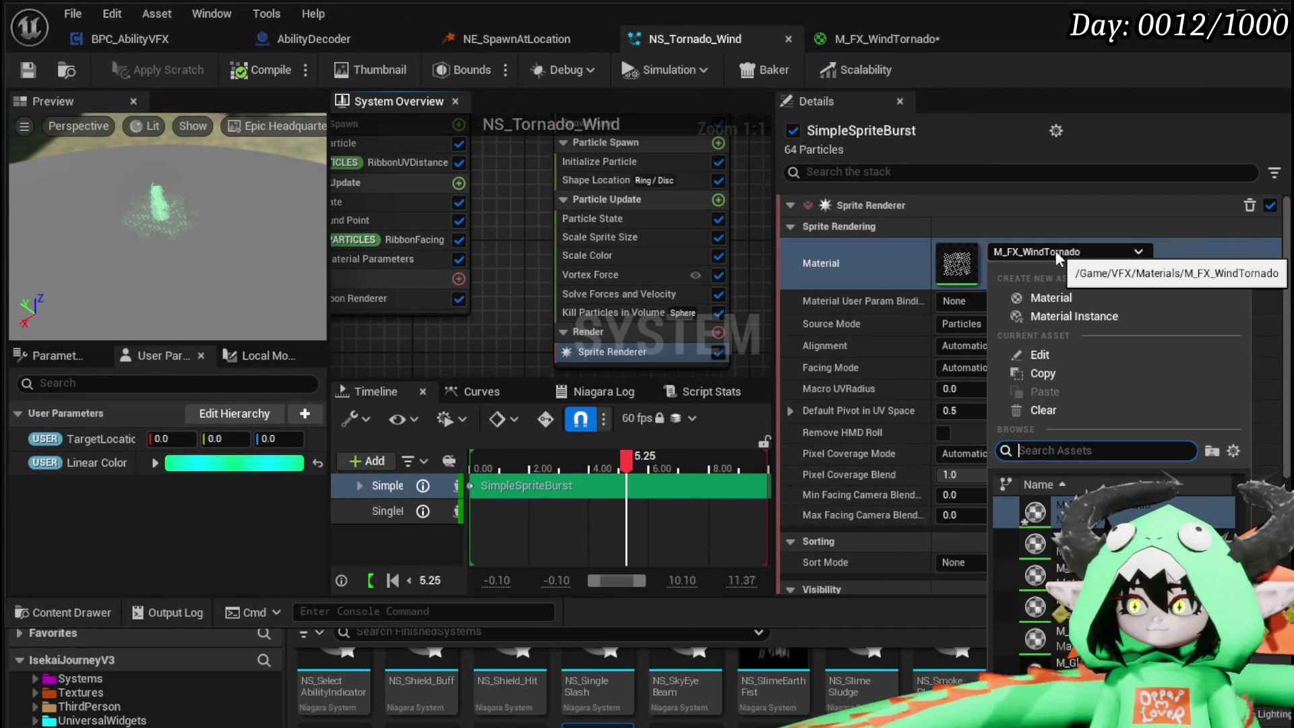
text(s)
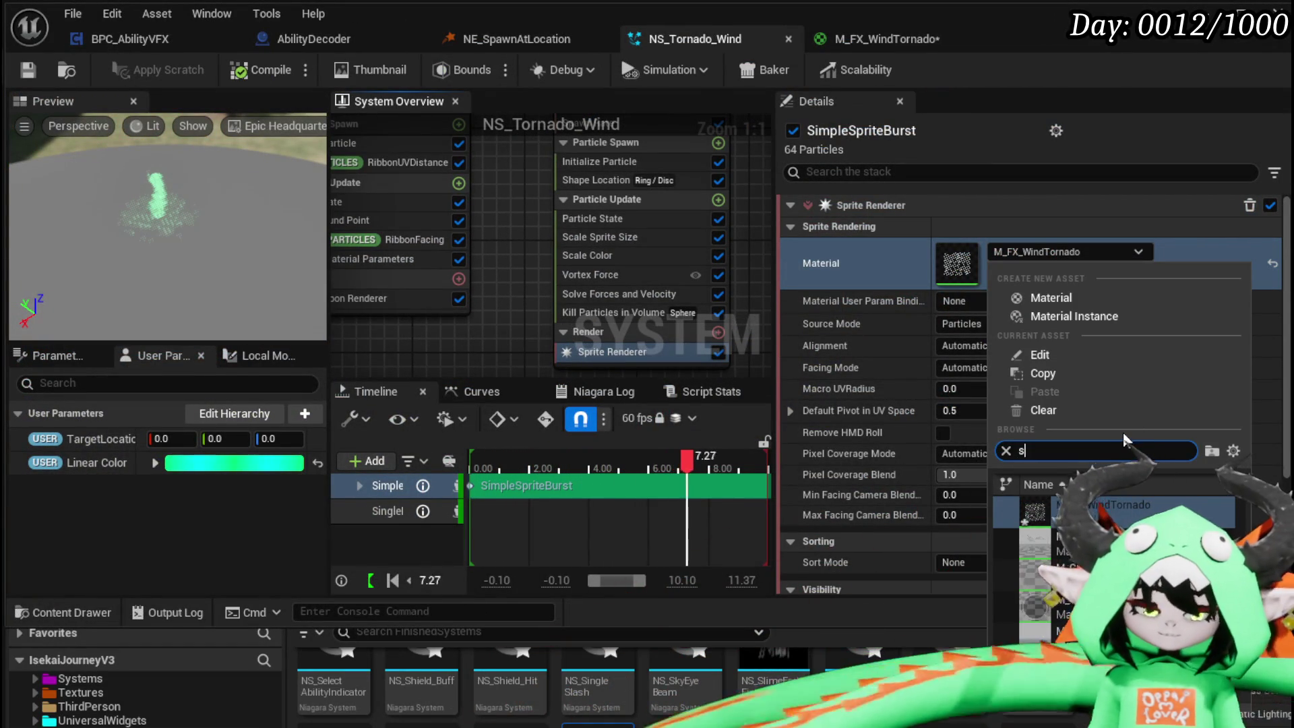
text(moke)
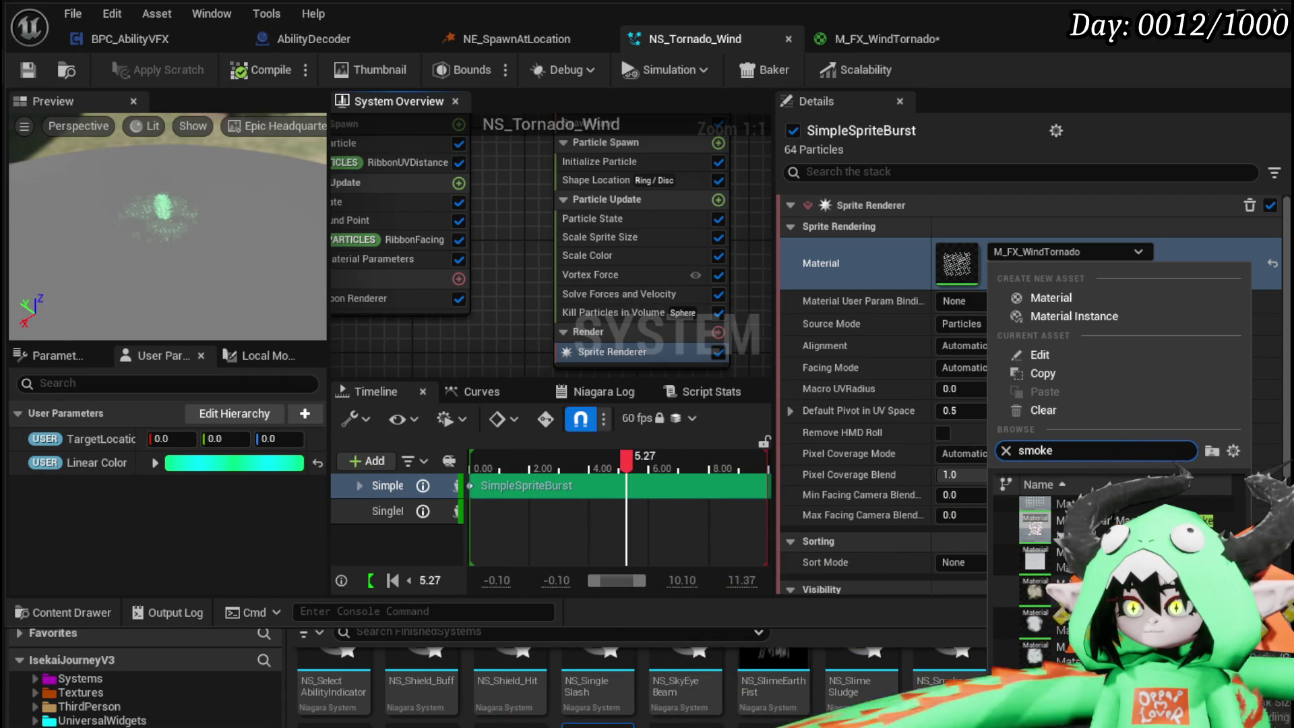
key(Return)
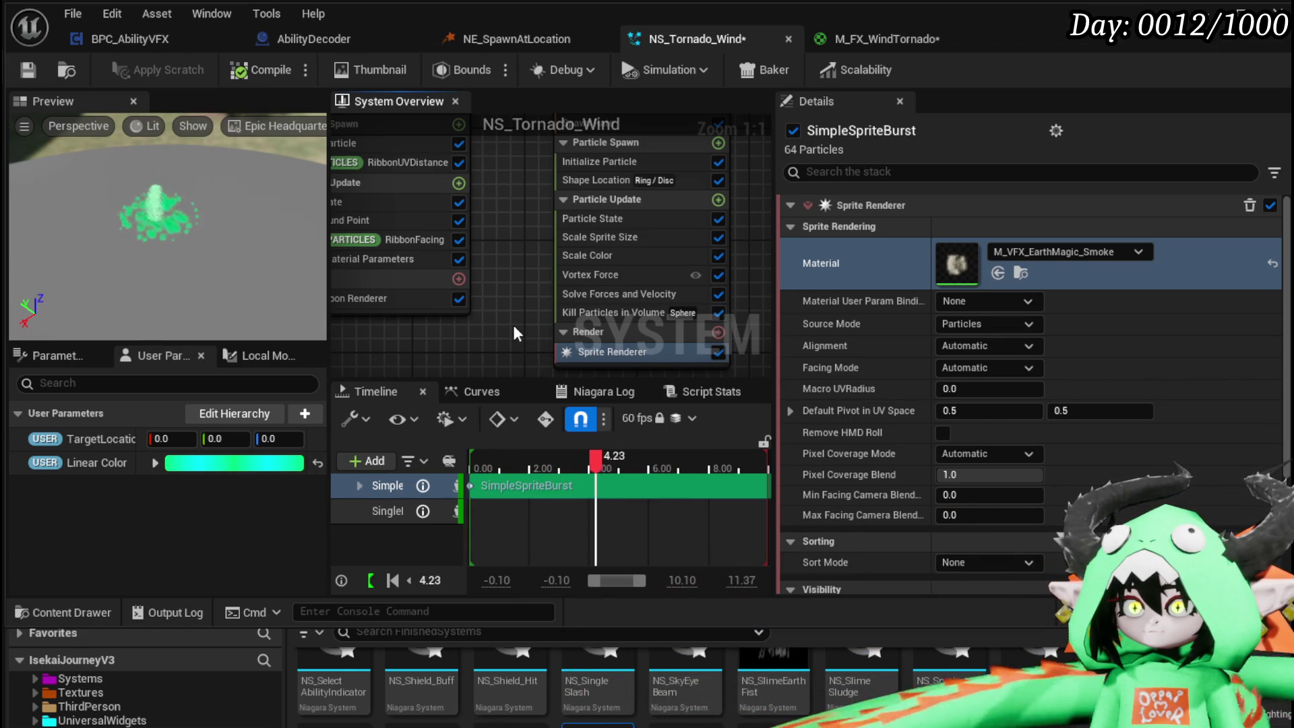
click(183, 228)
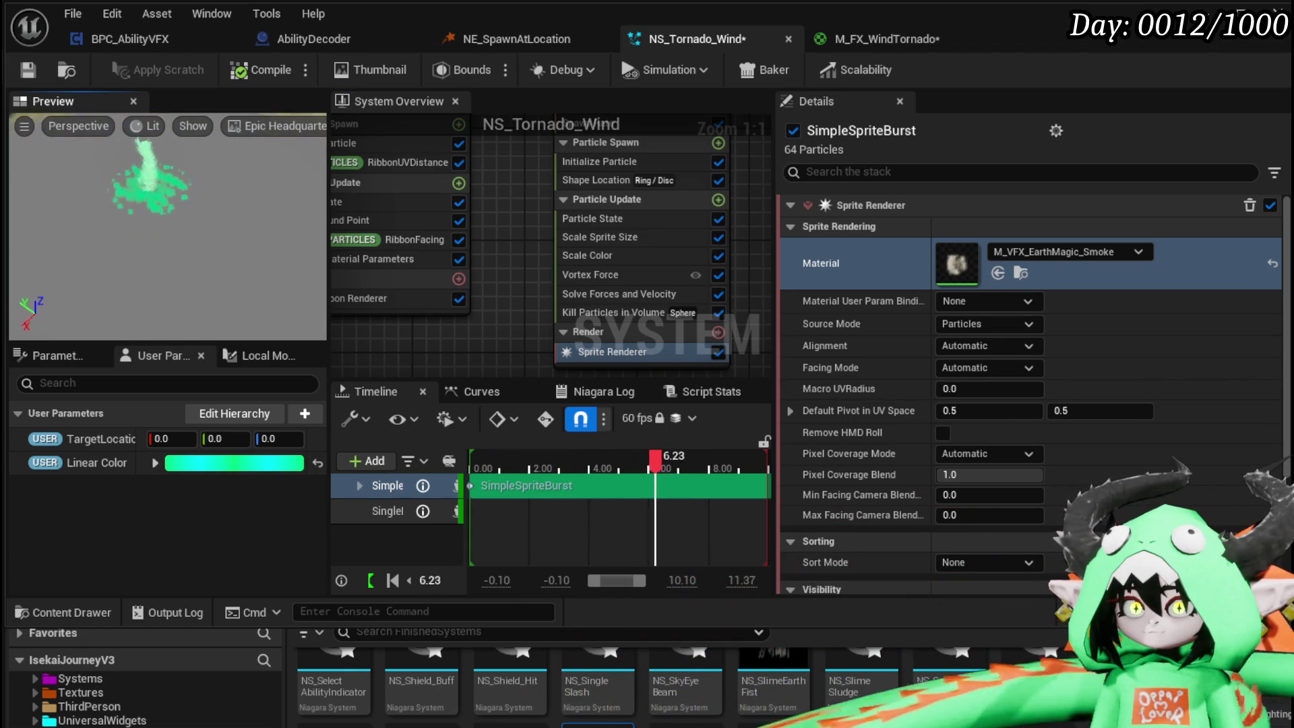
key(ctrl+s)
key(alt+Tab)
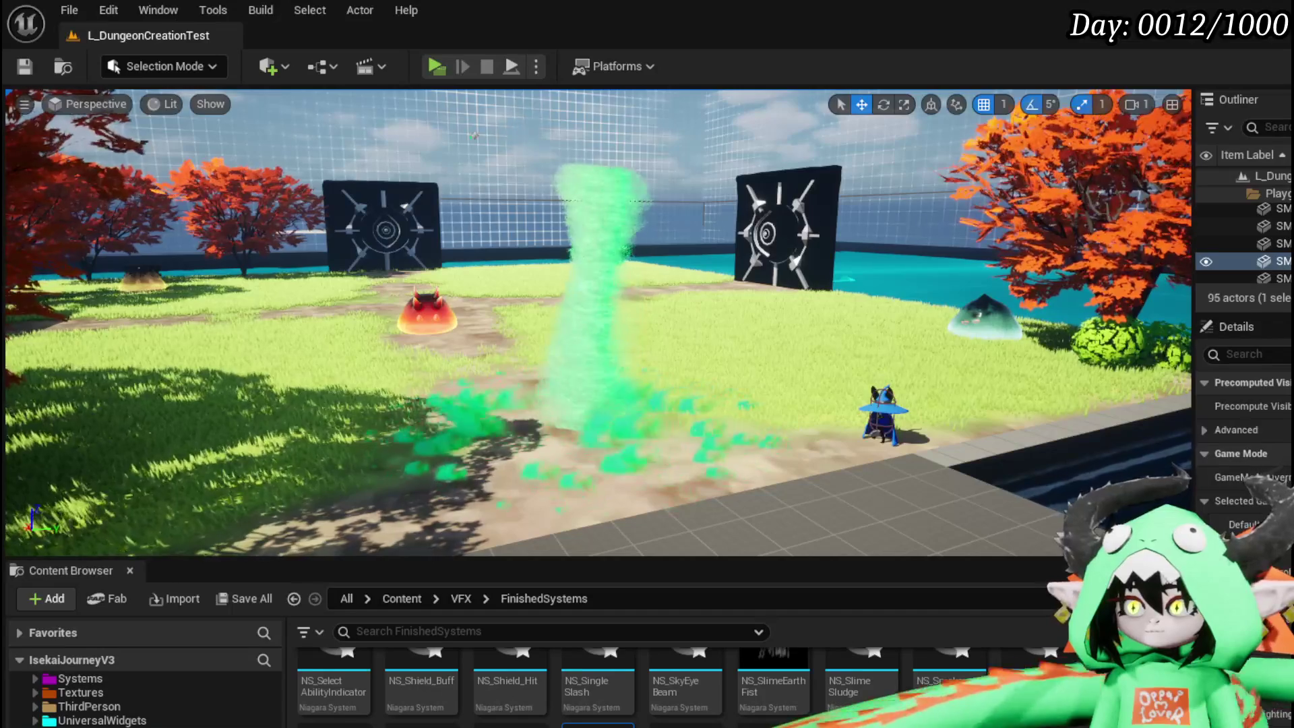
- Return to the NS_Tornado_Wind editor and bring SimpleSpriteBurst's modules into view
key(alt+Tab)
mouse_move(527, 295)
mouse_down()
mouse_move(530, 232)
mouse_move(533, 267)
mouse_move(557, 277)
mouse_up()
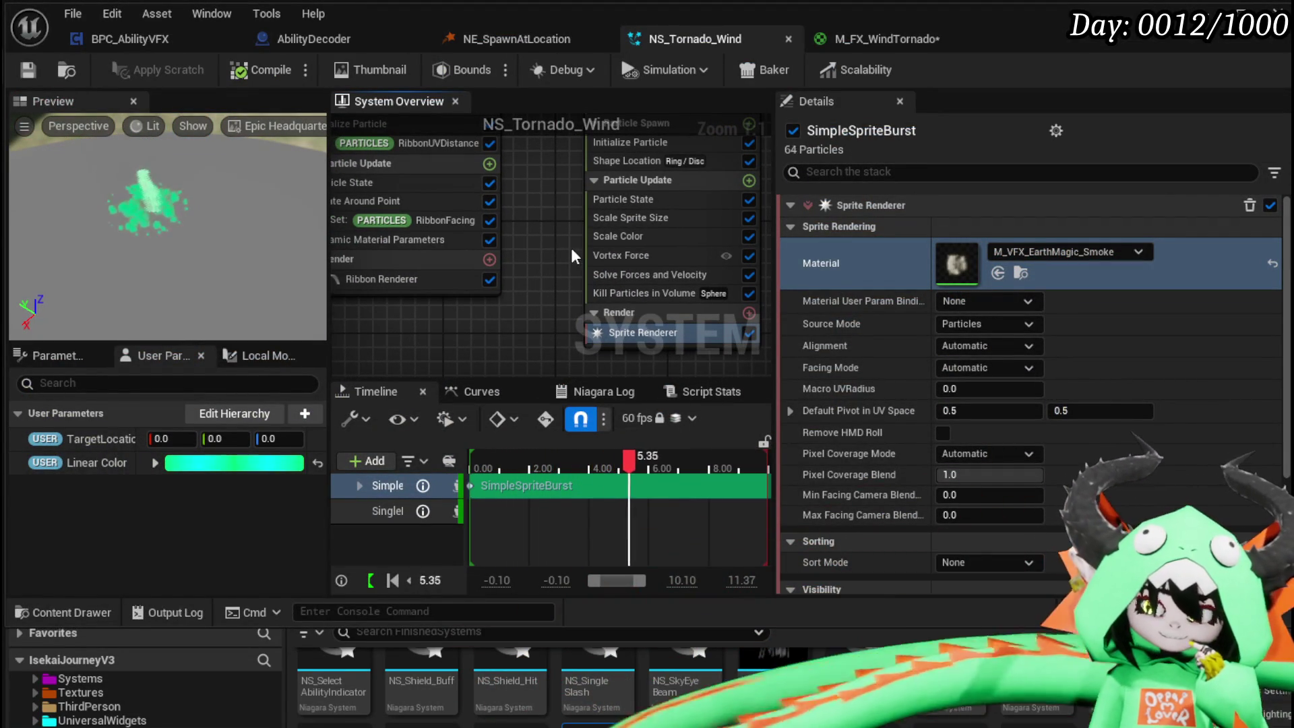
drag(552, 253, 402, 267)
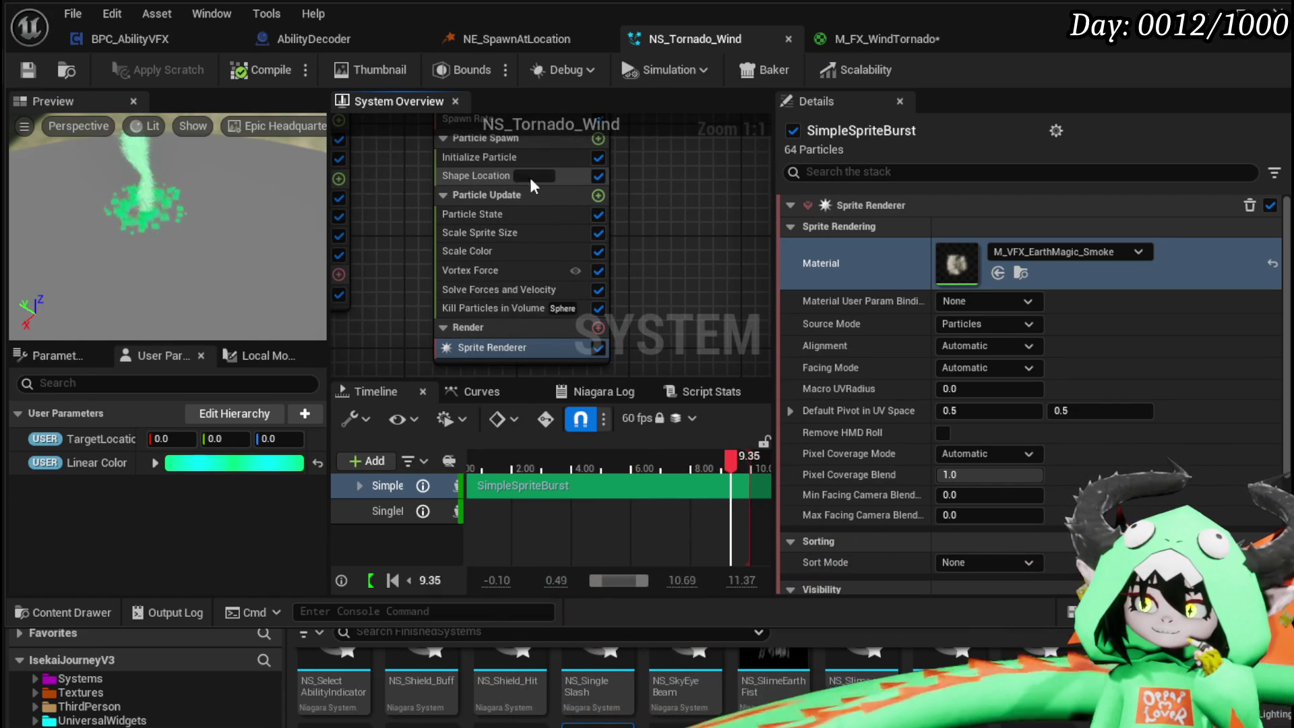
click(478, 175)
- Set SimpleSpriteBurst's sprite size mode to Random Uniform, from 250 to 500
click(479, 157)
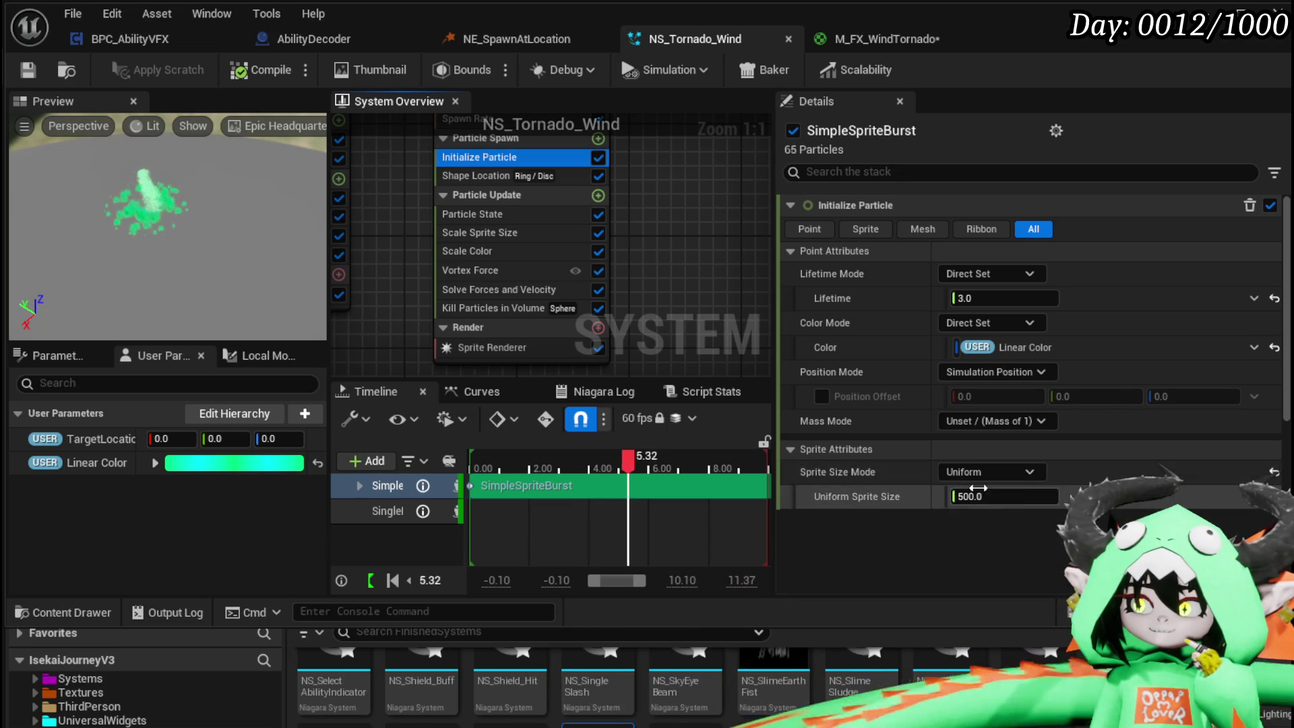
click(1014, 473)
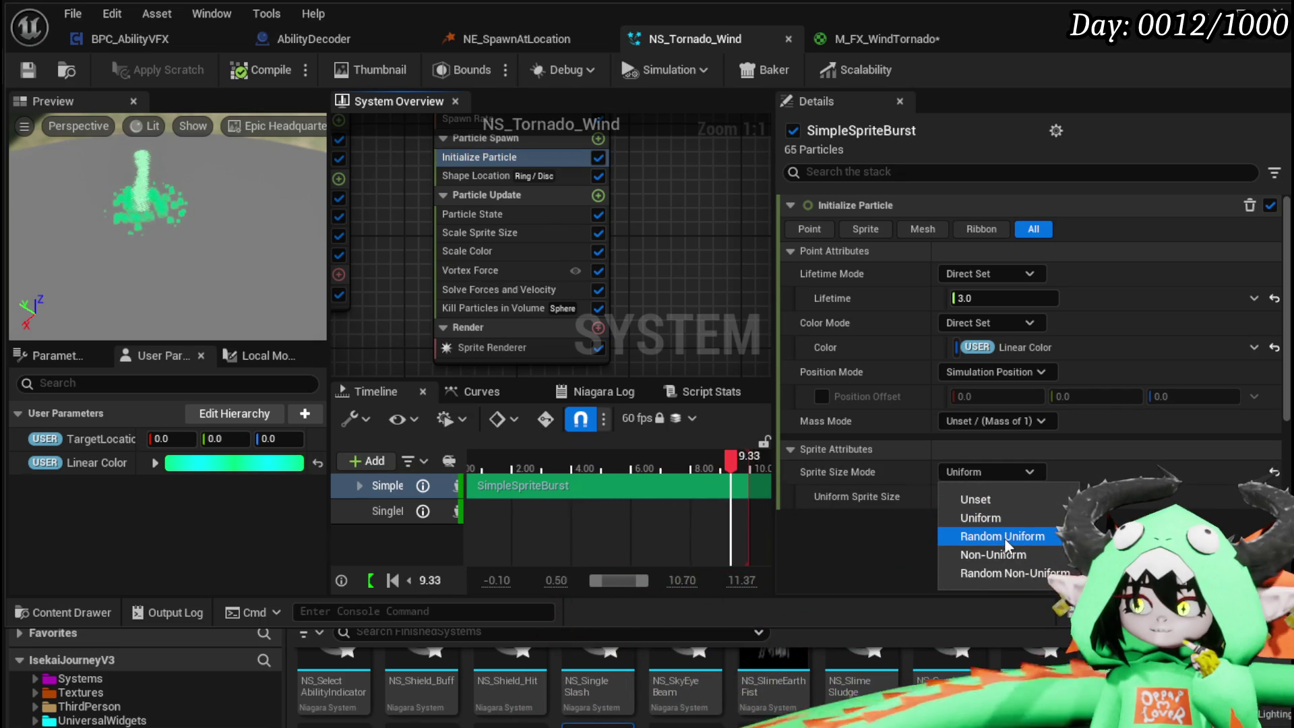
click(1004, 535)
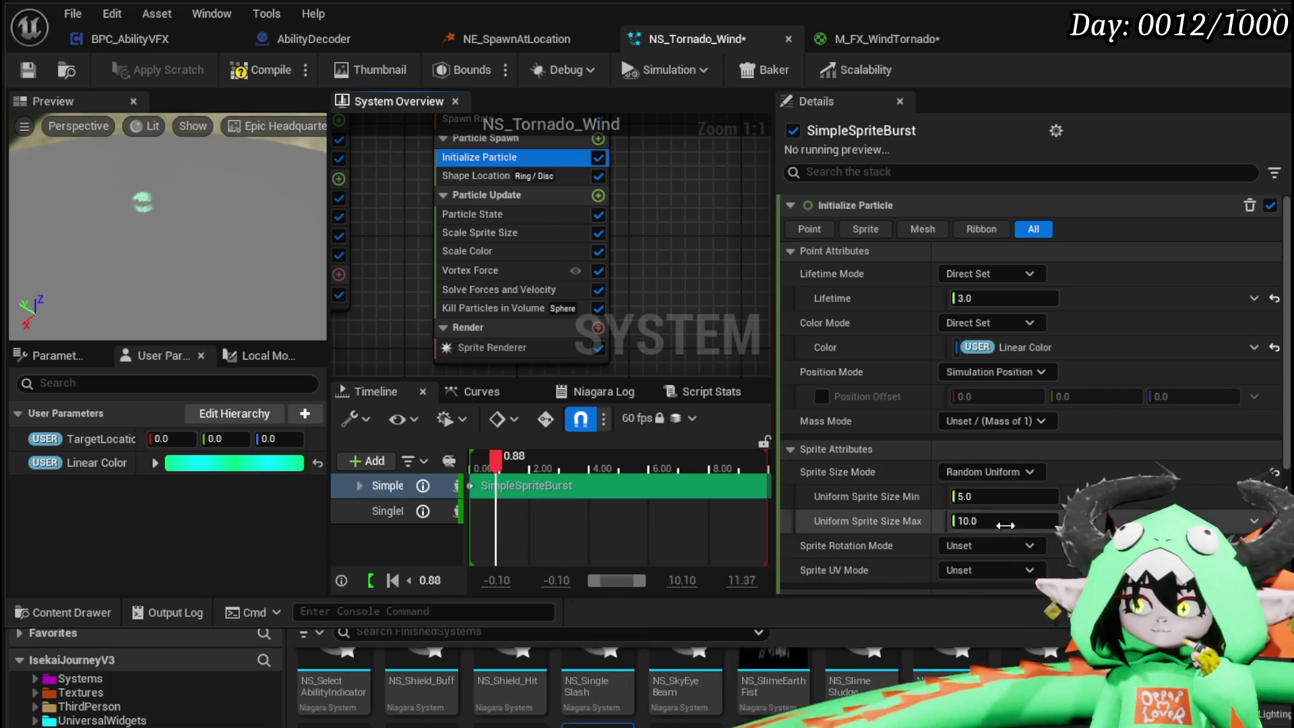
click(1012, 498)
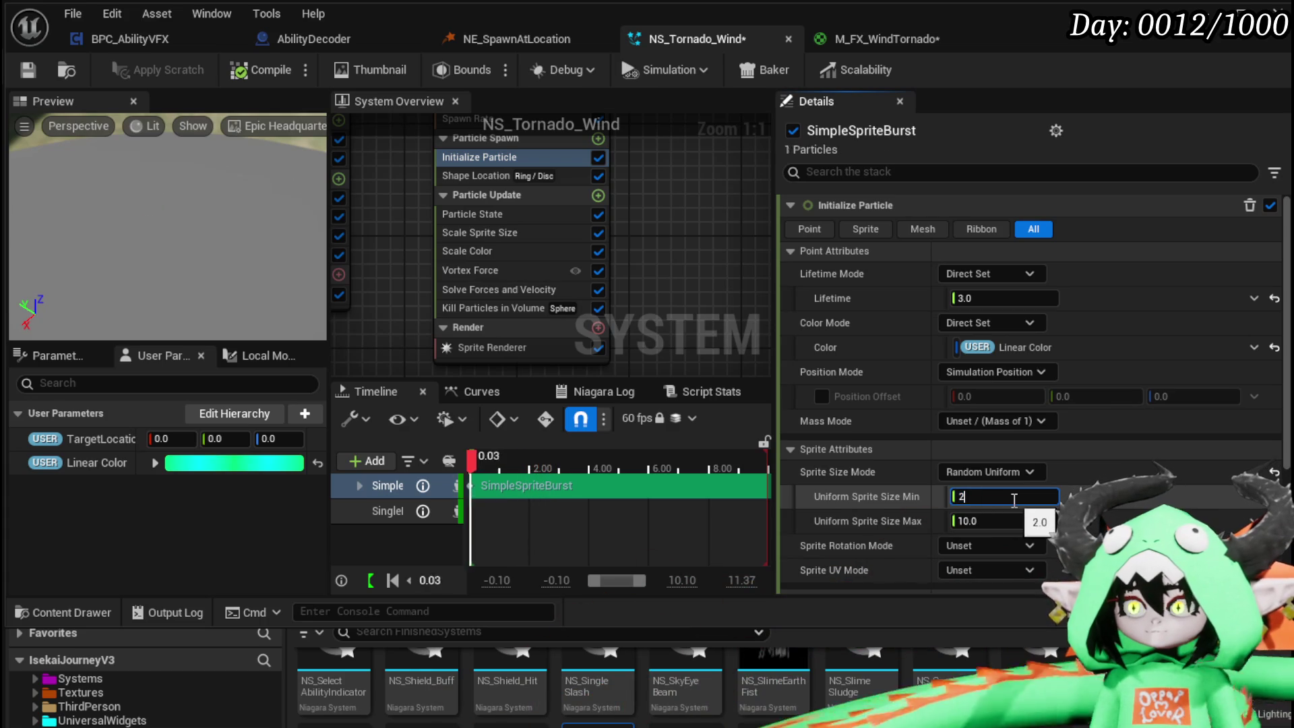
text(250)
click(1006, 520)
text(50)
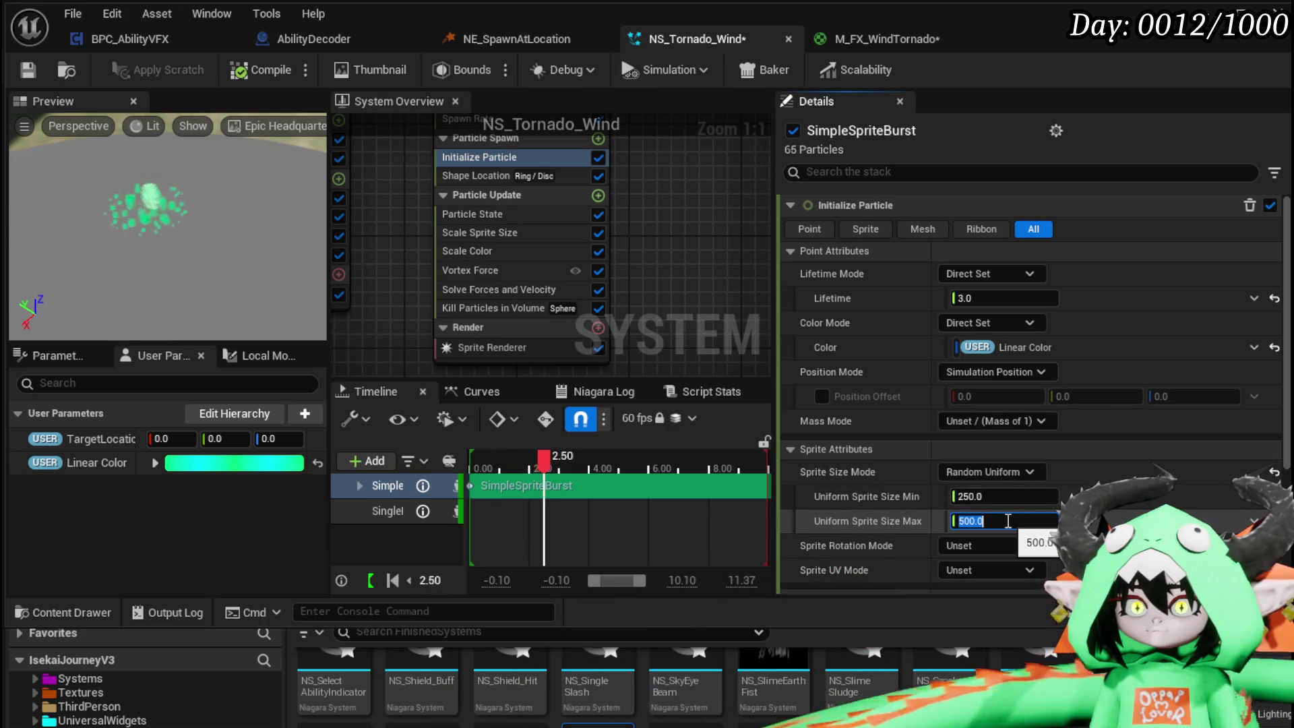
- Set sprite rotation mode to Random and save NS_Tornado_Wind
click(989, 549)
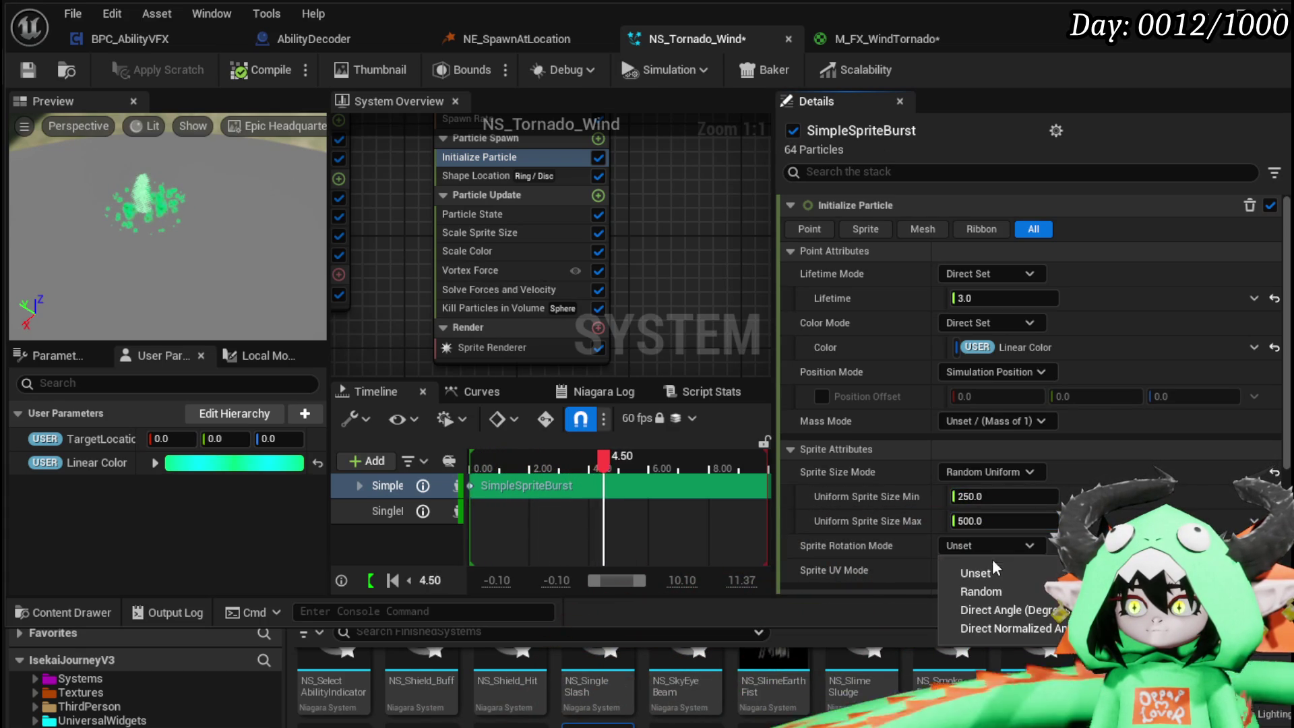
click(990, 590)
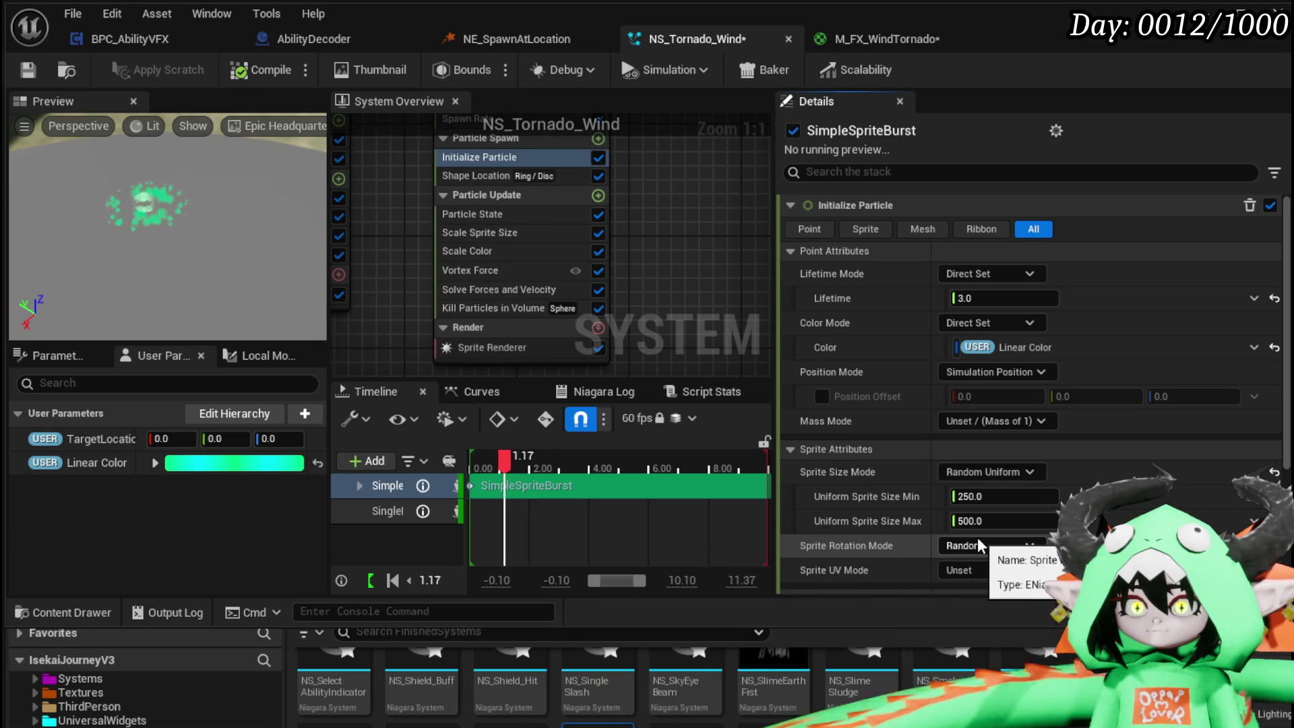
click(29, 71)
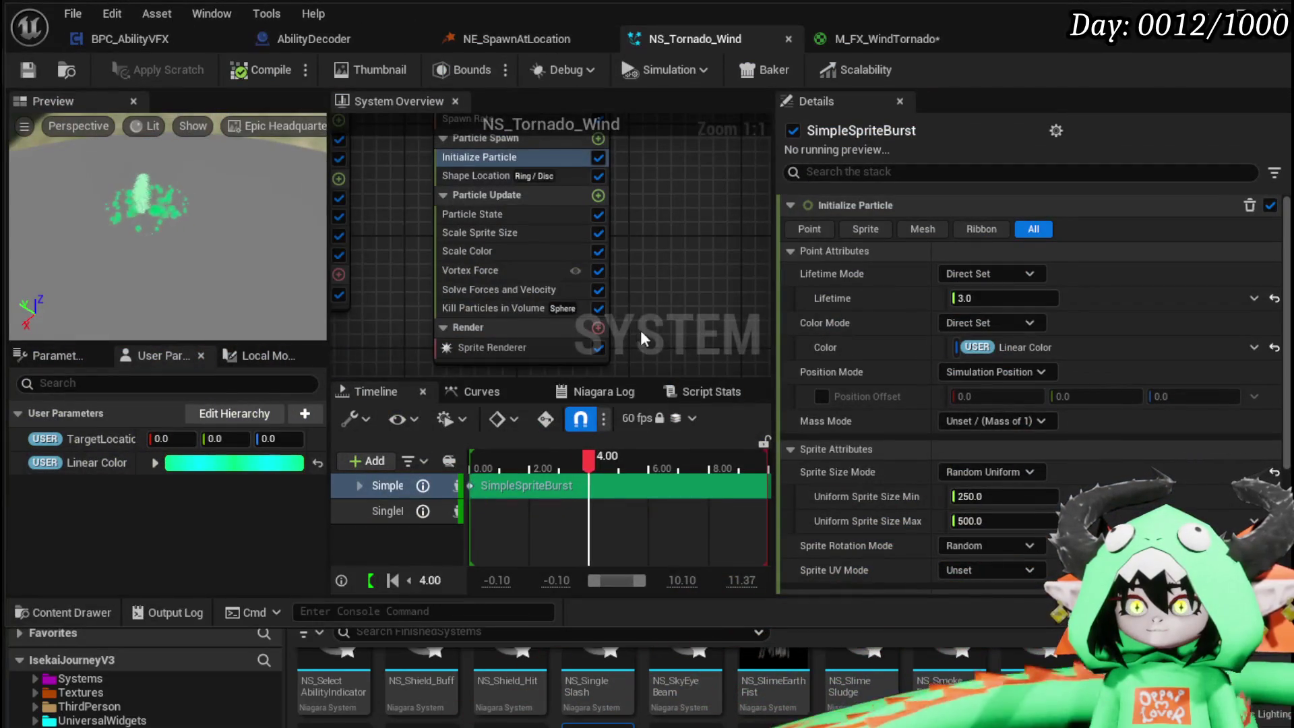
scroll(640, 276, down, 2)
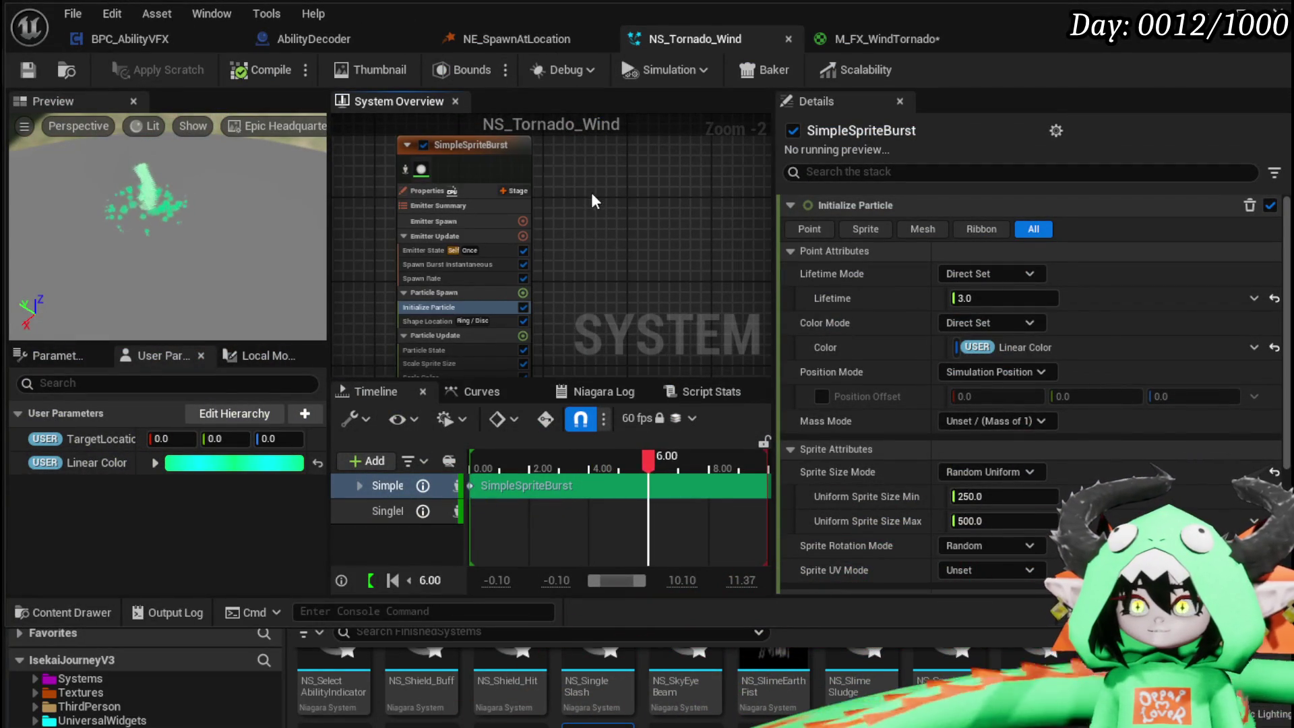
- Duplicate the SimpleSpriteBurst emitter to create SimpleSpriteBurst001
click(465, 188)
key(ctrl+d)
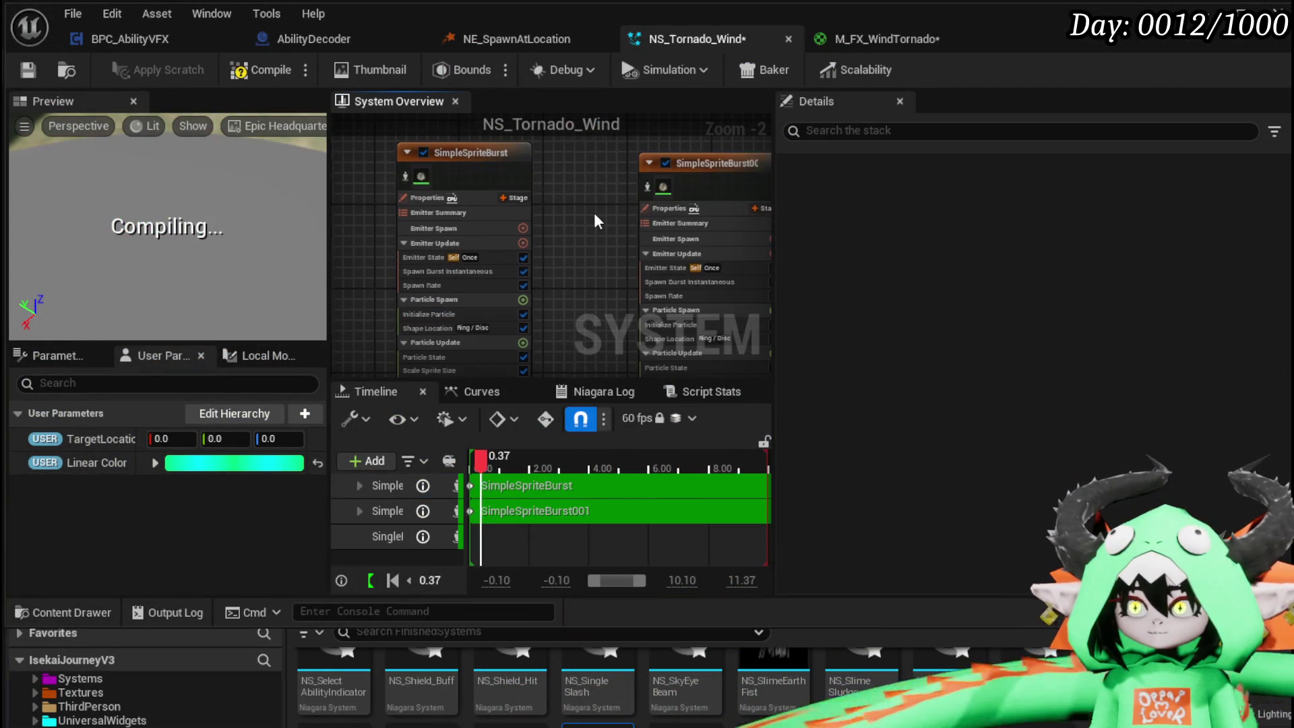
scroll(479, 217, up, 1)
scroll(560, 281, up, 1)
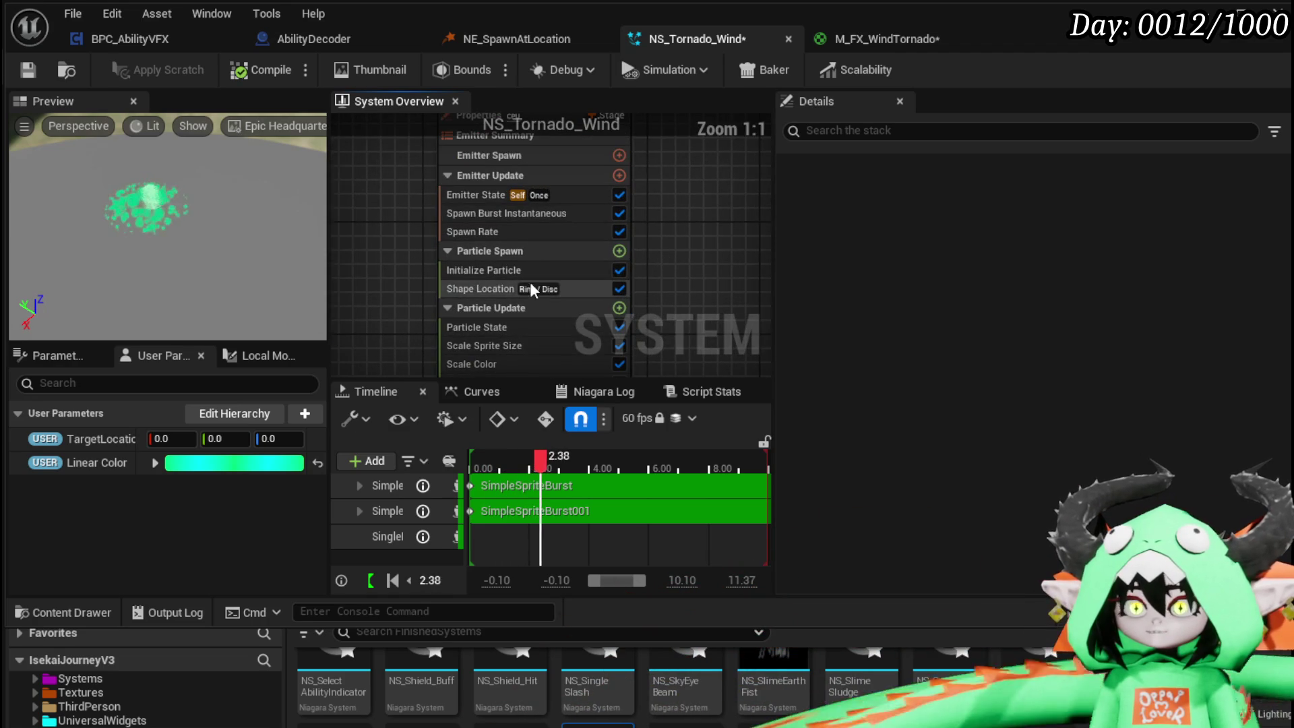
- Make the copy spawn on a Cylinder with height 1000, radius 500 and midpoint 0.0
click(560, 287)
click(987, 274)
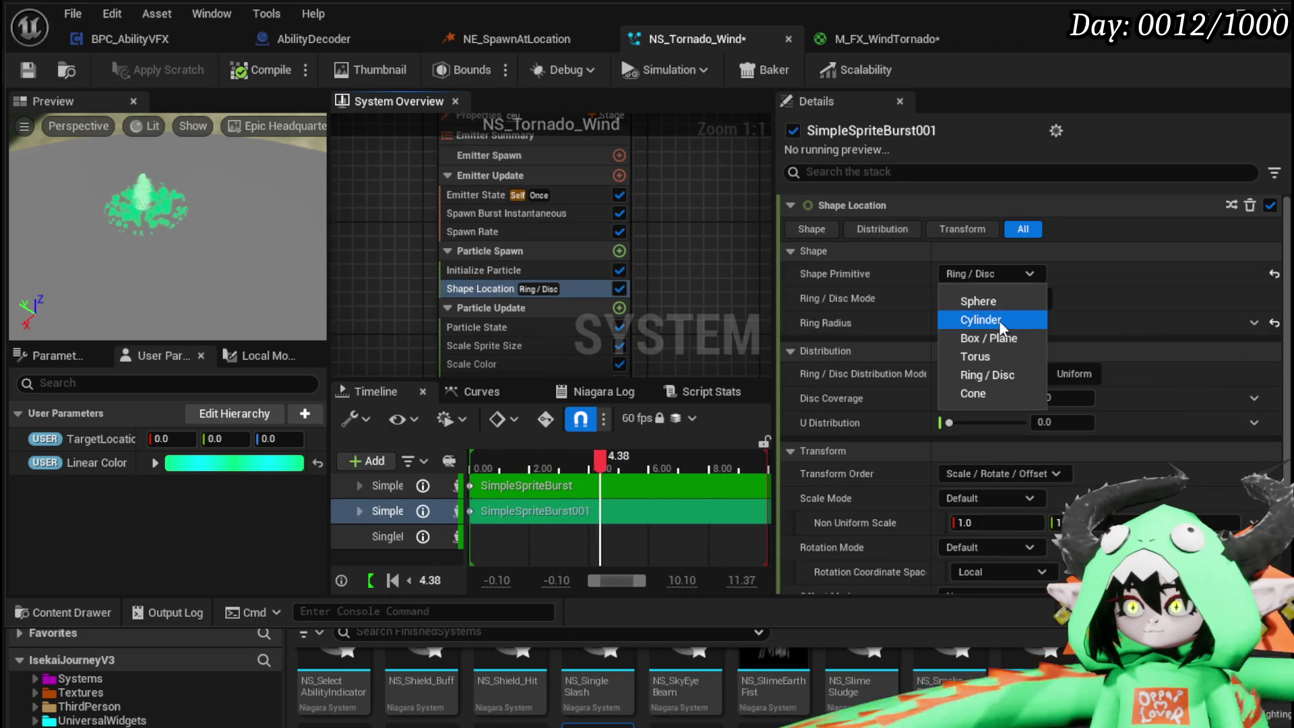
click(998, 321)
drag(168, 236, 148, 215)
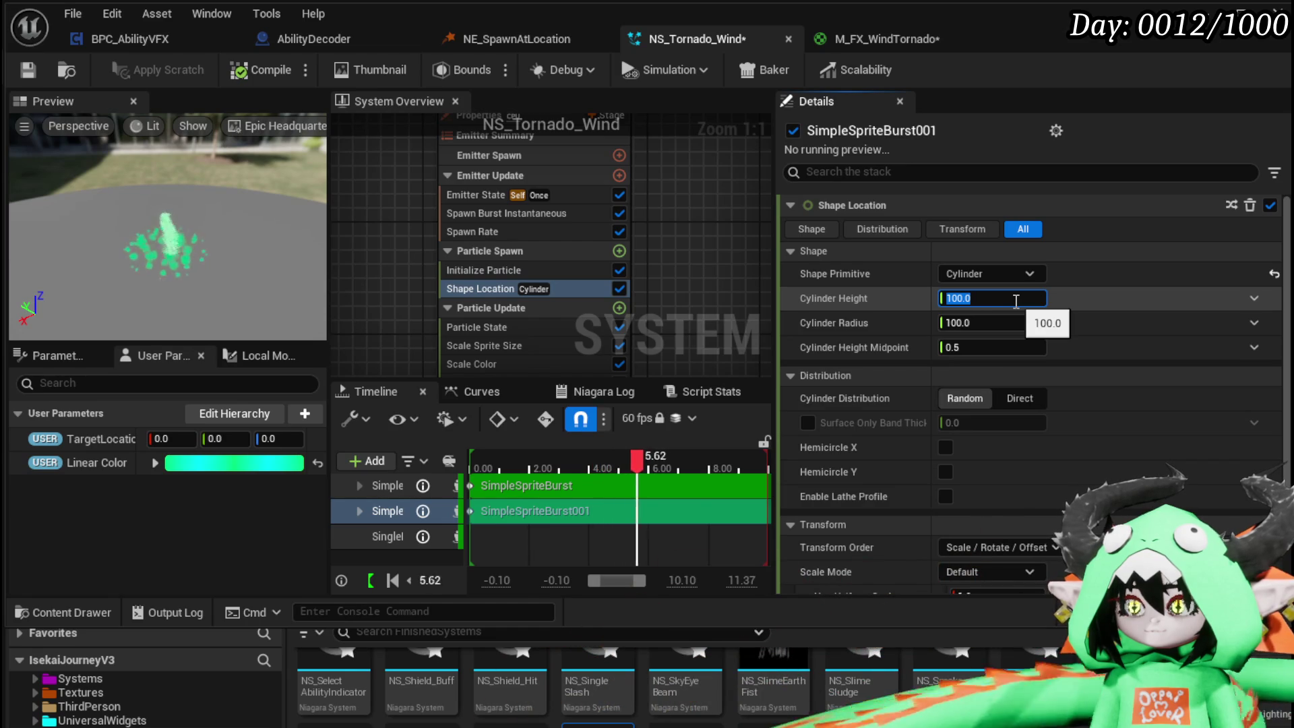
text(00)
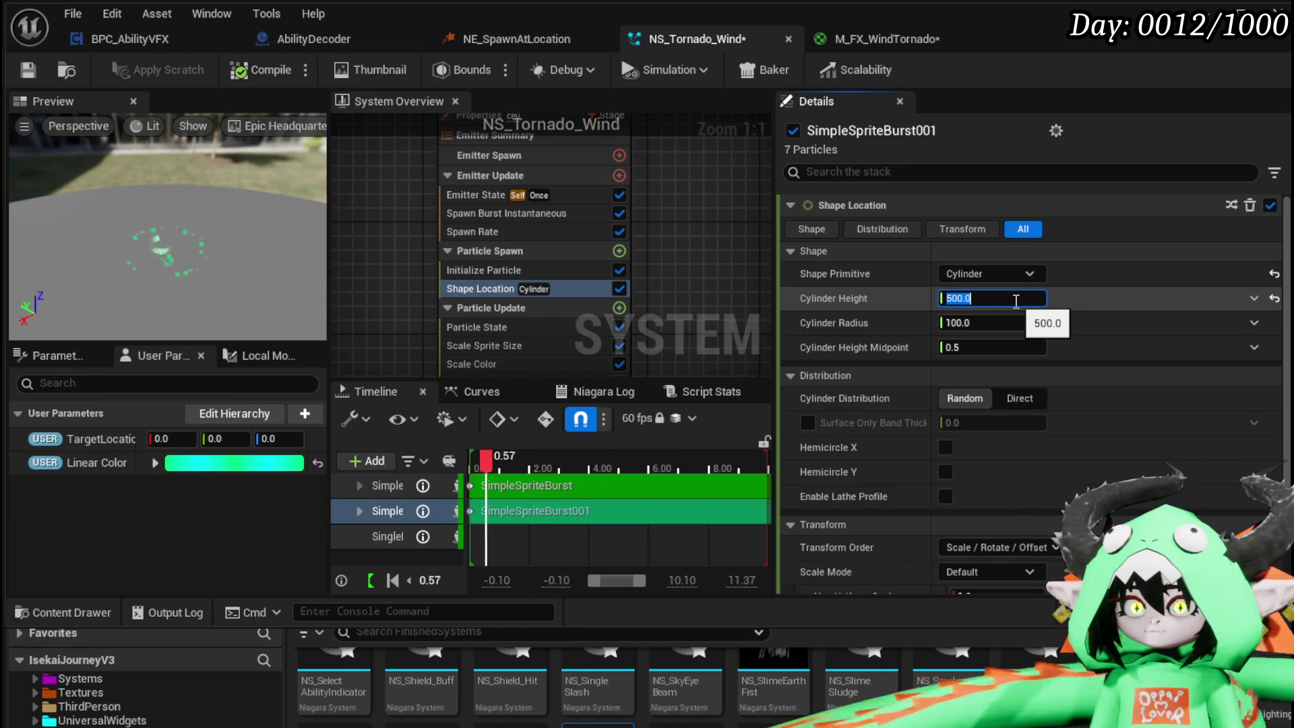
click(1004, 325)
text(500)
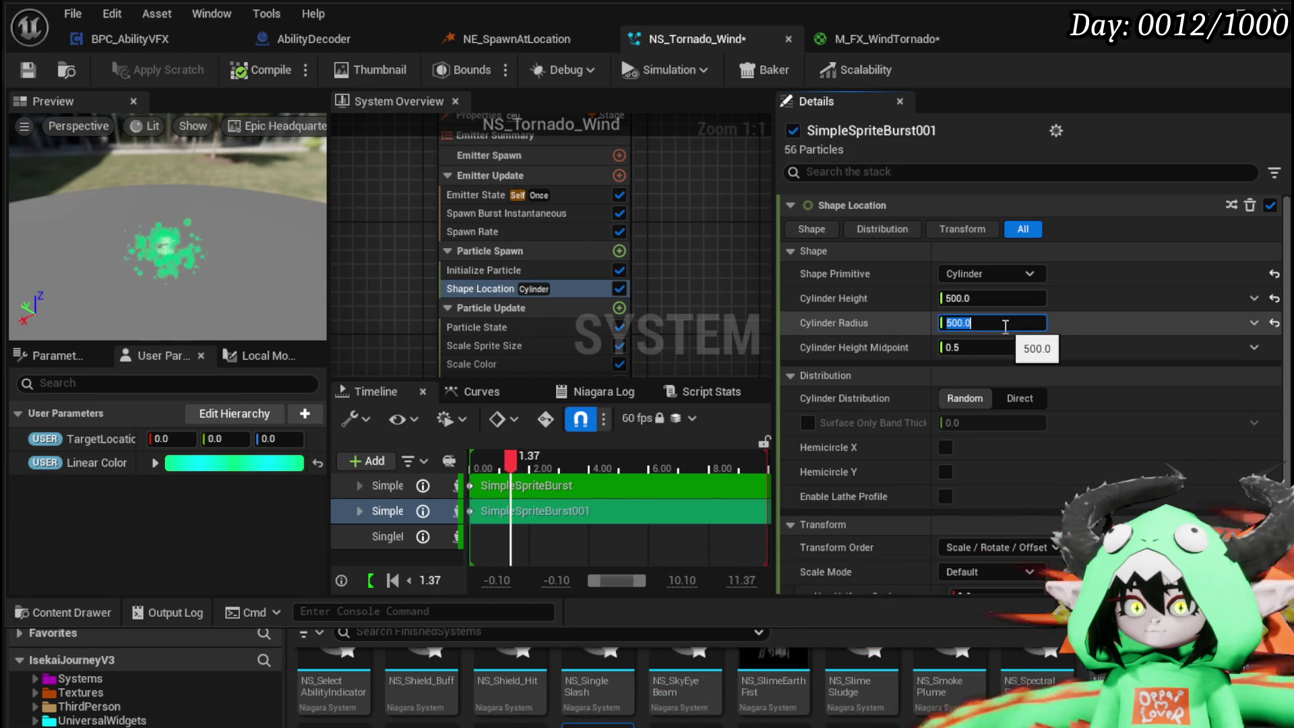
click(990, 297)
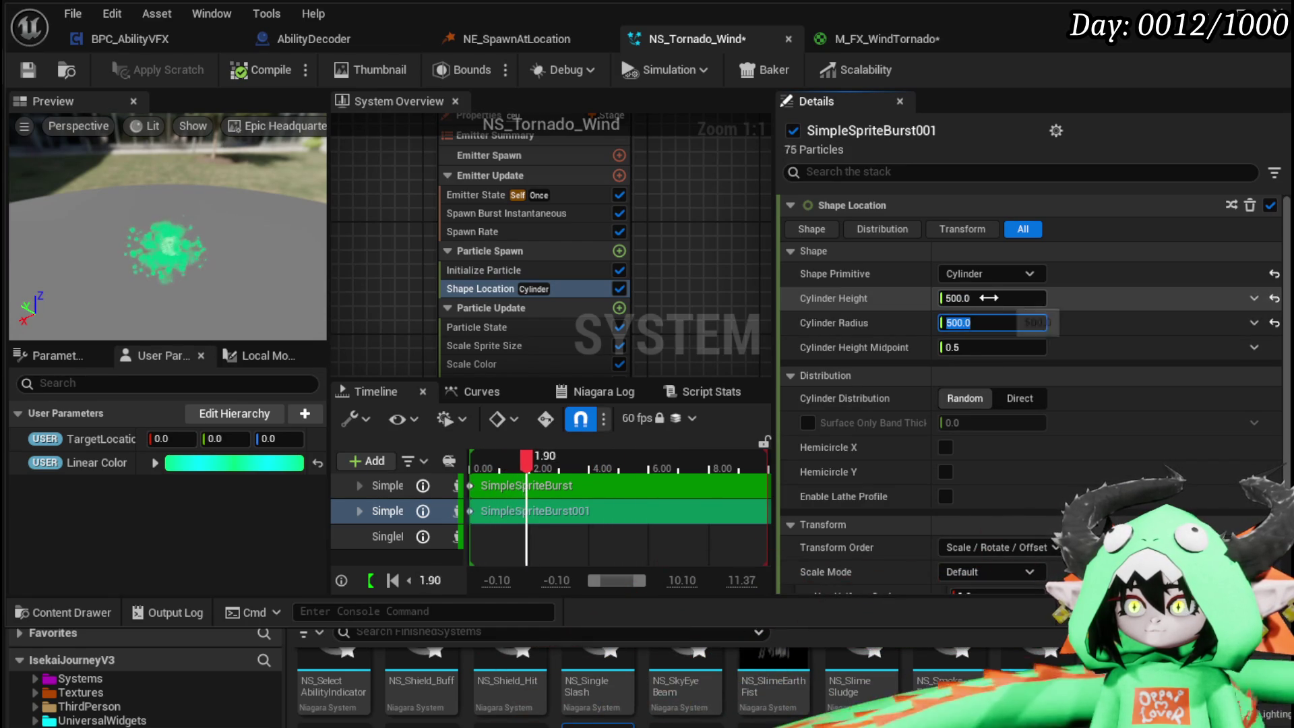
text(5)
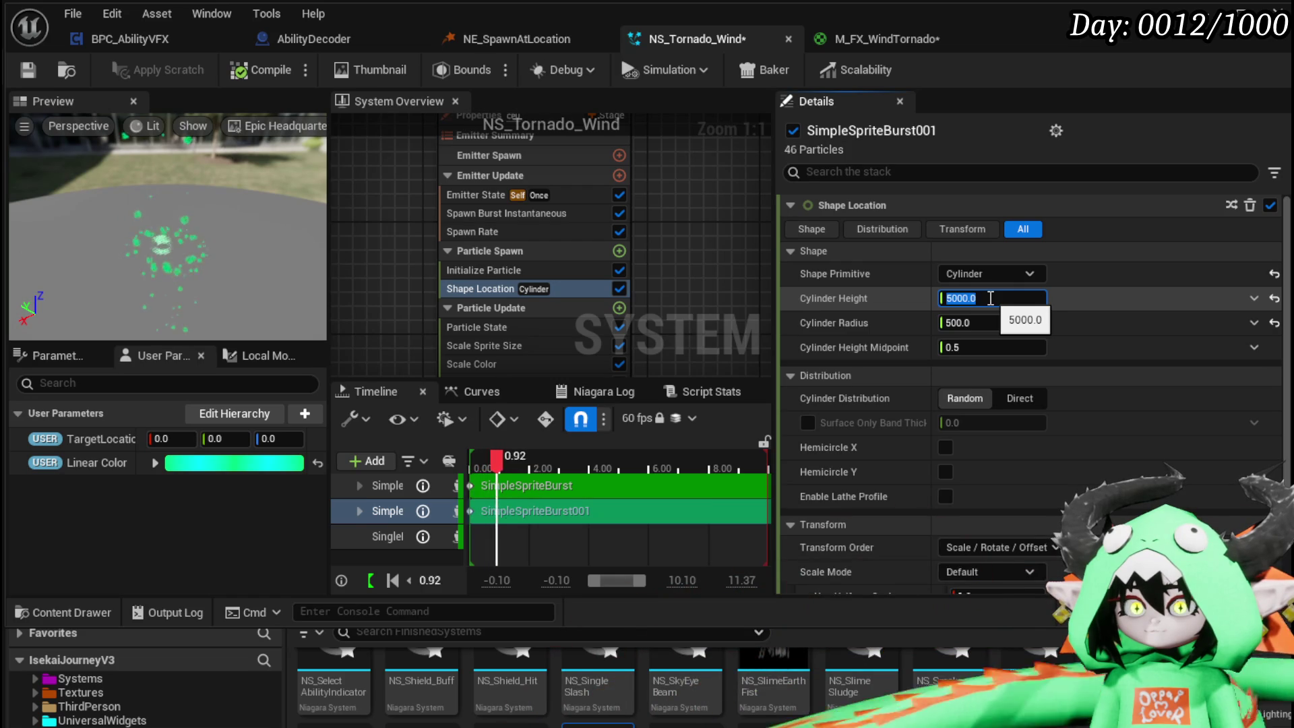
key(Return)
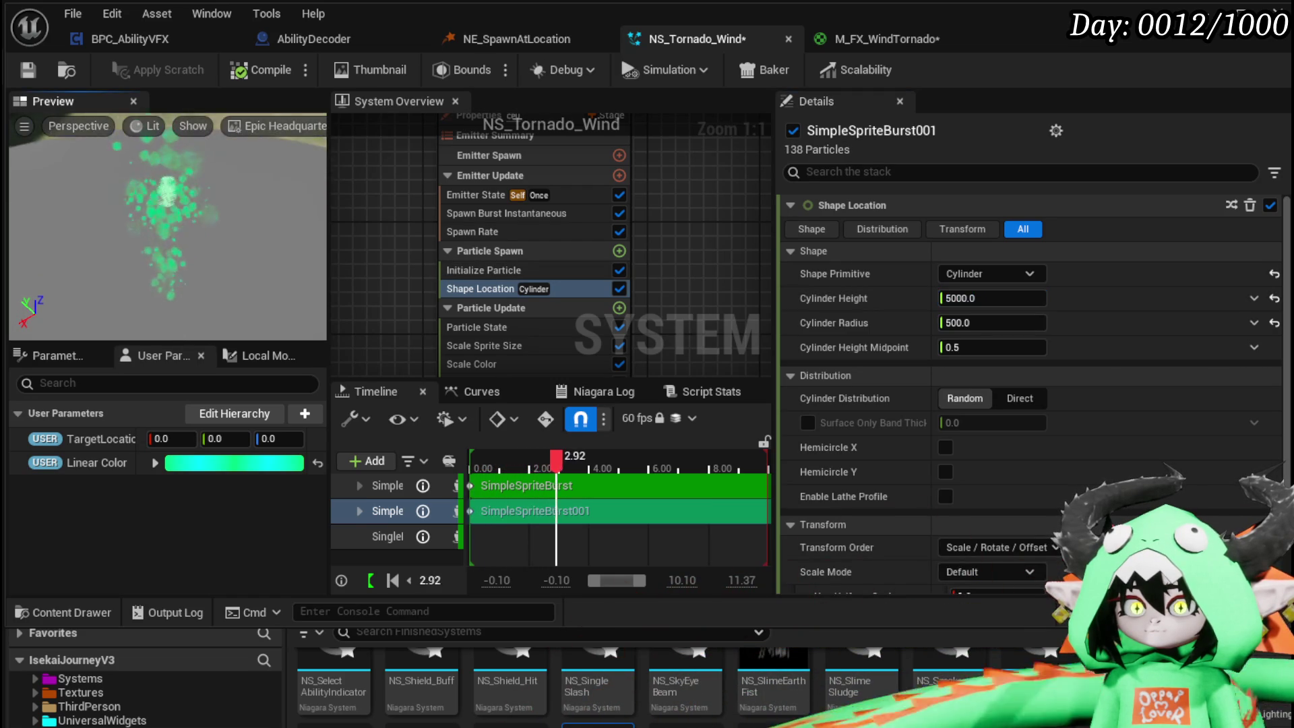
text(0)
key(Return)
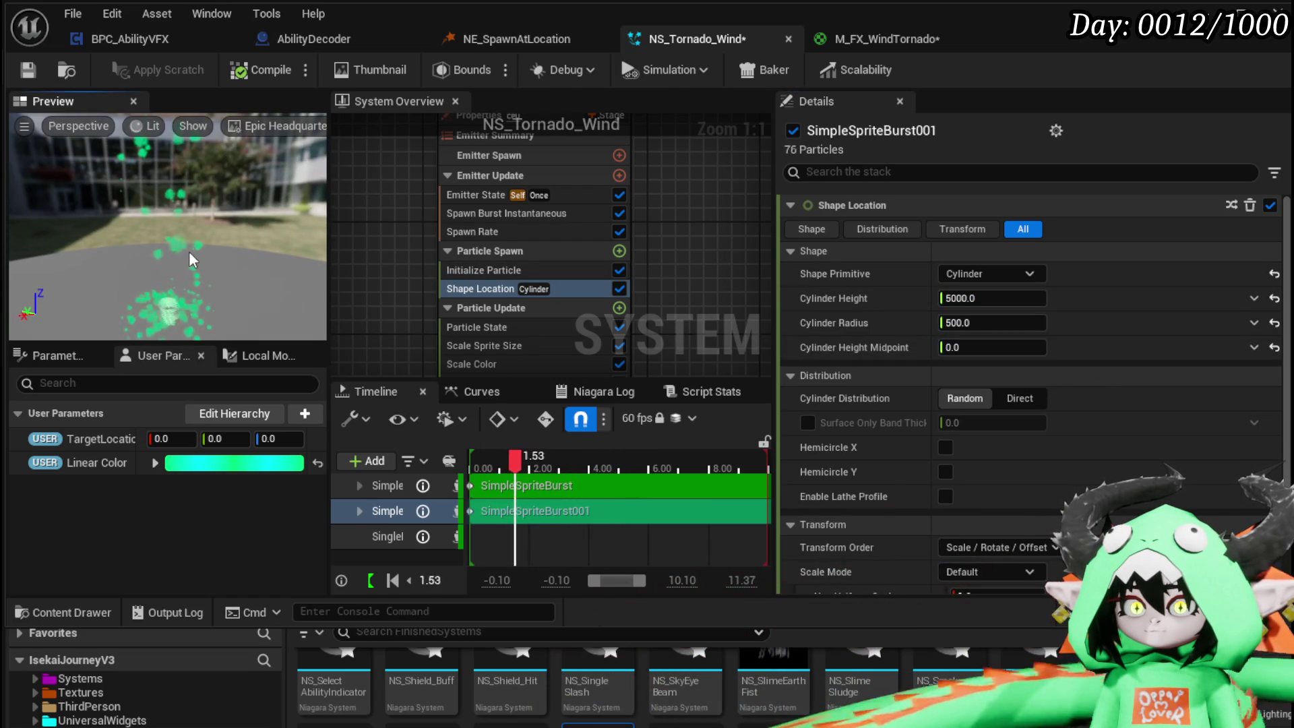
click(1010, 298)
text(500)
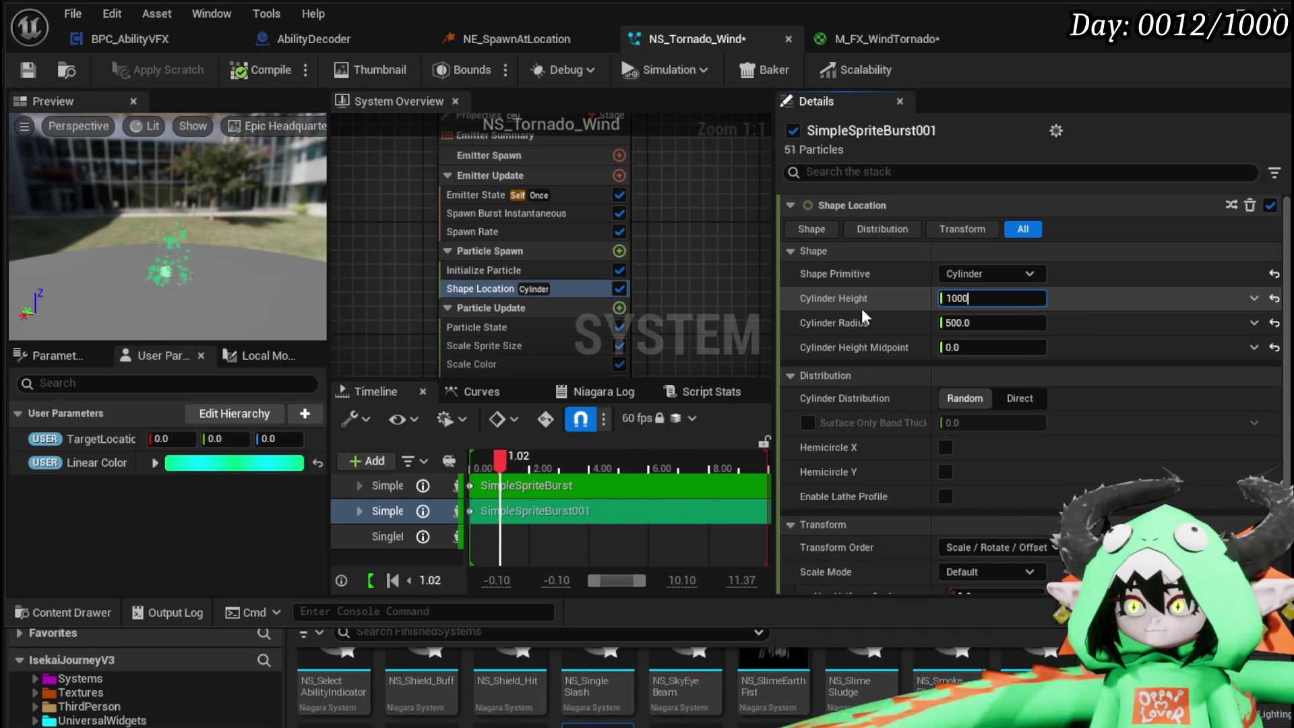
- Scroll down the copy's module stack to its Vortex Force settings
scroll(871, 329, down, 3)
scroll(870, 329, down, 2)
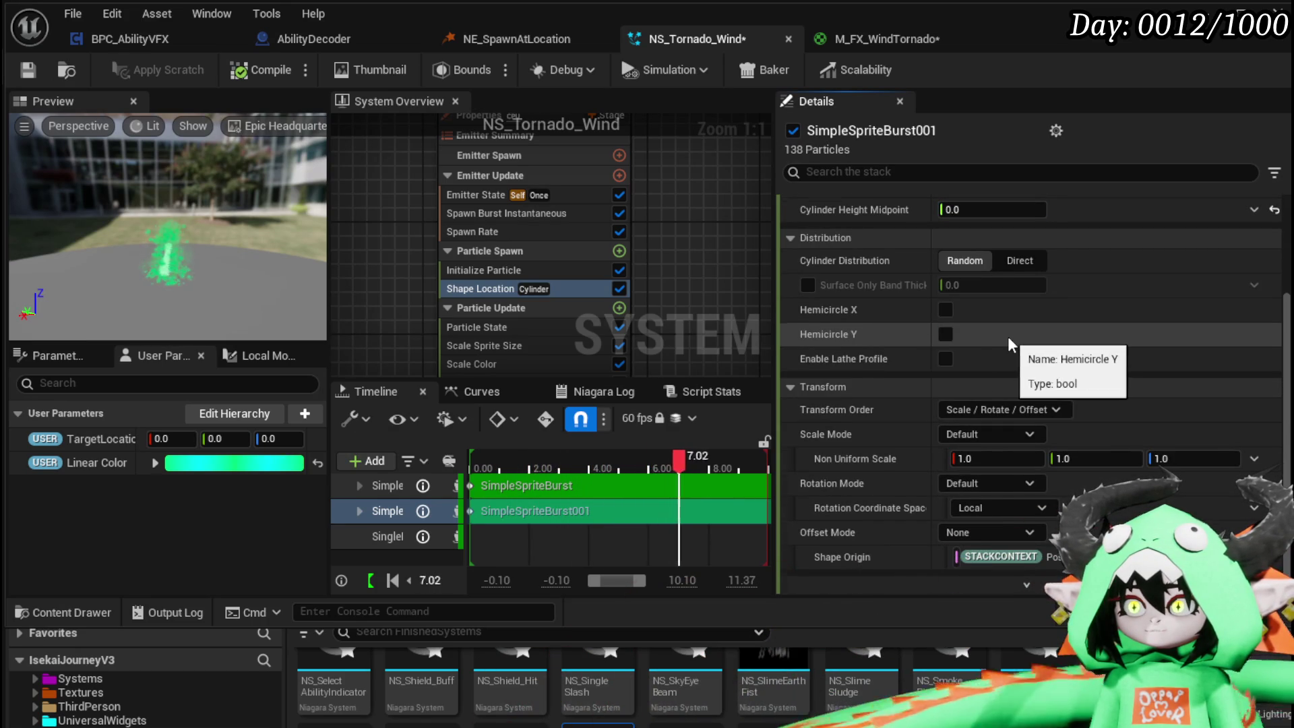
scroll(1008, 337, up, 3)
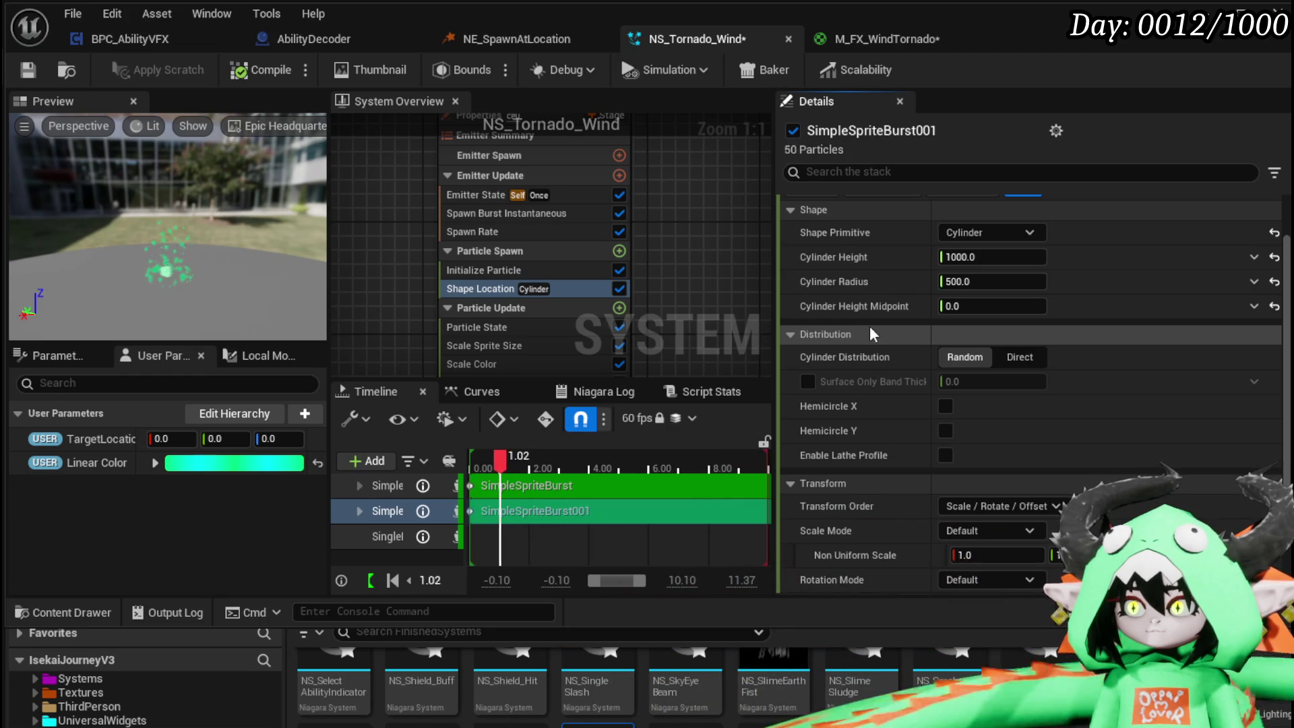
scroll(870, 328, down, 3)
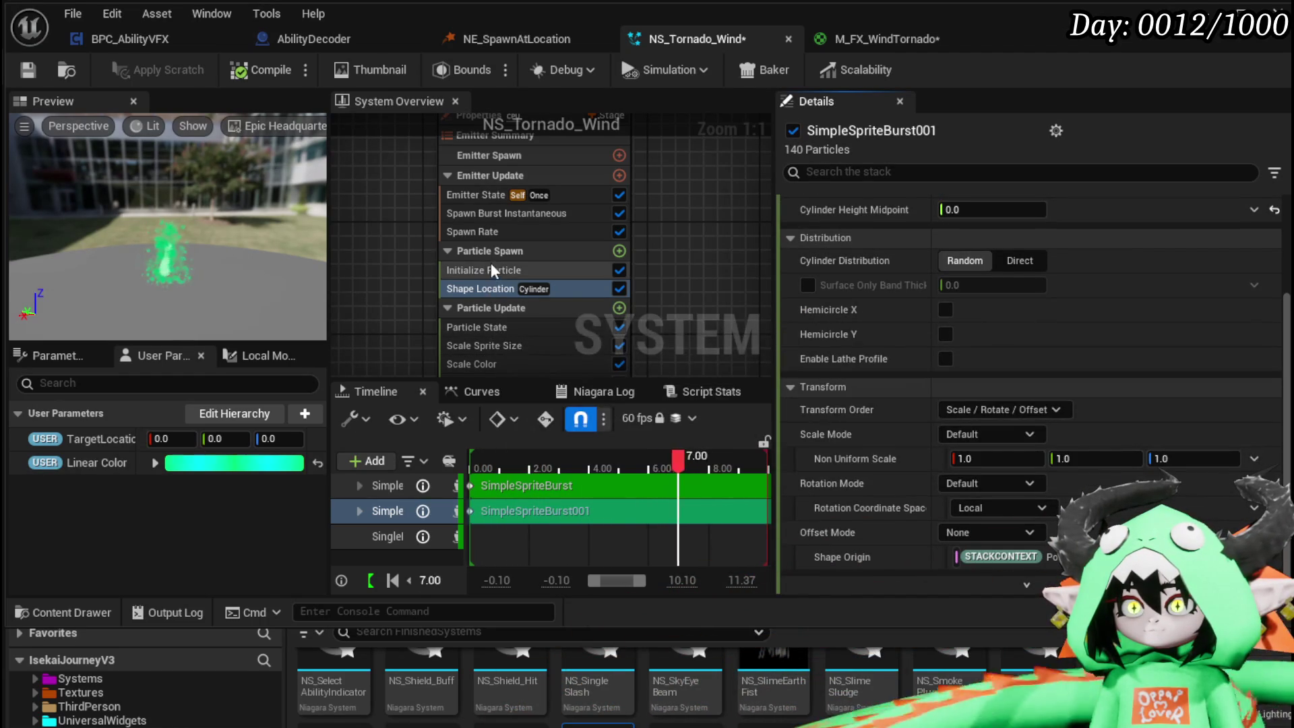
scroll(486, 285, down, 3)
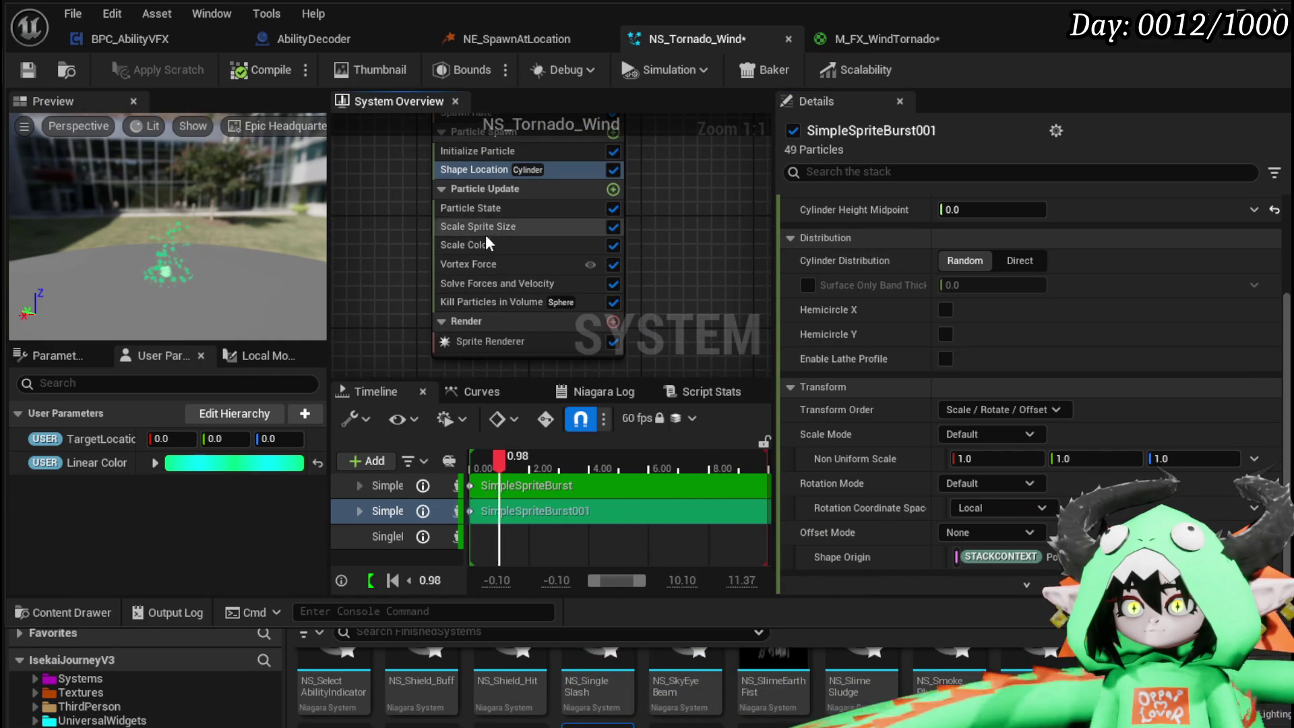
click(486, 264)
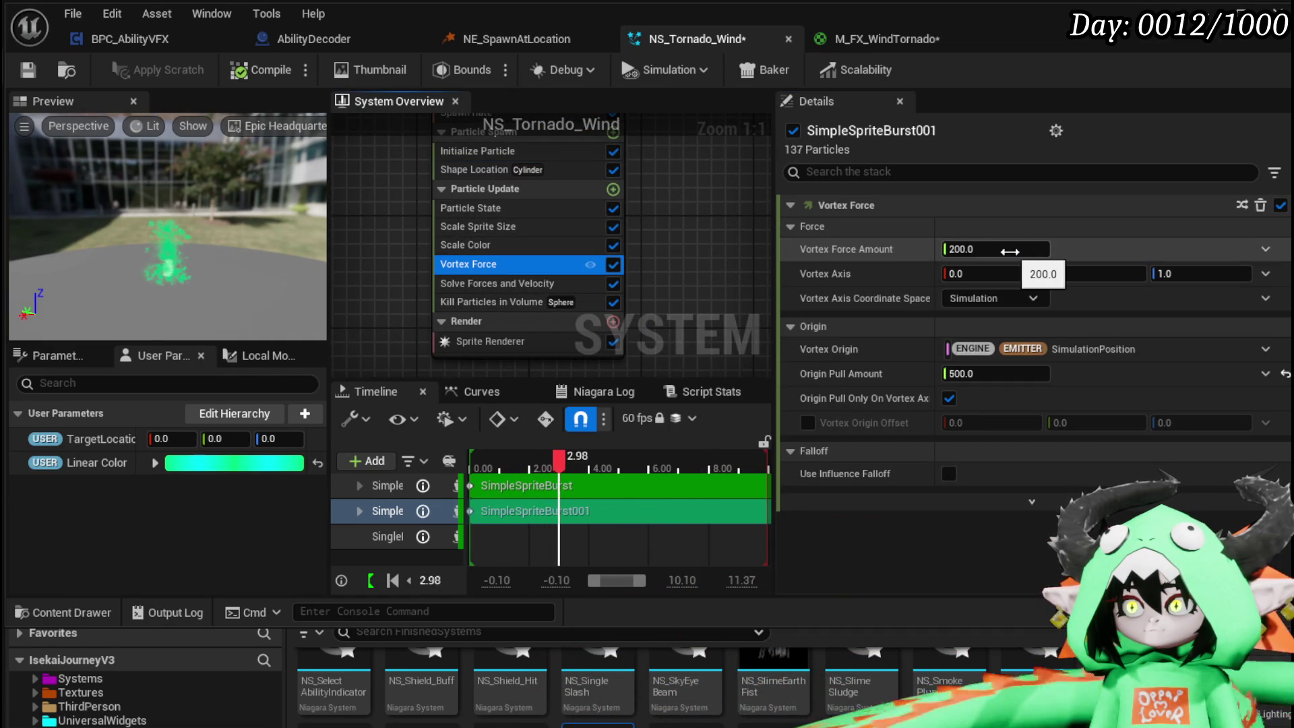
- Set the cylinder height midpoint to -0.3 and save the system
click(948, 249)
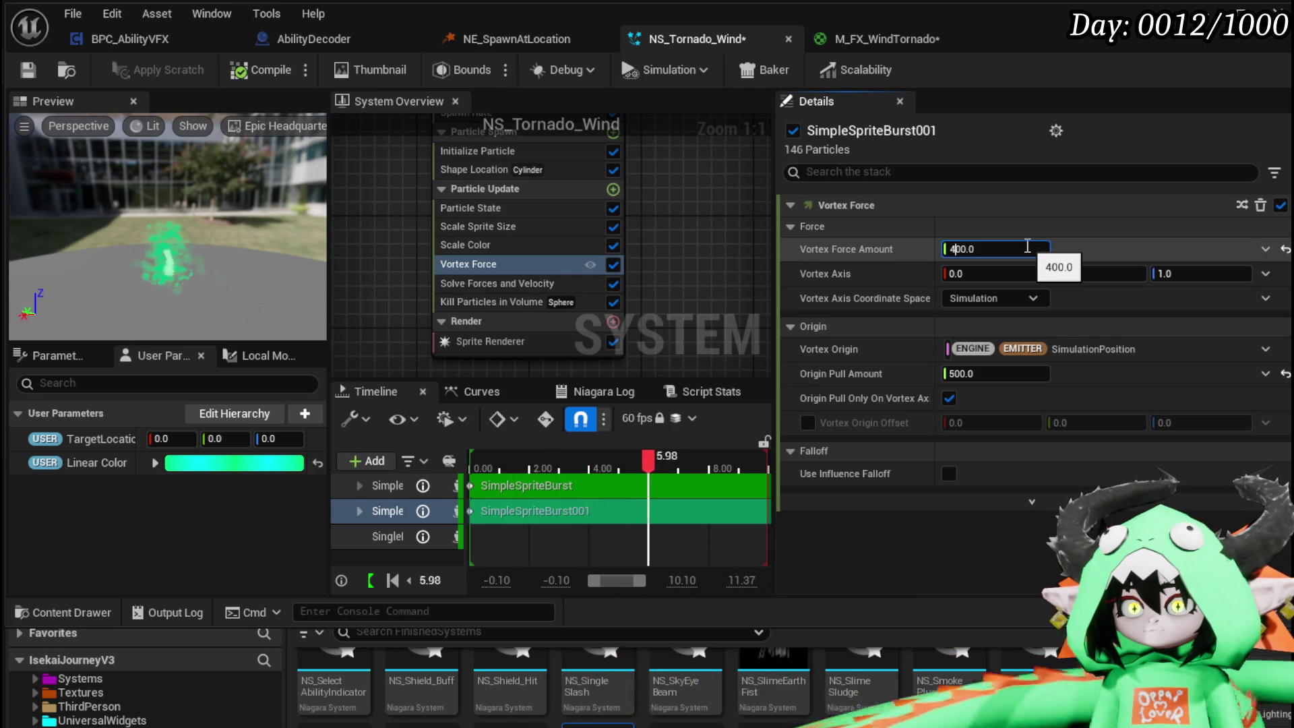
click(488, 206)
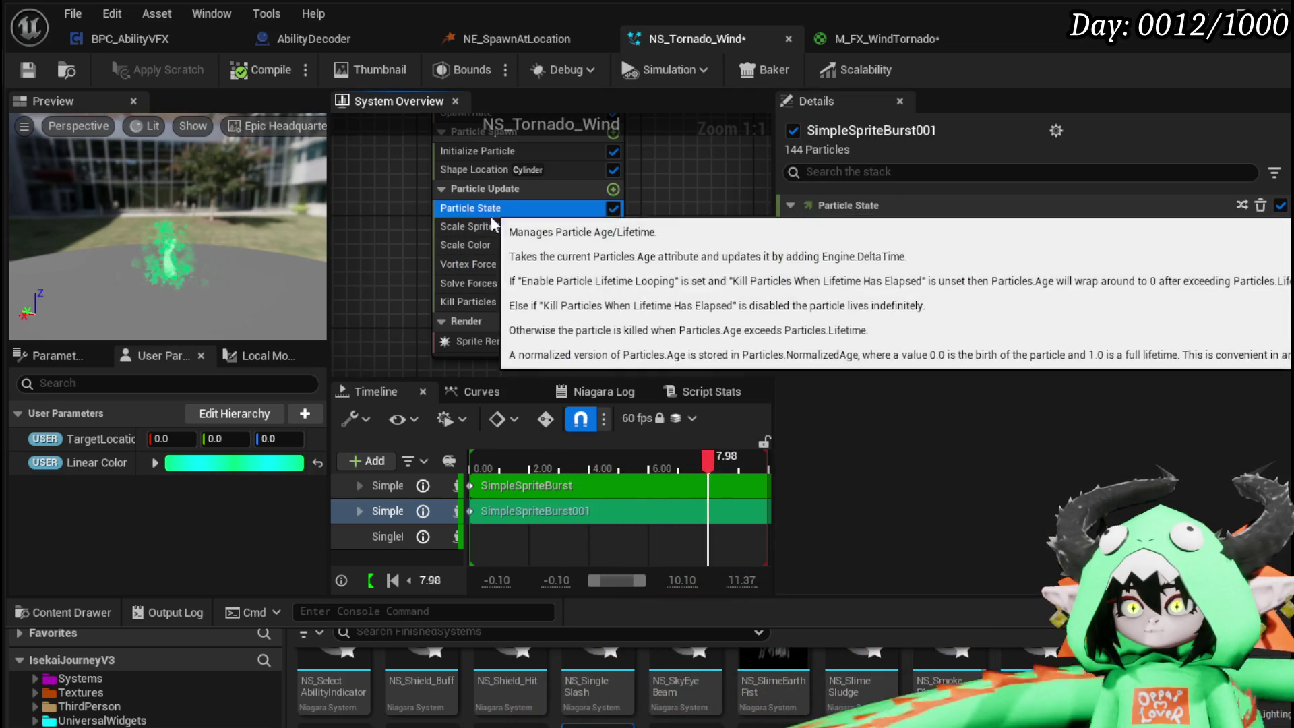
click(497, 227)
click(492, 171)
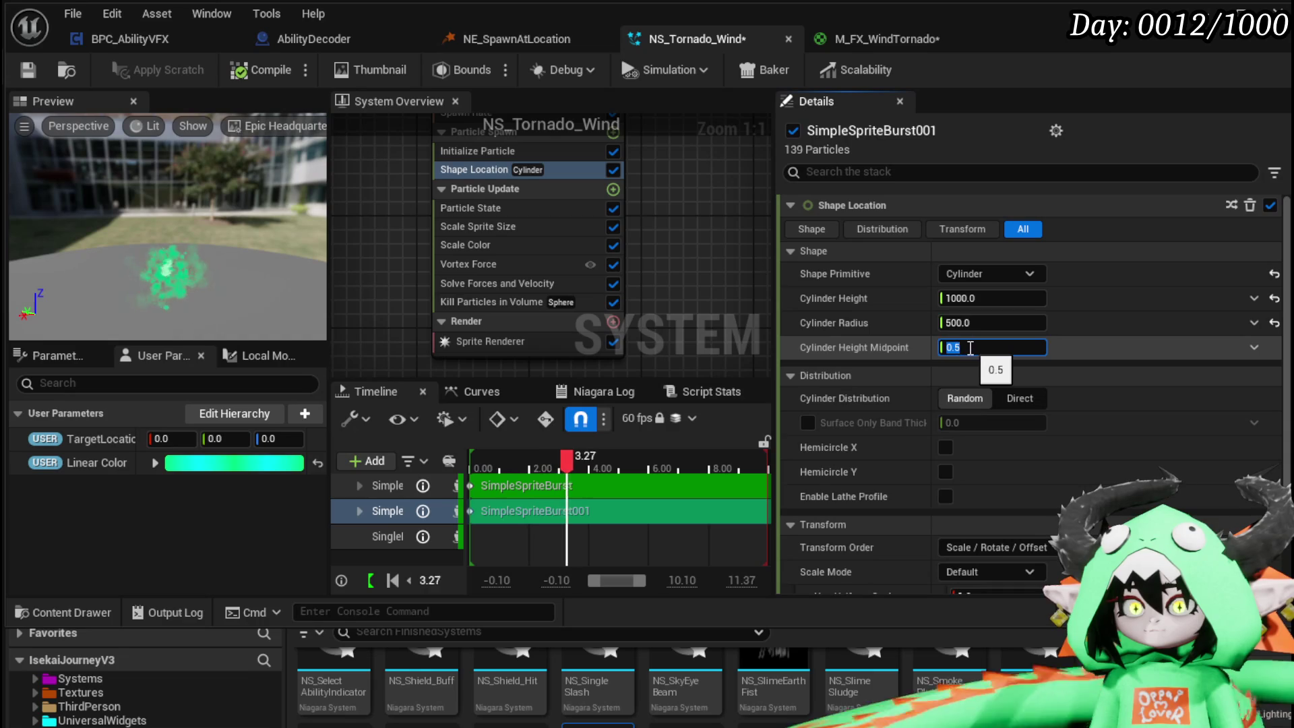
text(3)
key(Return)
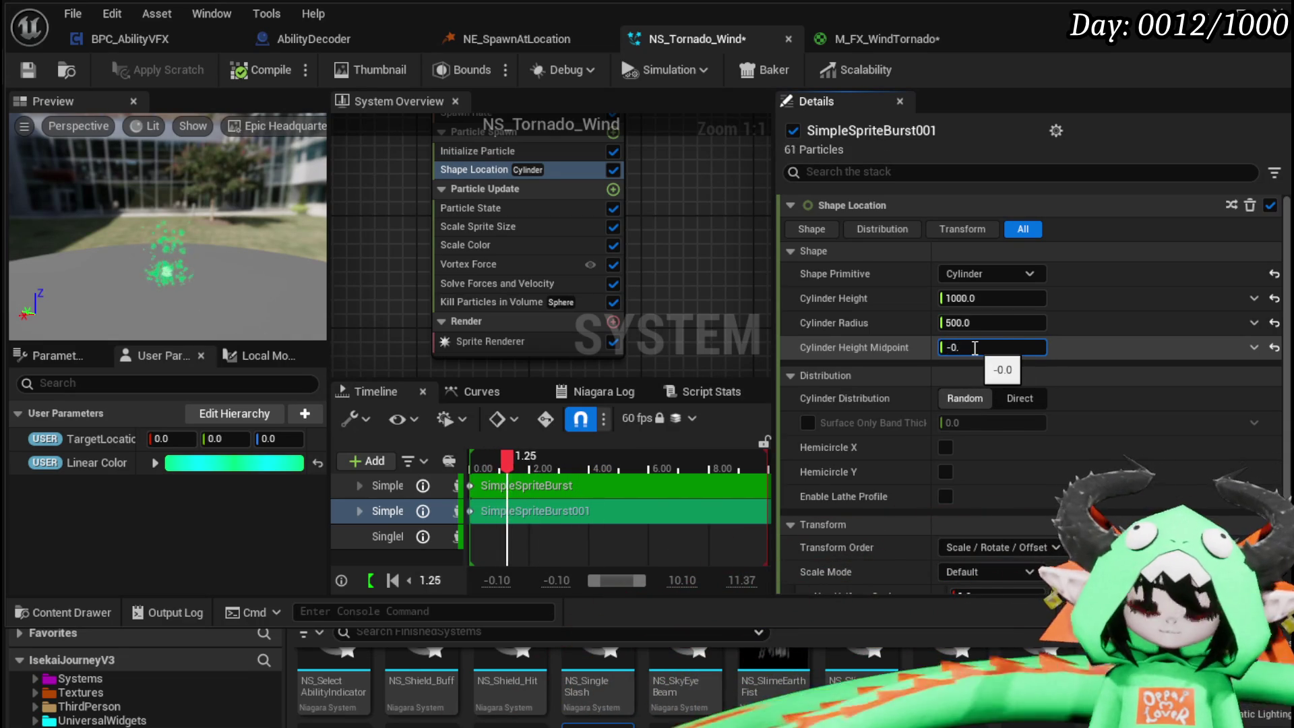
text(5)
key(Return)
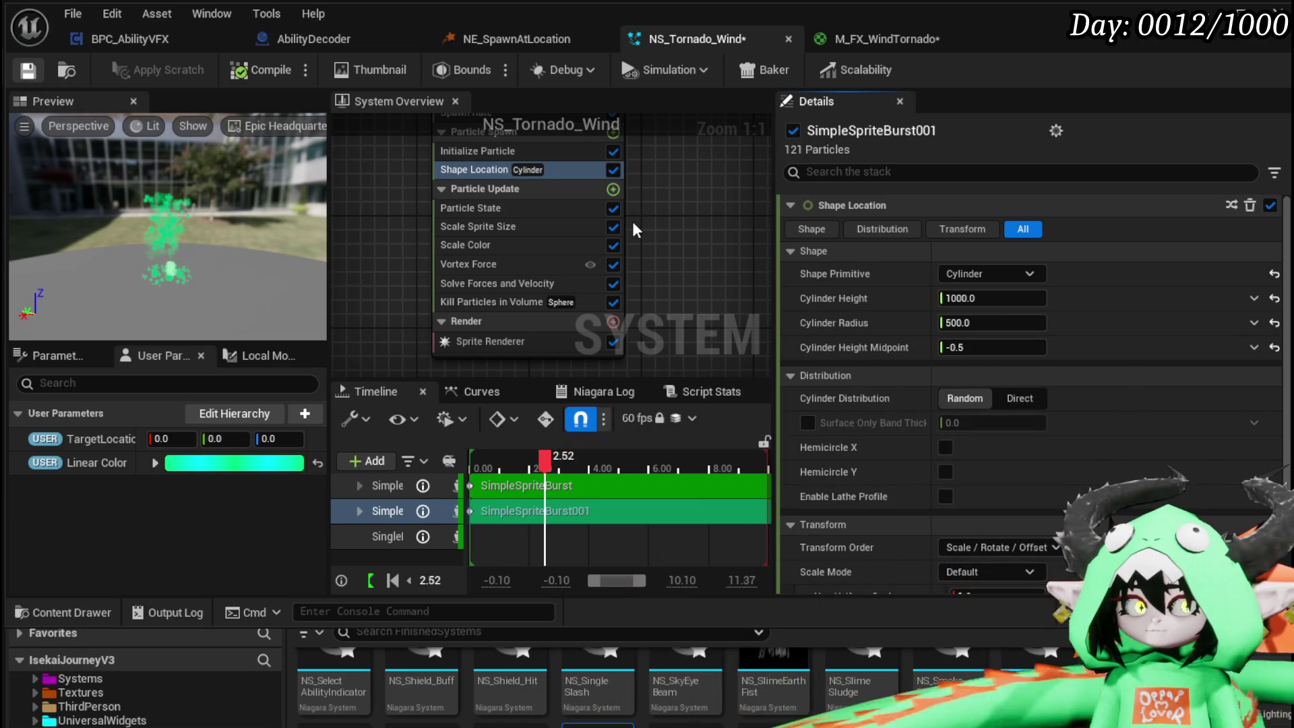
key(ctrl+s)
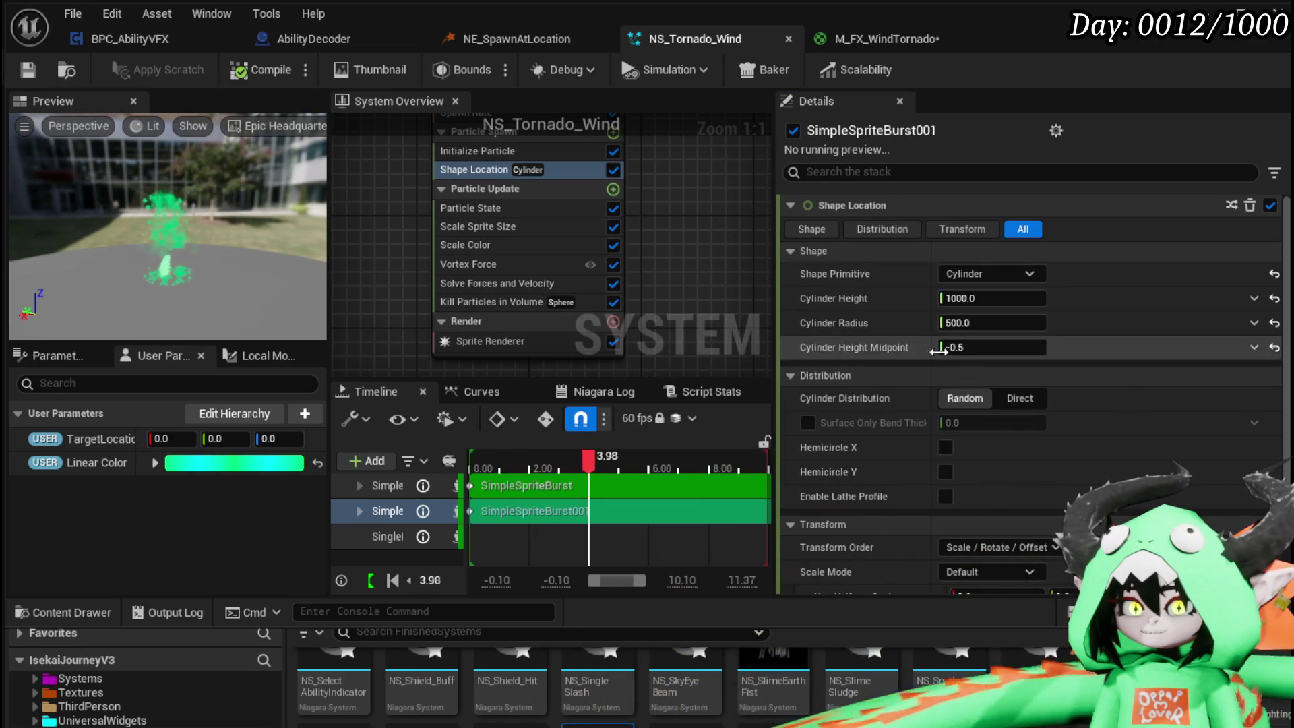
drag(960, 348, 988, 348)
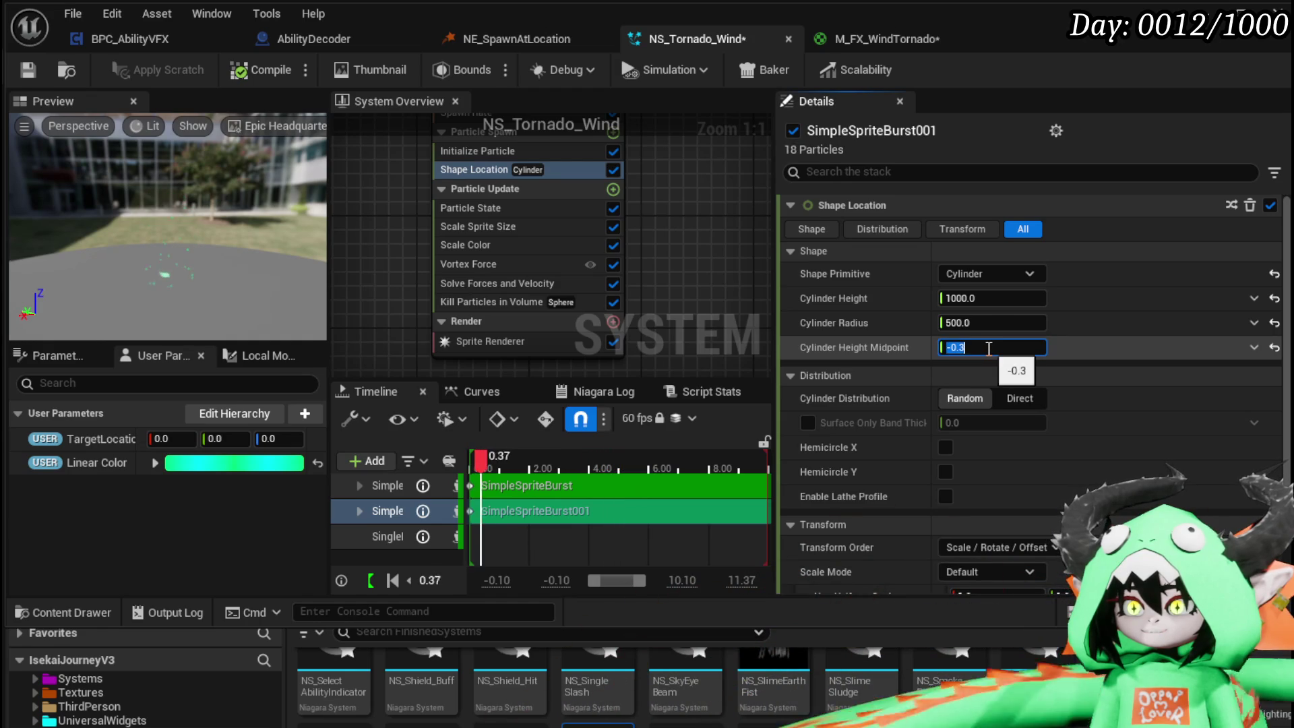
- Disable SimpleSpriteBurst001's Kill Particles in Volume module and save
click(505, 301)
click(613, 301)
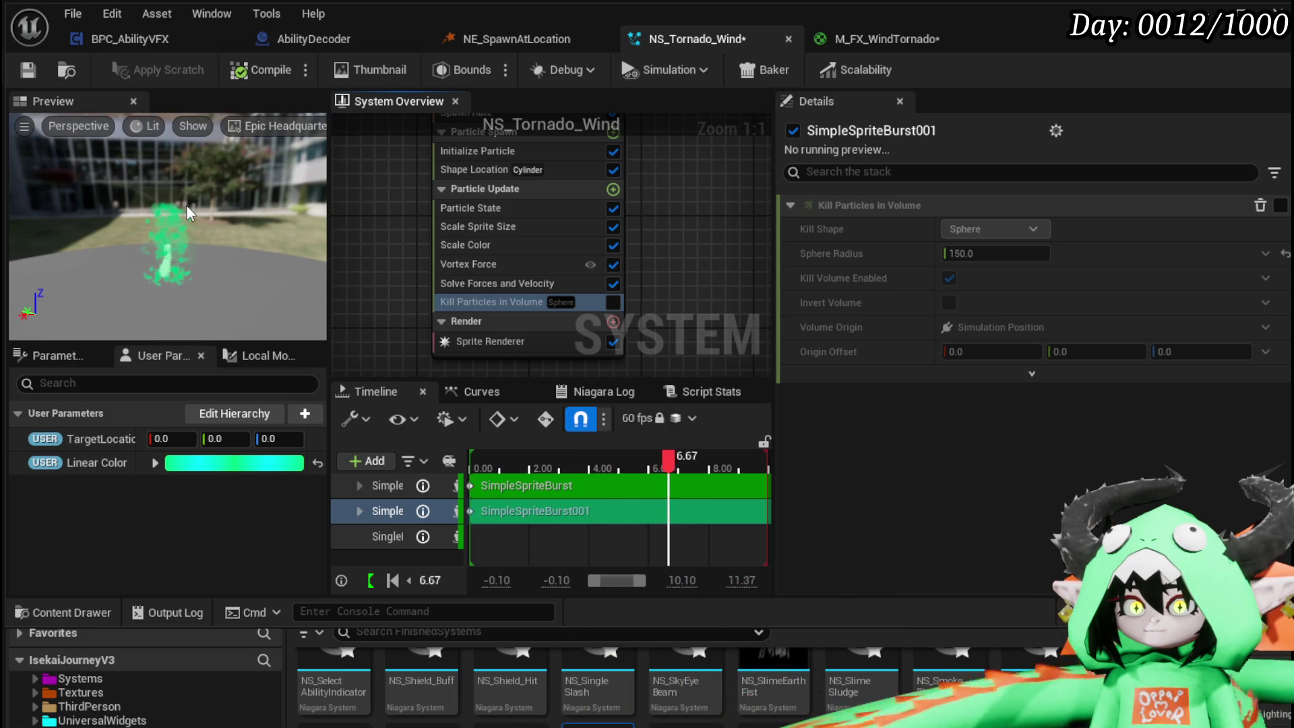
click(25, 76)
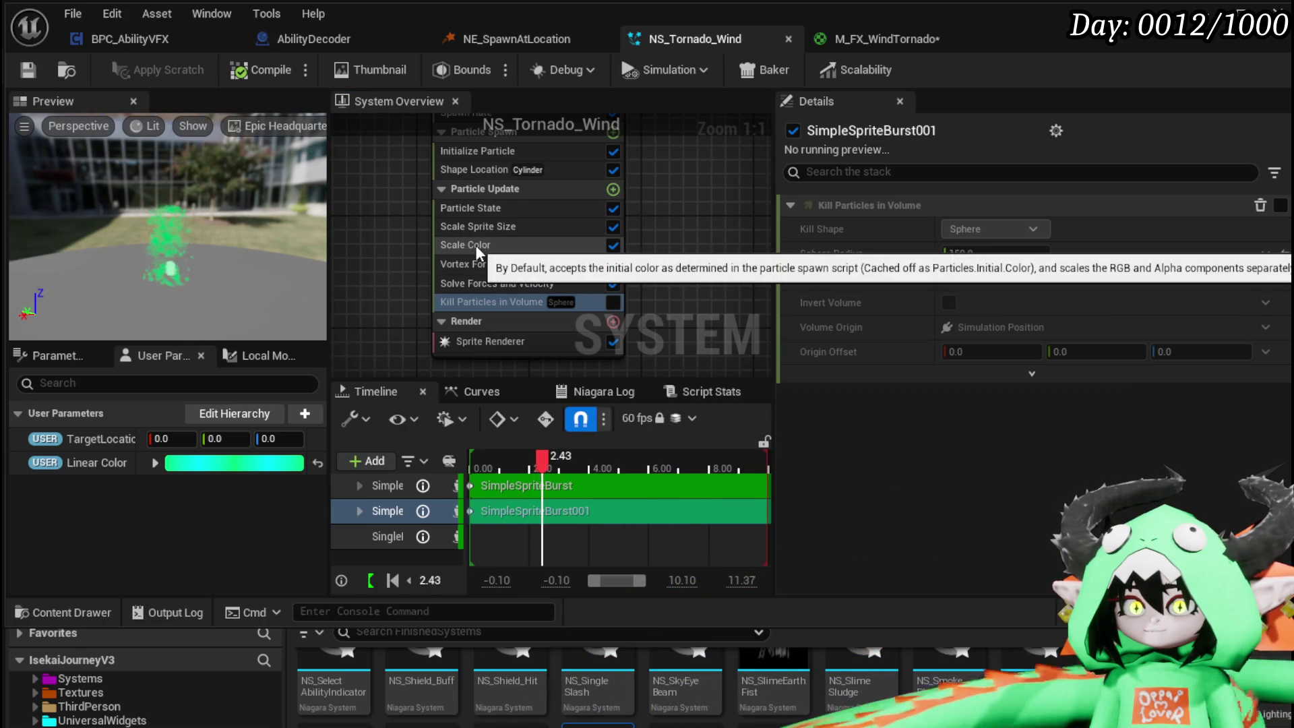
- Set the Vortex Force axis Z component to 1.0
click(494, 263)
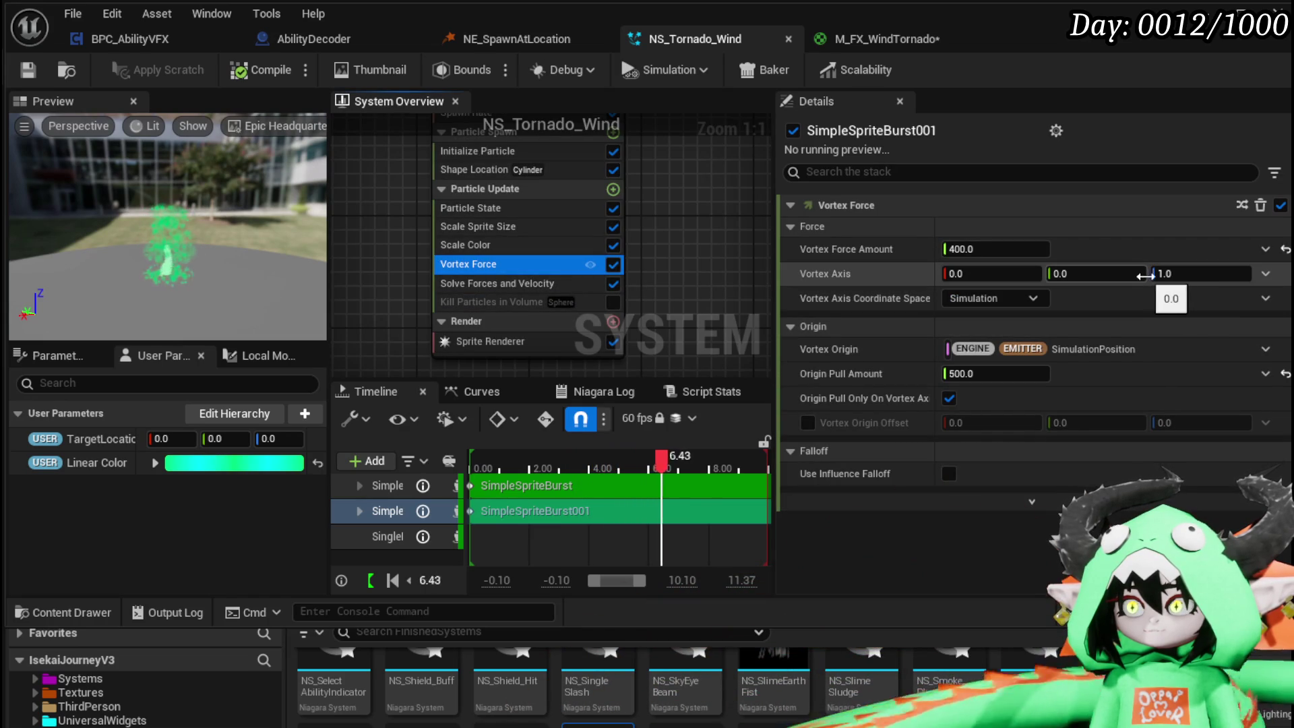
click(1205, 276)
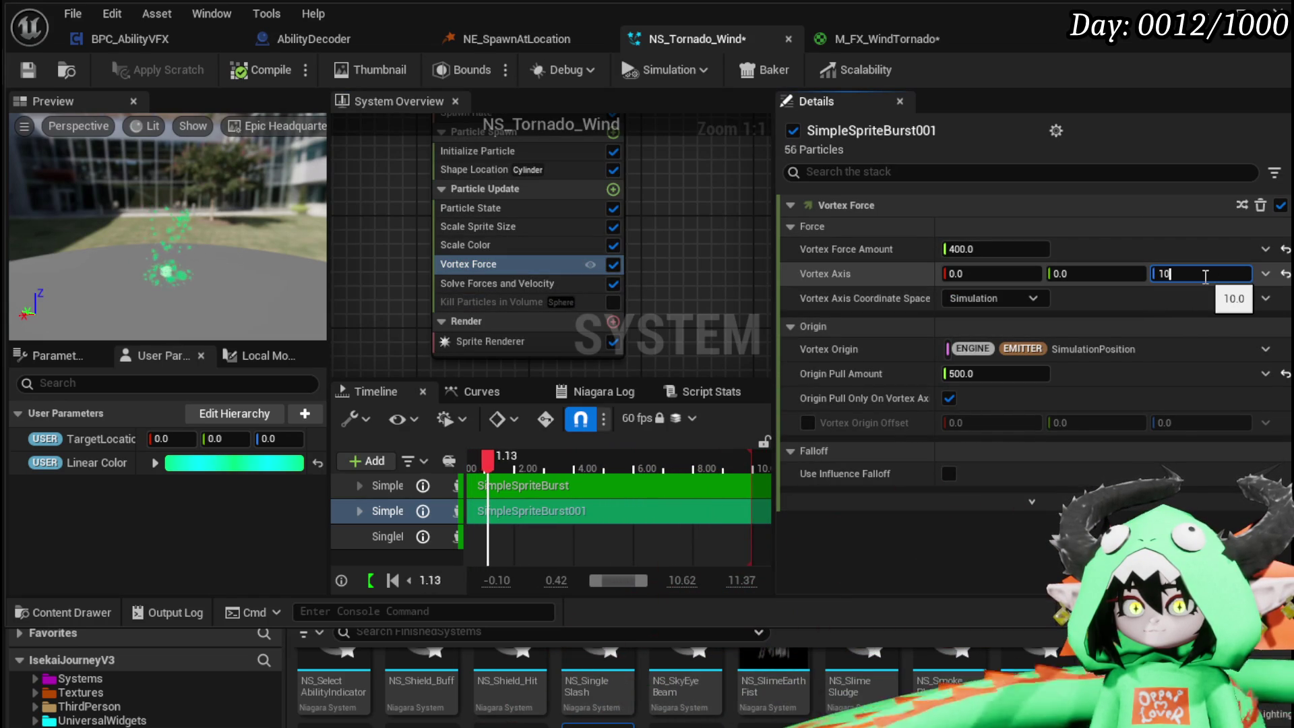
text(1)
click(654, 229)
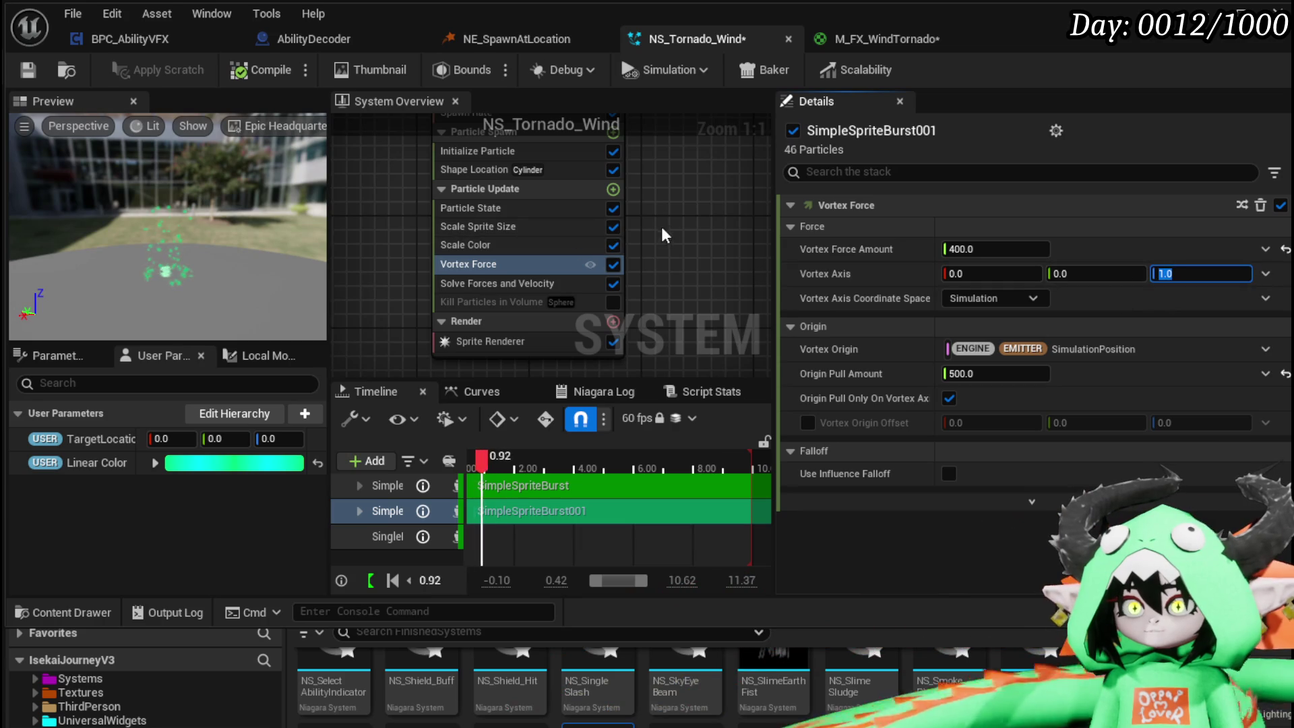
click(645, 165)
- Add an Add Velocity module with linear velocity 0, 0, 50 and save
text(vel)
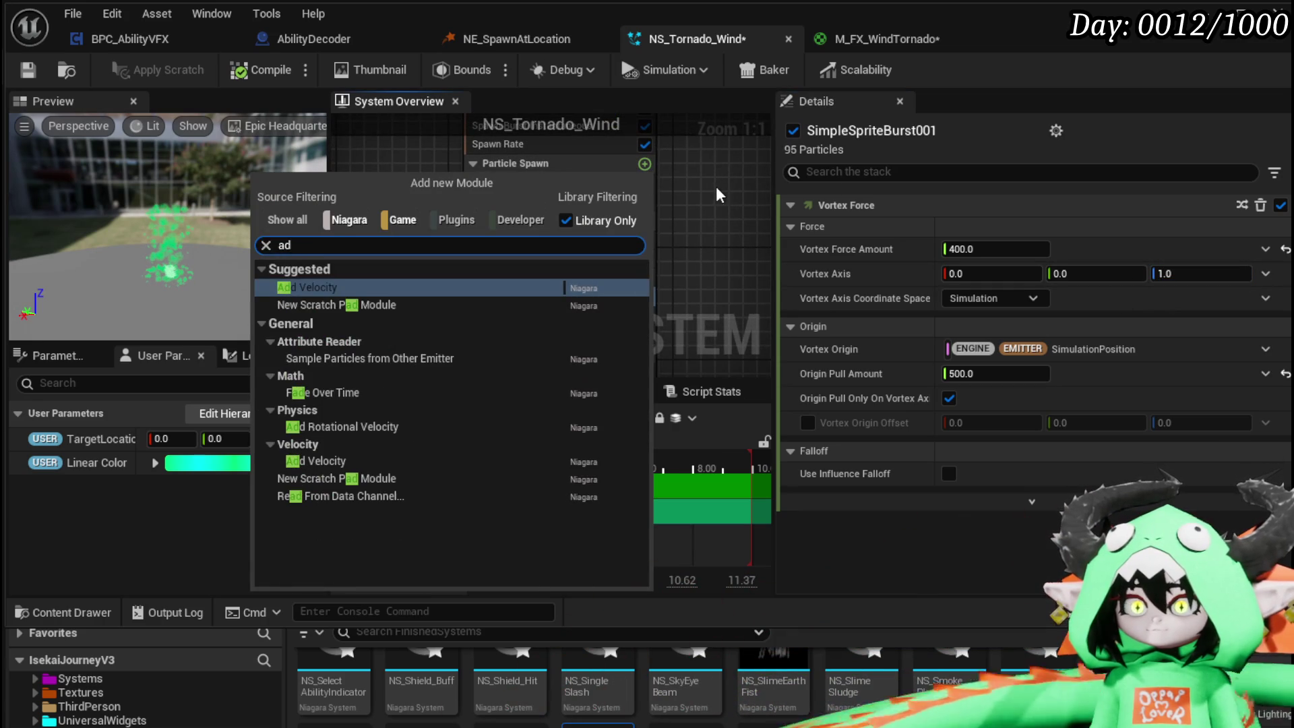
key(Return)
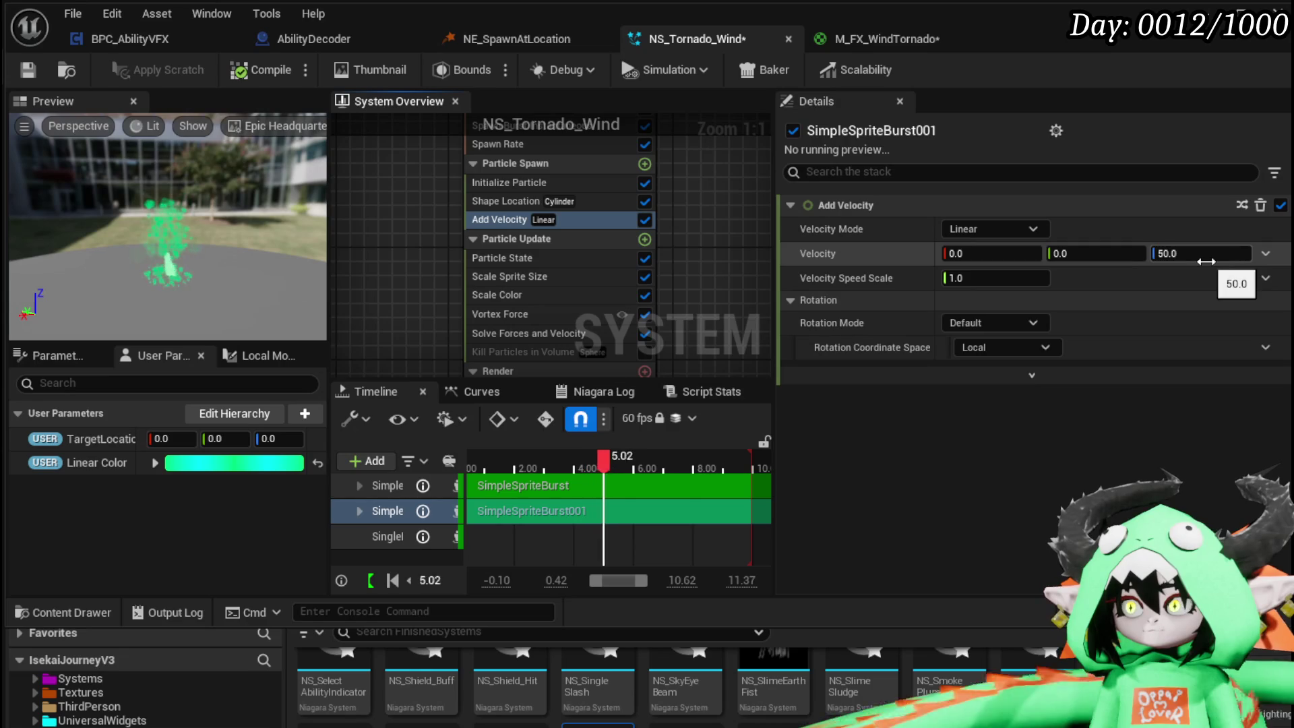
click(29, 71)
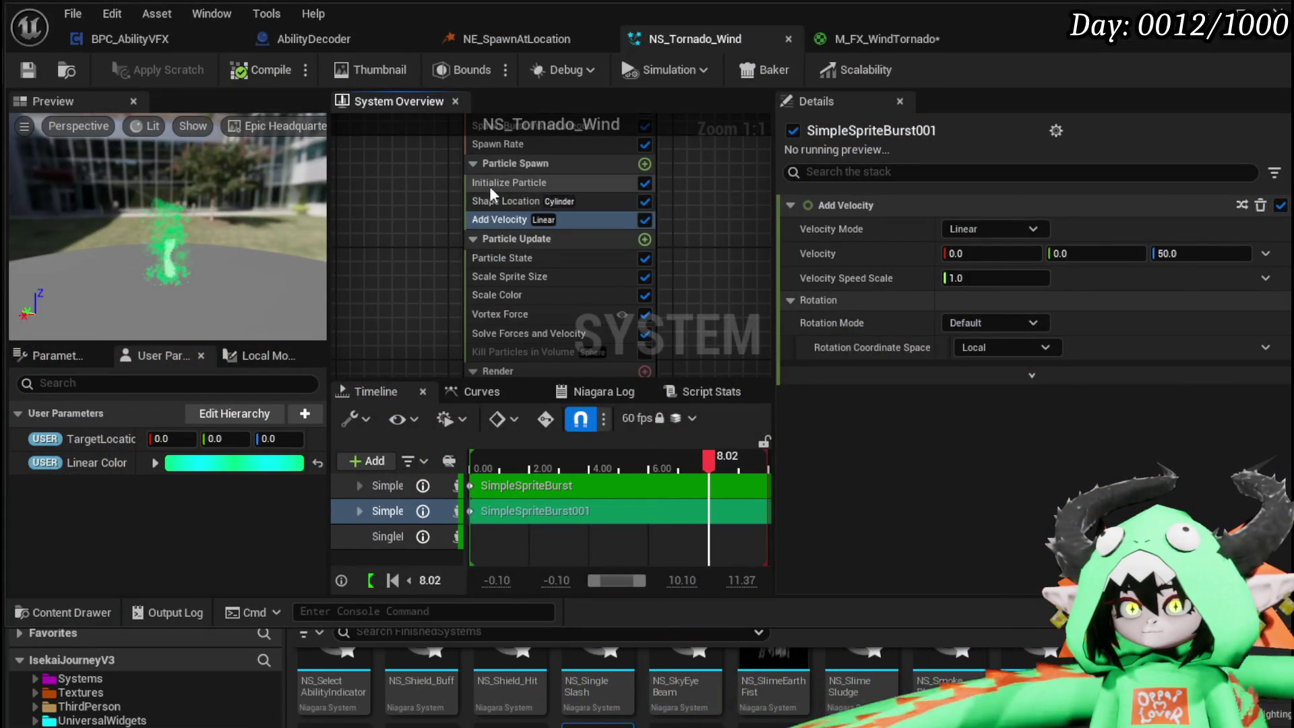
- Set the Shape Location cylinder height to 550 and radius 300
click(523, 183)
click(547, 202)
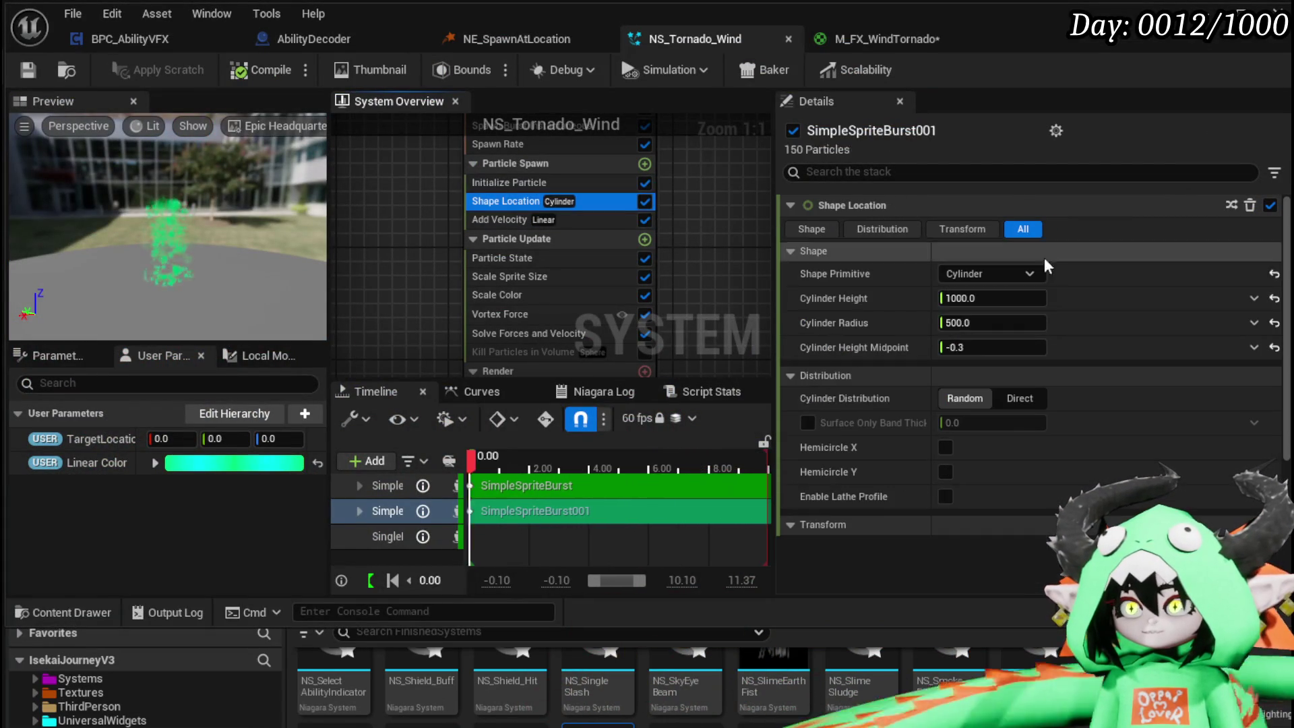
text(5)
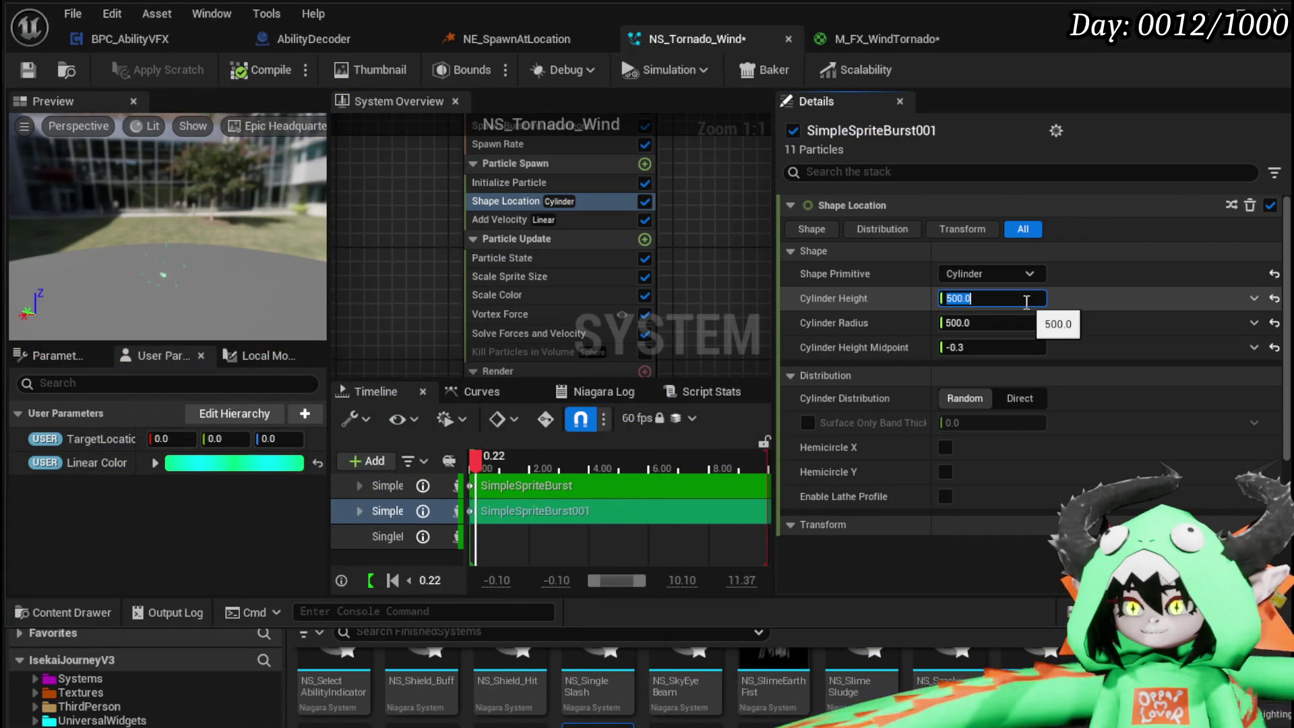
click(1011, 323)
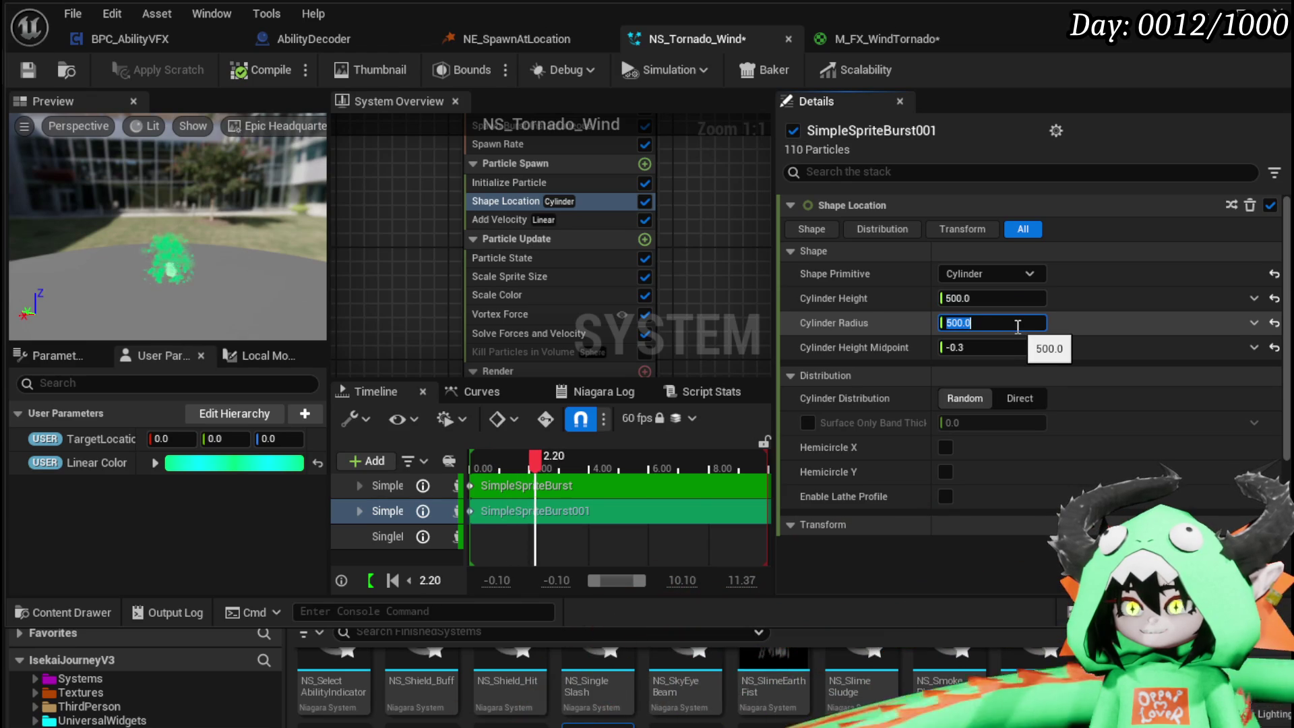
text(3)
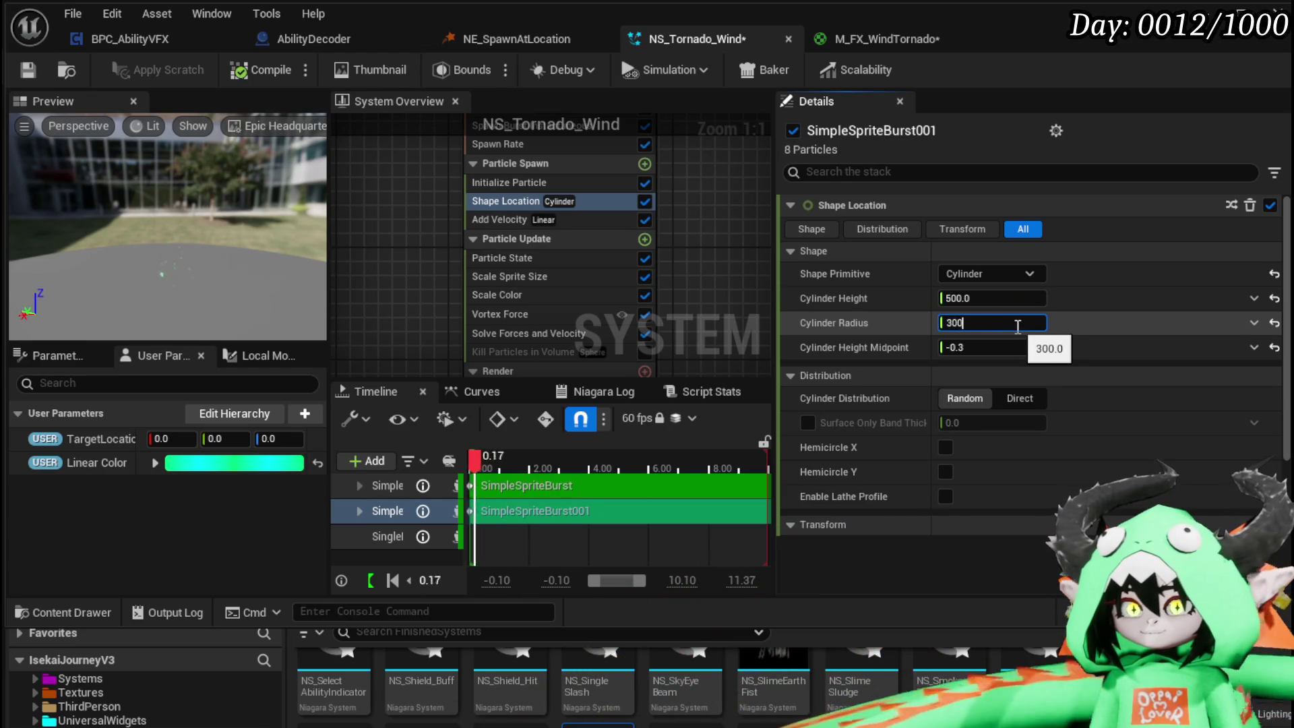
- Confirm height 550 and radius 300, save NS_Tornado_Wind, and view it in the level
click(35, 72)
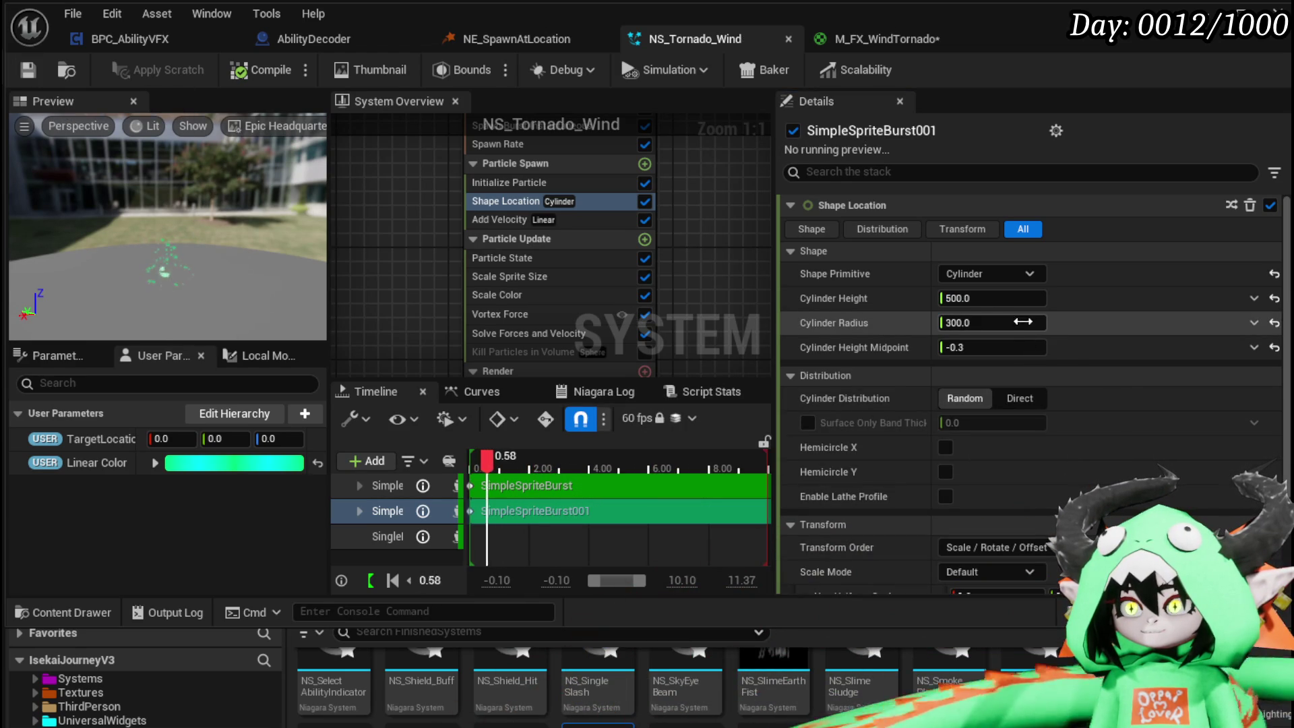
click(1041, 323)
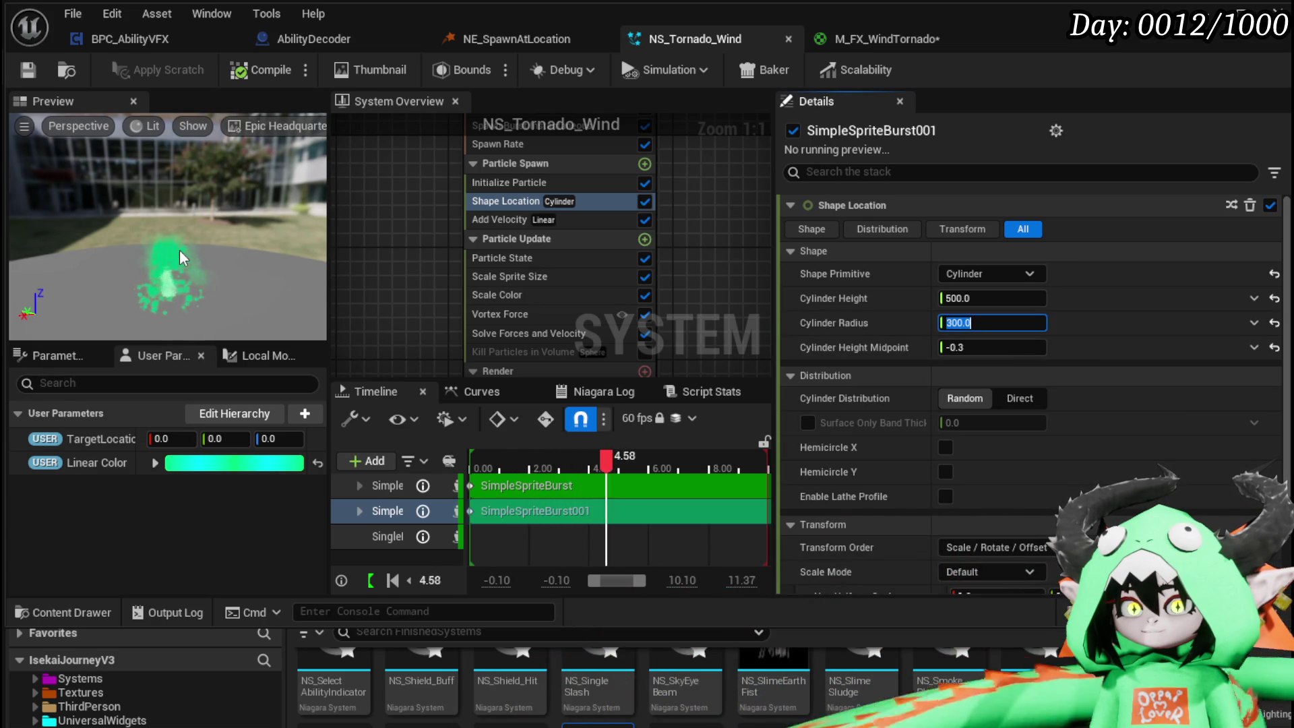
click(963, 298)
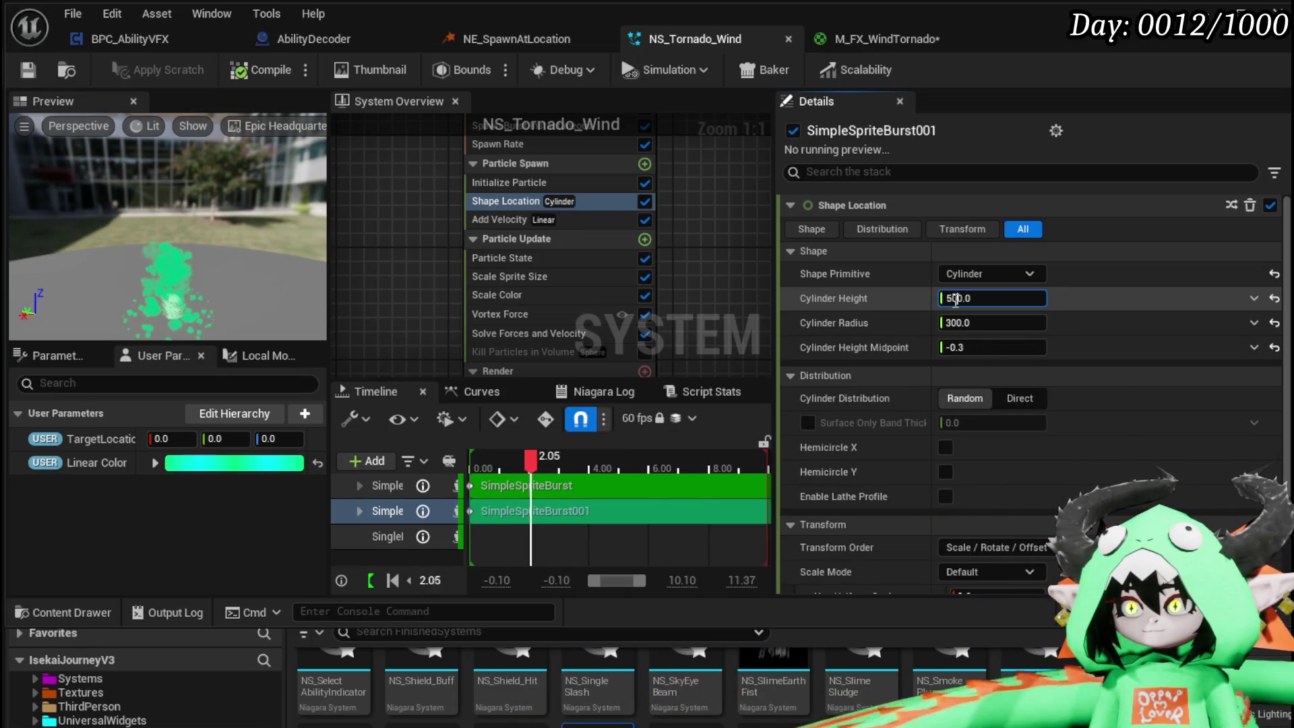
text(550)
click(27, 69)
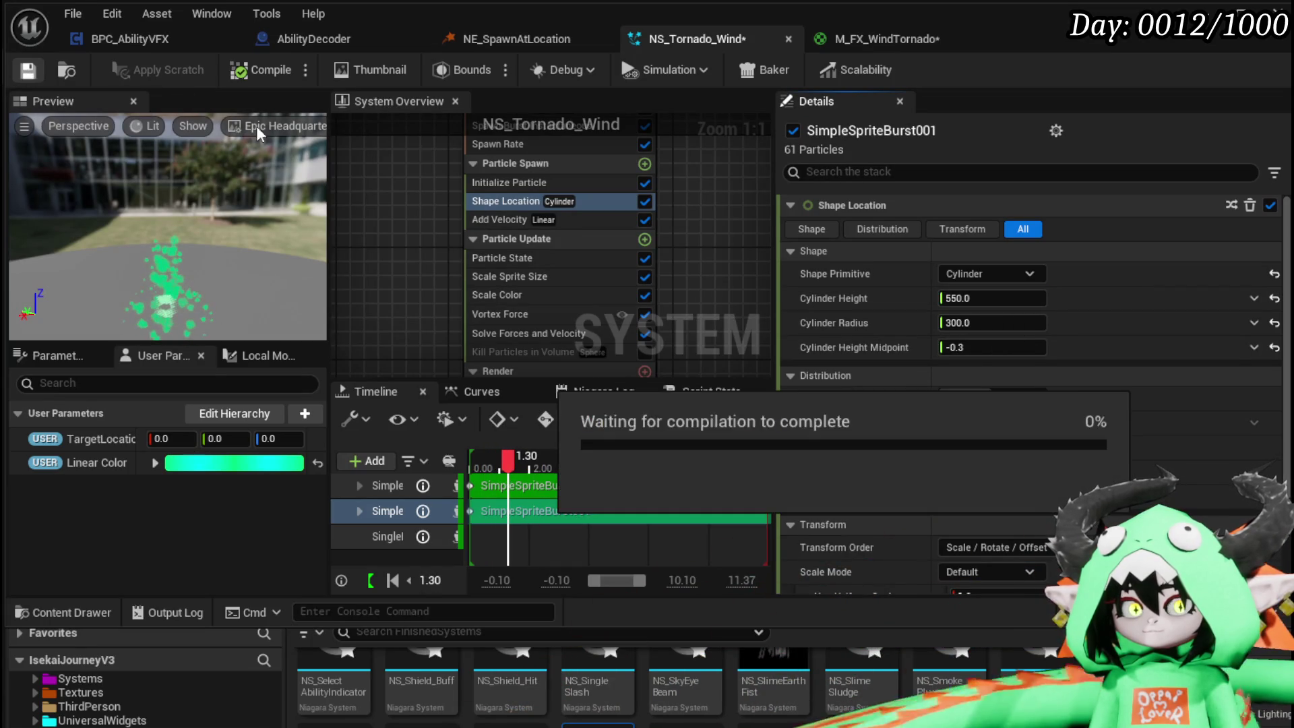
key(alt+Tab)
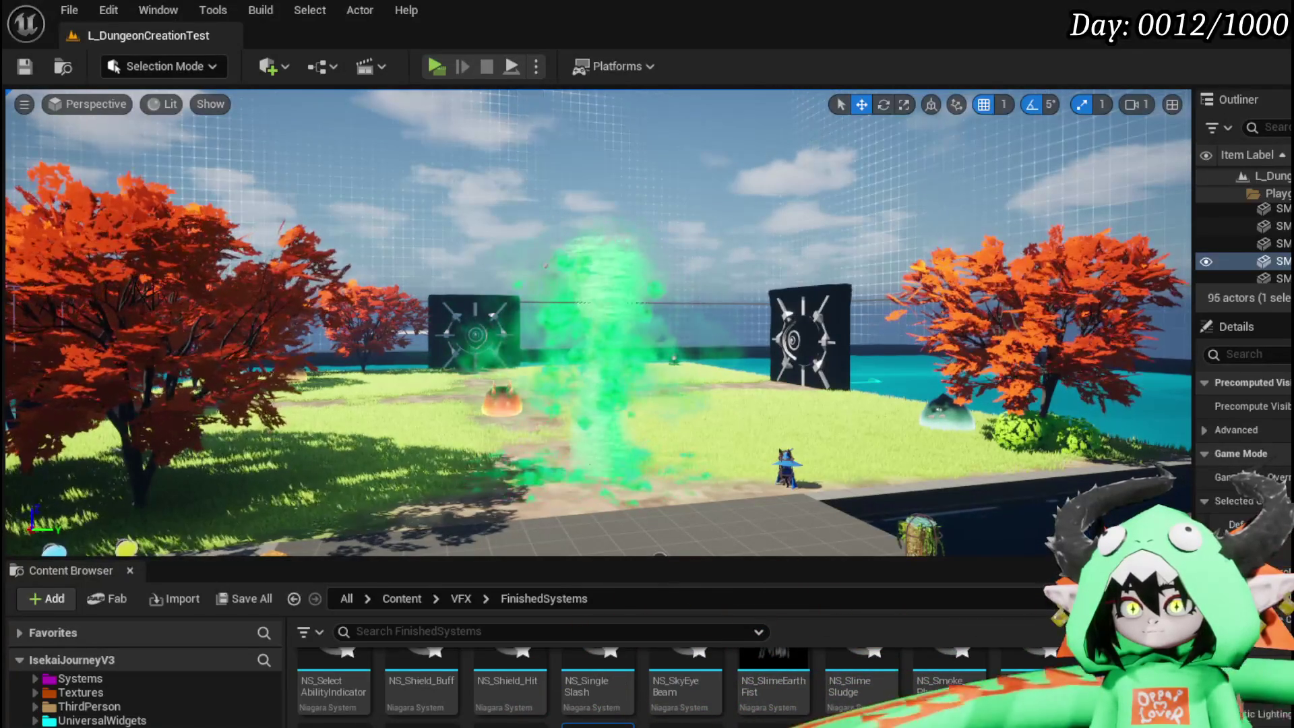
- Move the level camera closer to inspect the green tornado column
drag(610, 222, 614, 210)
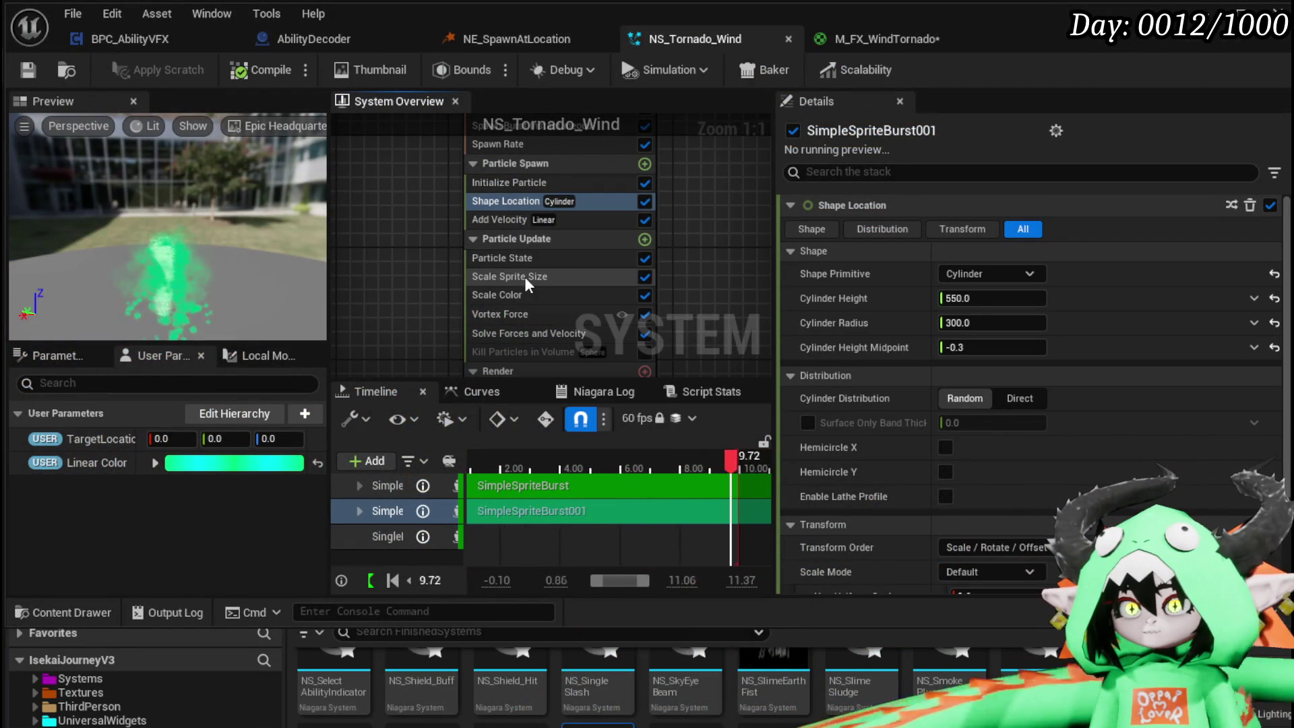
- Set Add Velocity's linear velocity to 0.0, 0.0, 1.0 and open Velocity Speed Scale's input choices
click(503, 220)
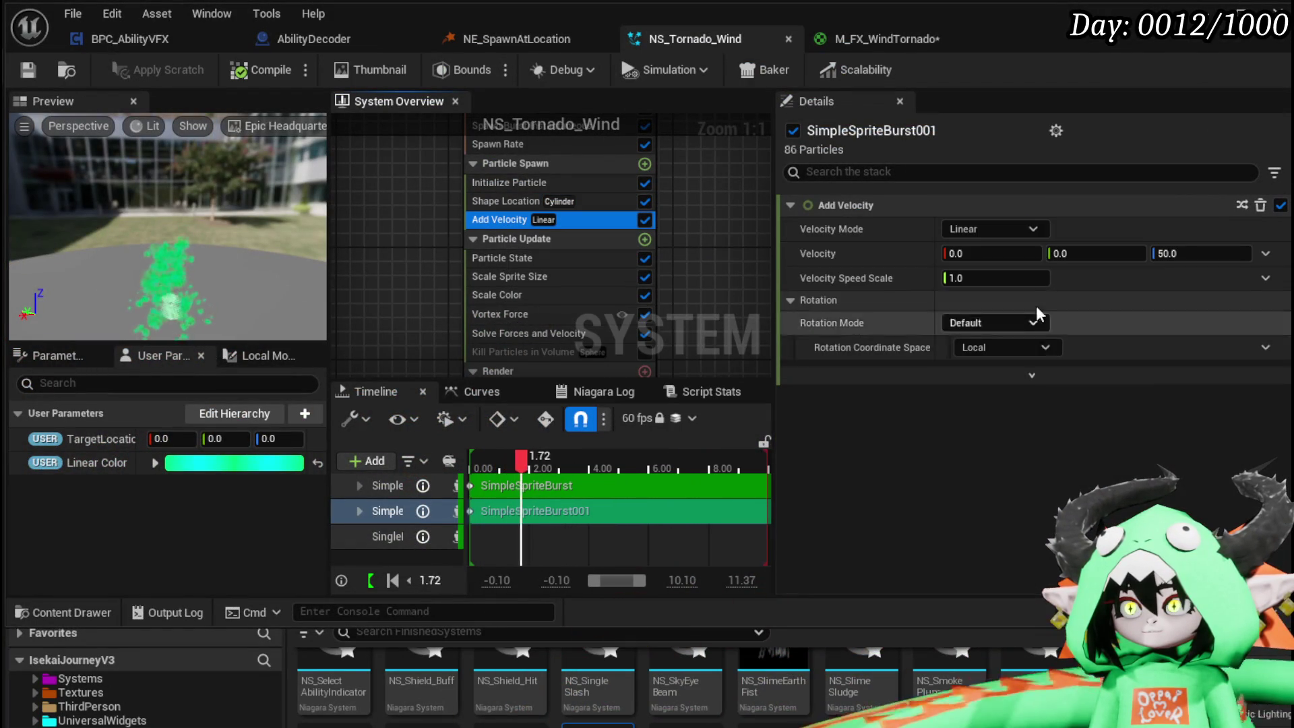
text(20)
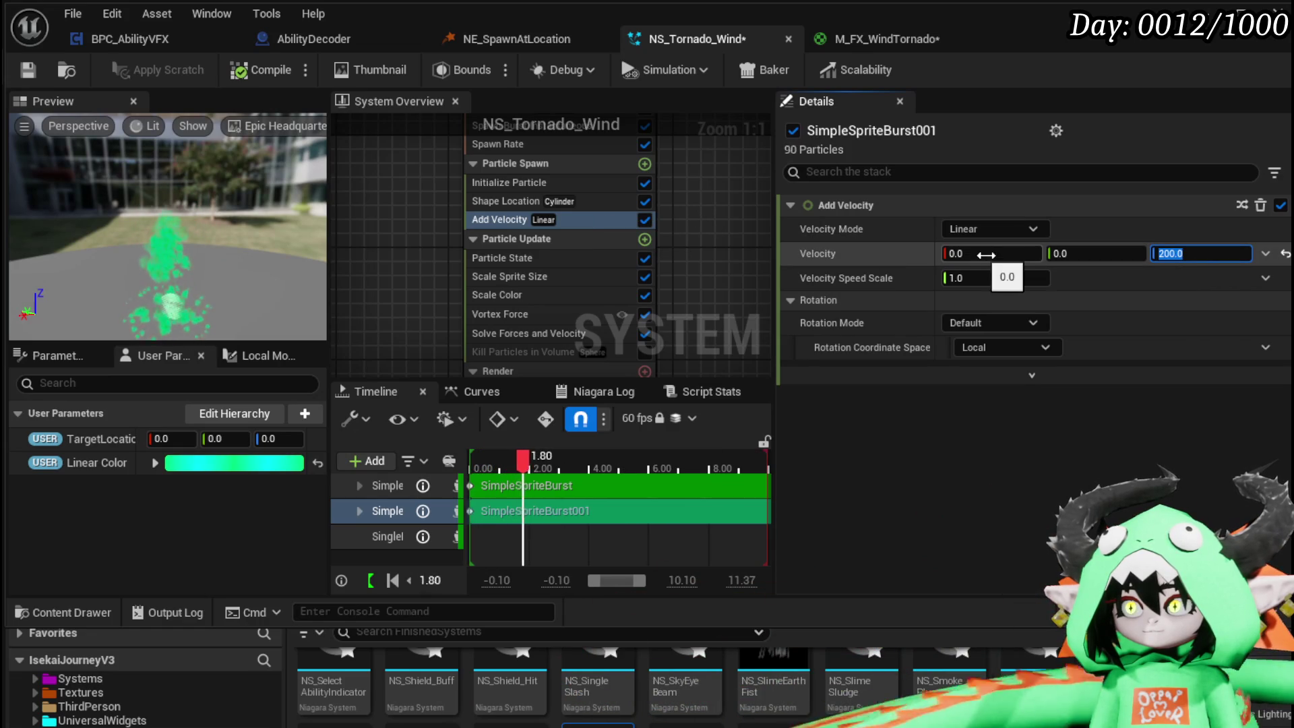
text(1)
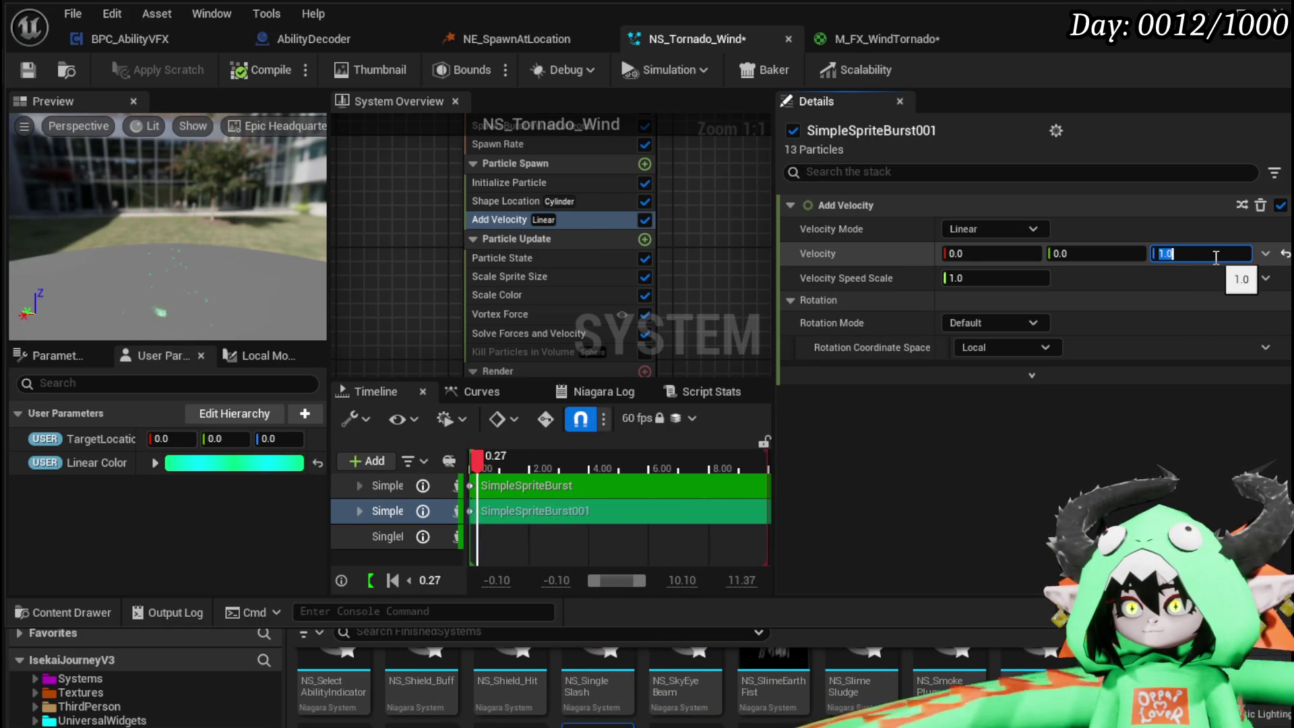
click(1265, 278)
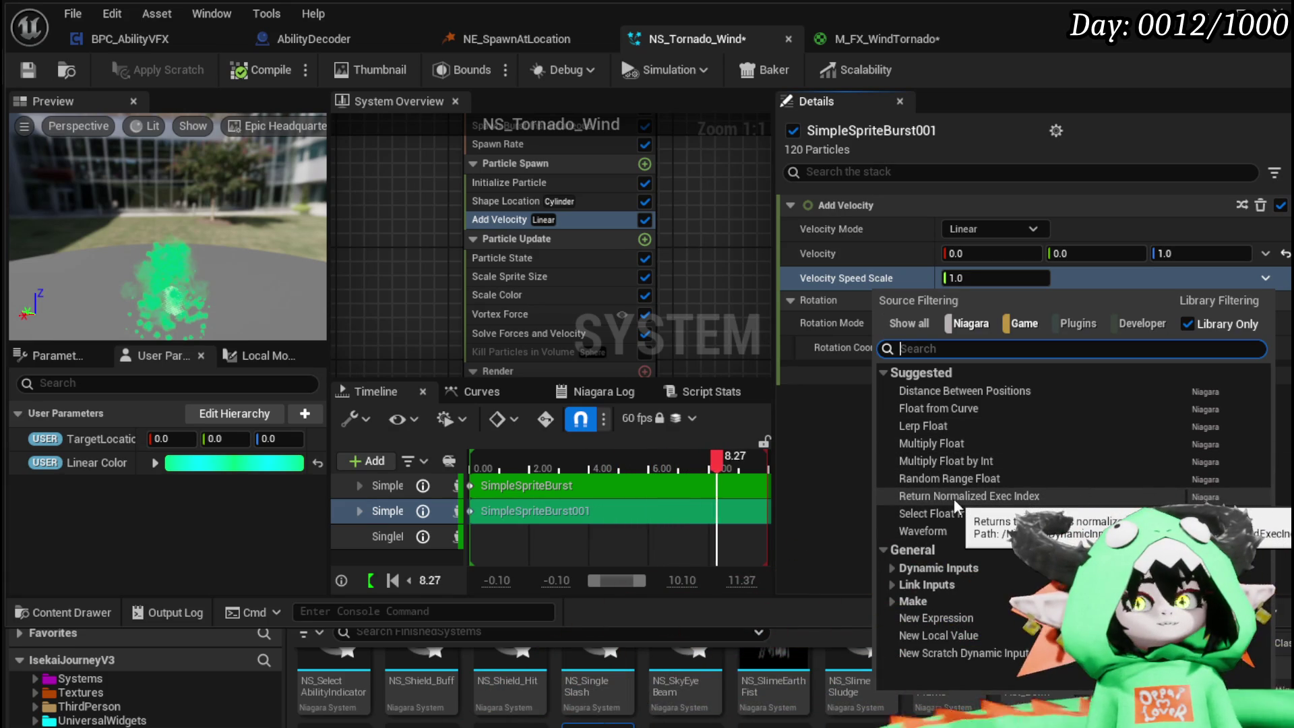
- Try Lerp Float, then Float from Curve for Velocity Speed Scale, setting the first key to 1
click(931, 425)
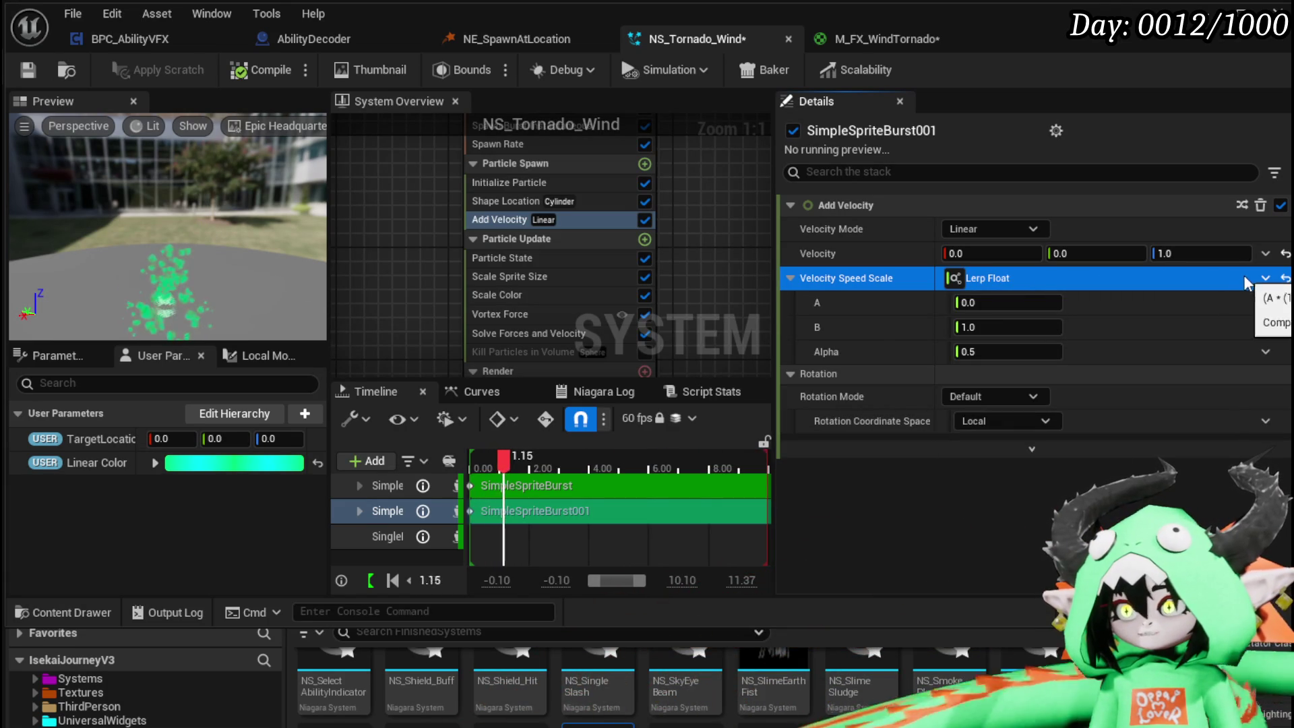
click(1264, 278)
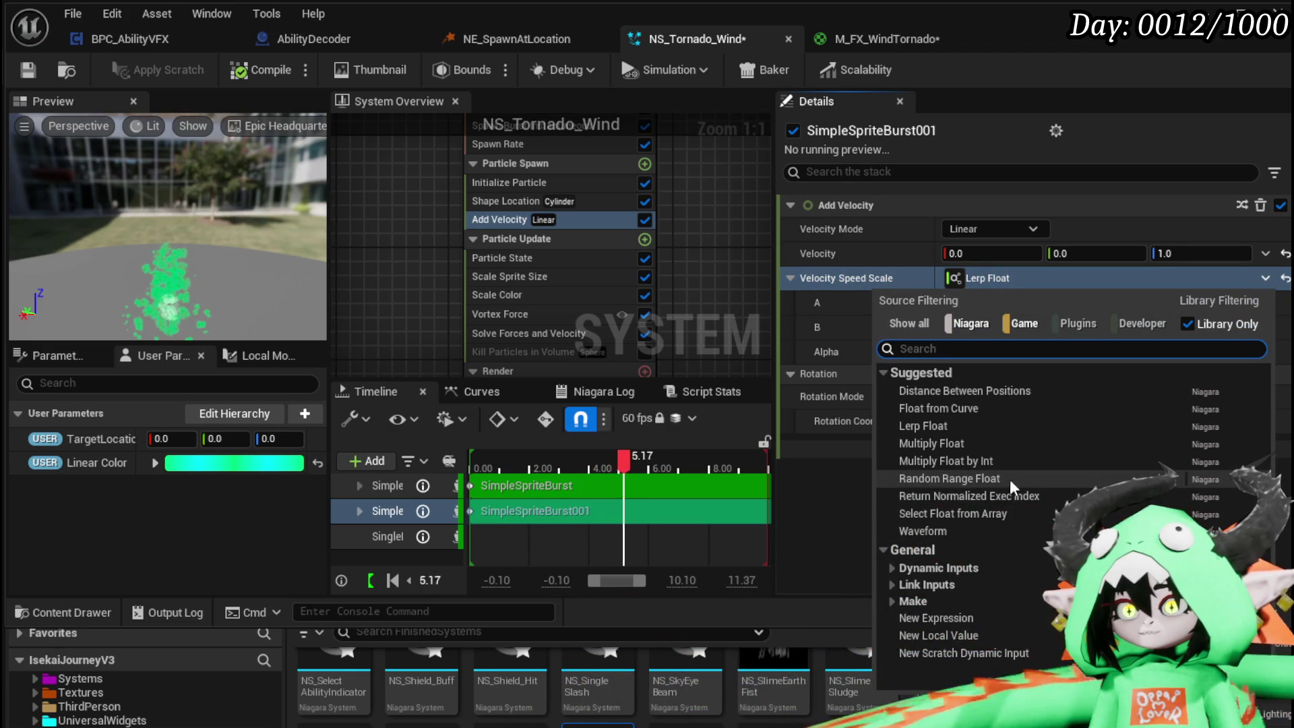
click(934, 407)
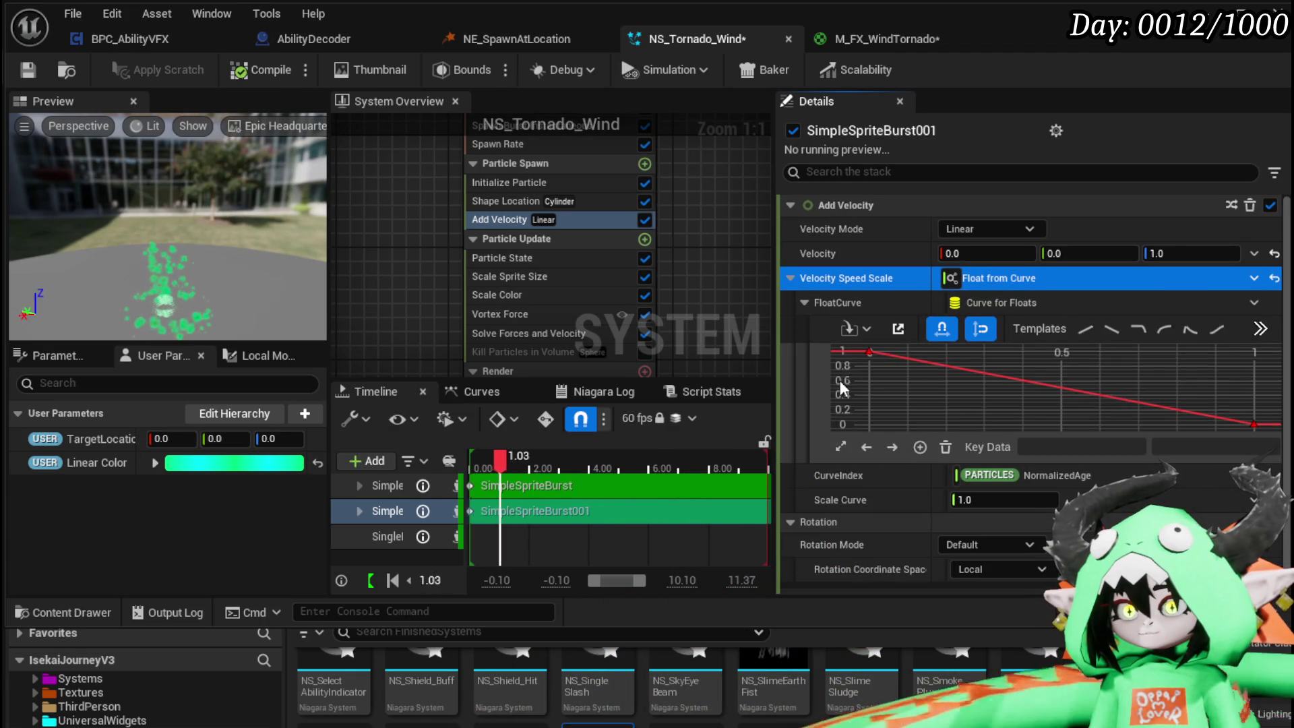
click(1059, 394)
click(1198, 447)
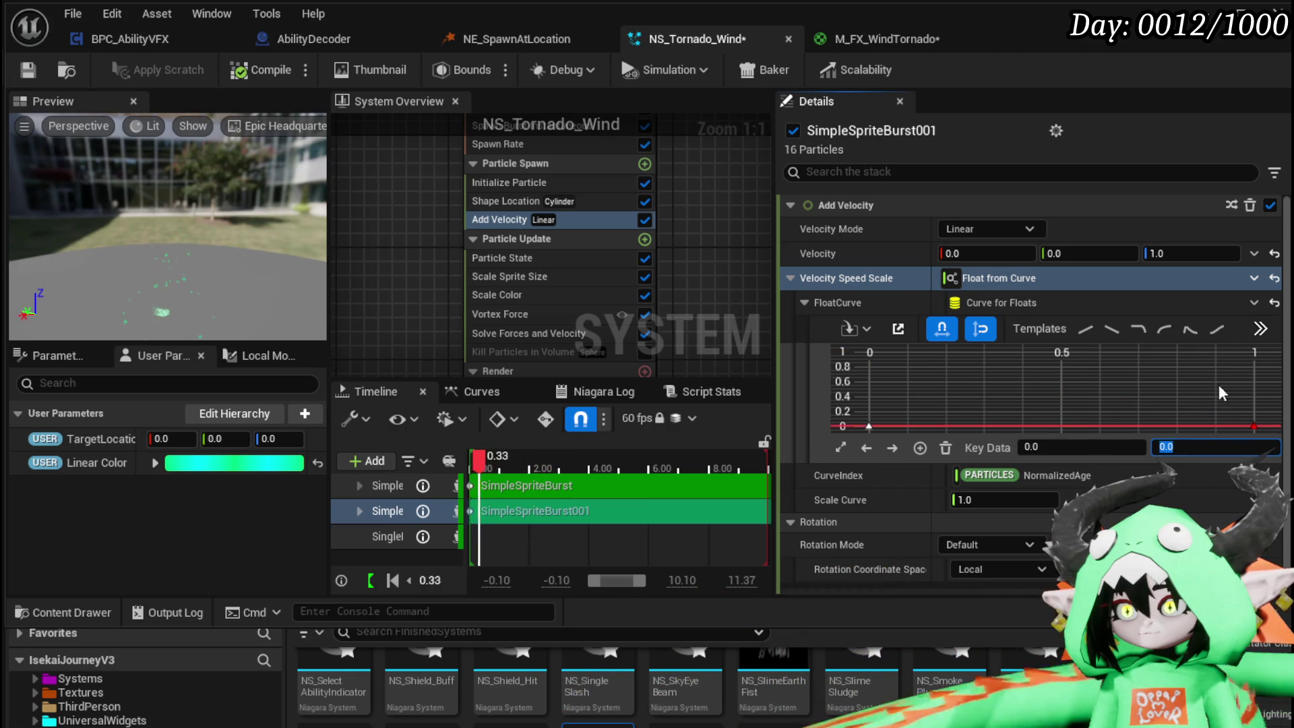
drag(1206, 423, 1206, 422)
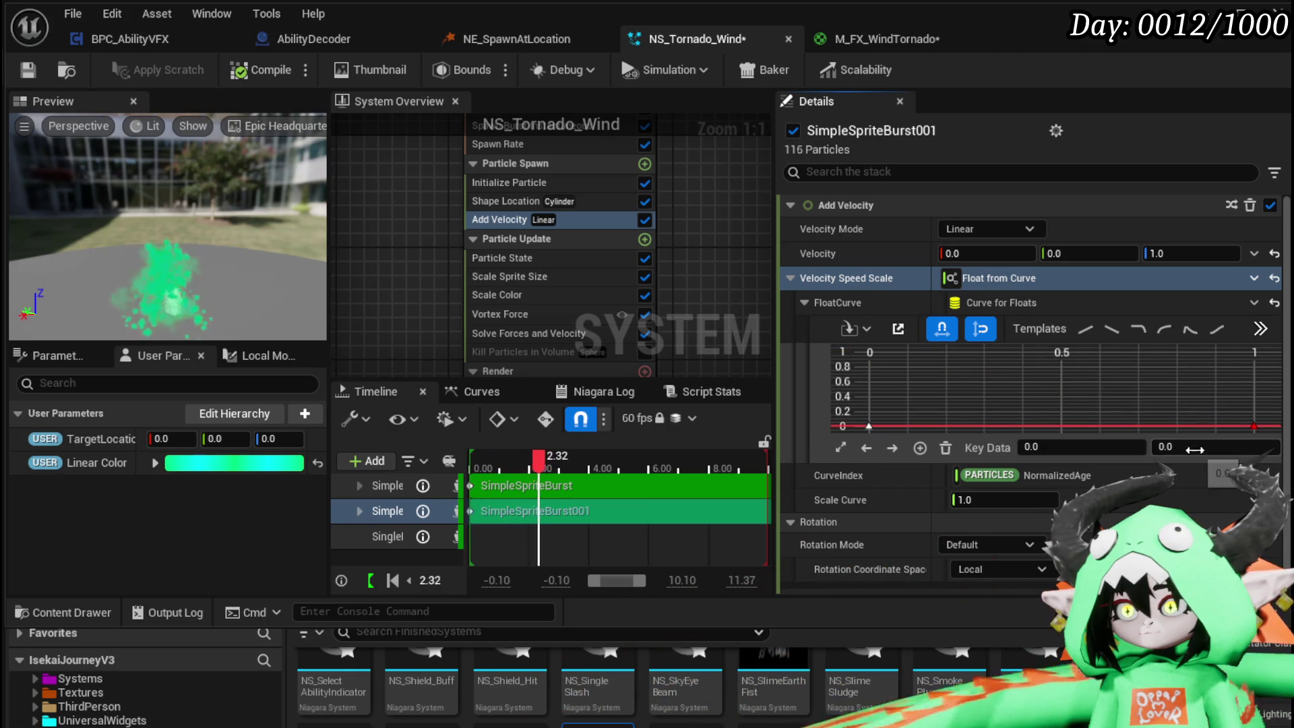
text(1)
key(Return)
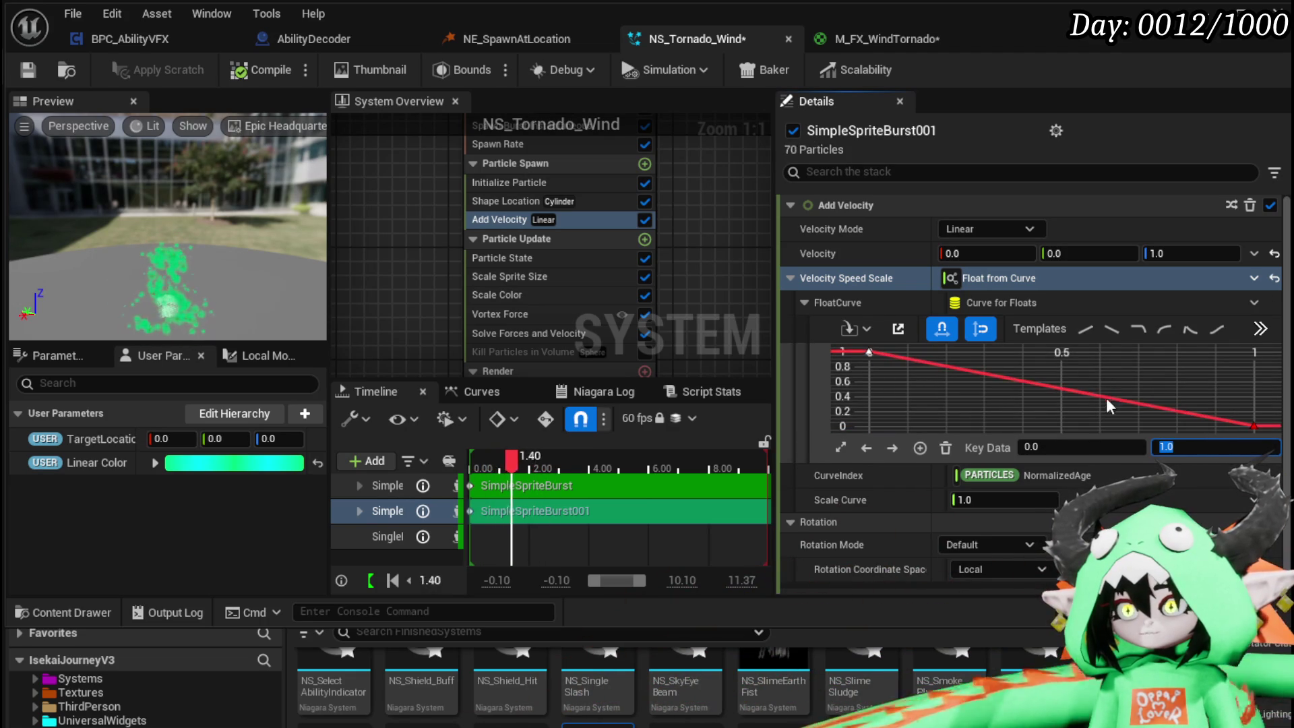
- Set the speed curve scale to 50, paste keys, and pull the middle key toward zero
click(1027, 500)
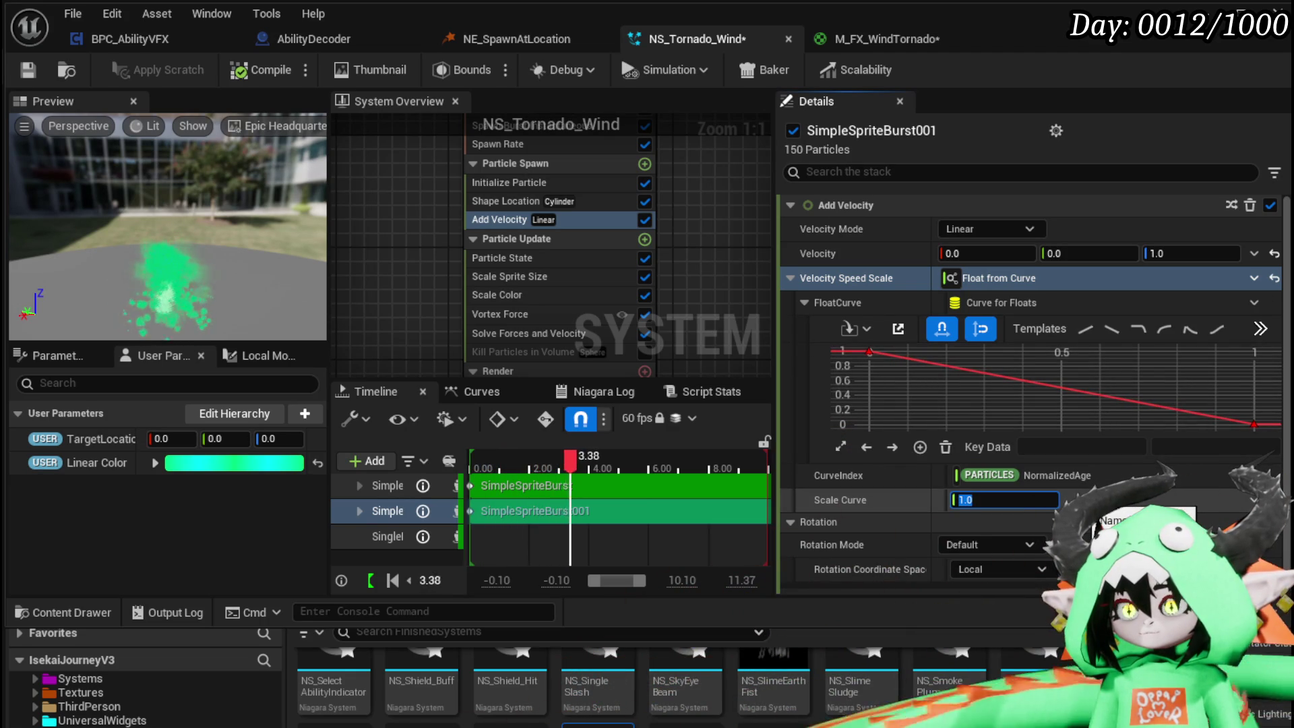
text(500)
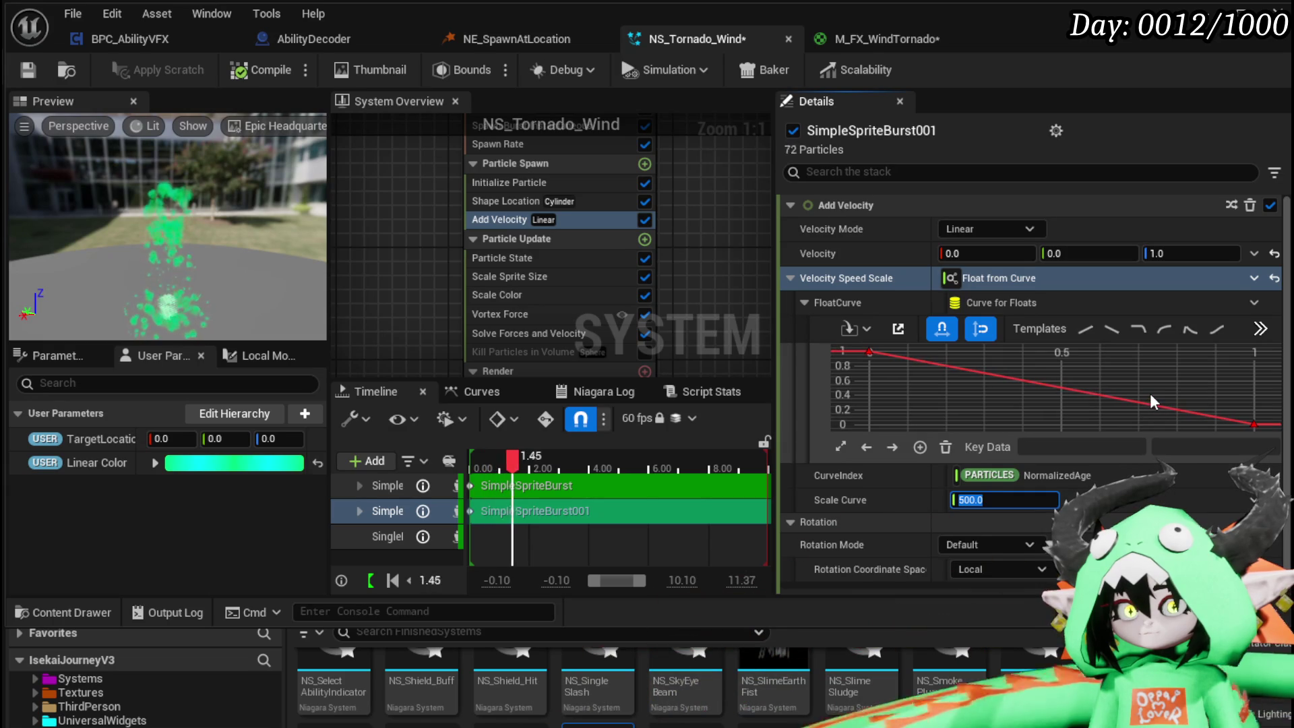
right_click(1062, 389)
click(1113, 465)
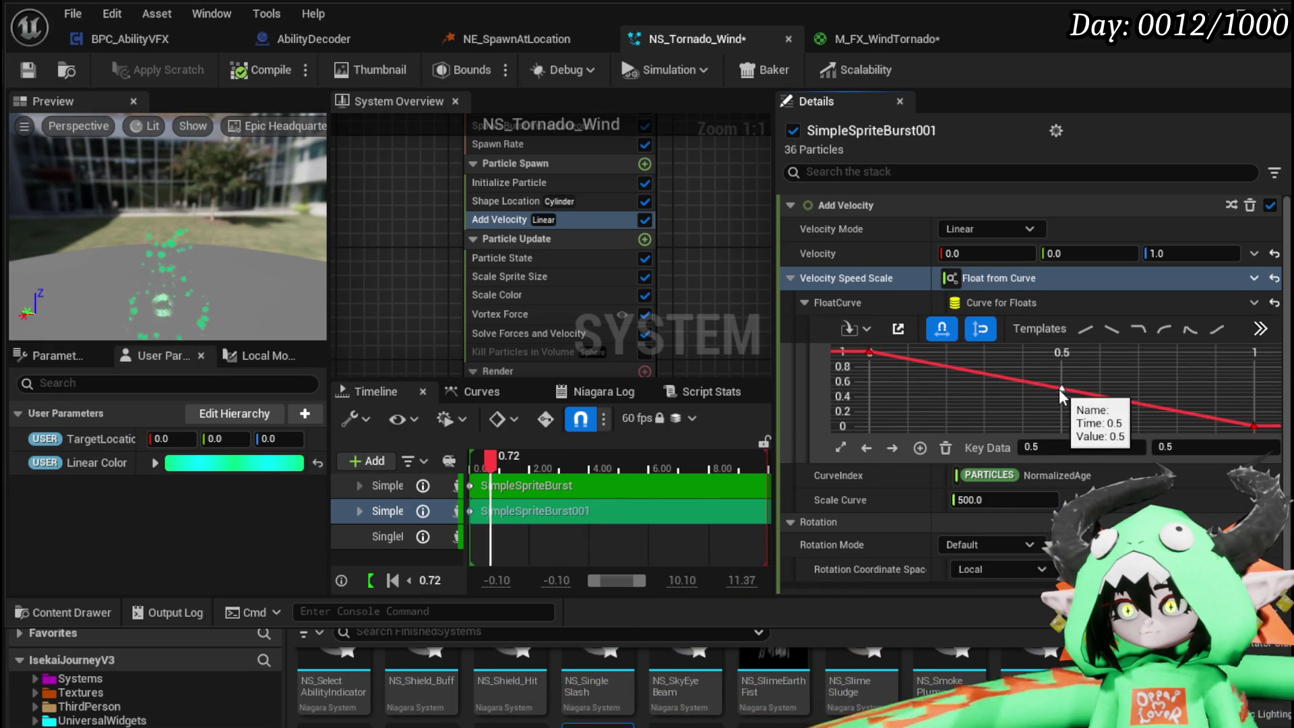
click(1023, 404)
drag(1025, 406, 1026, 415)
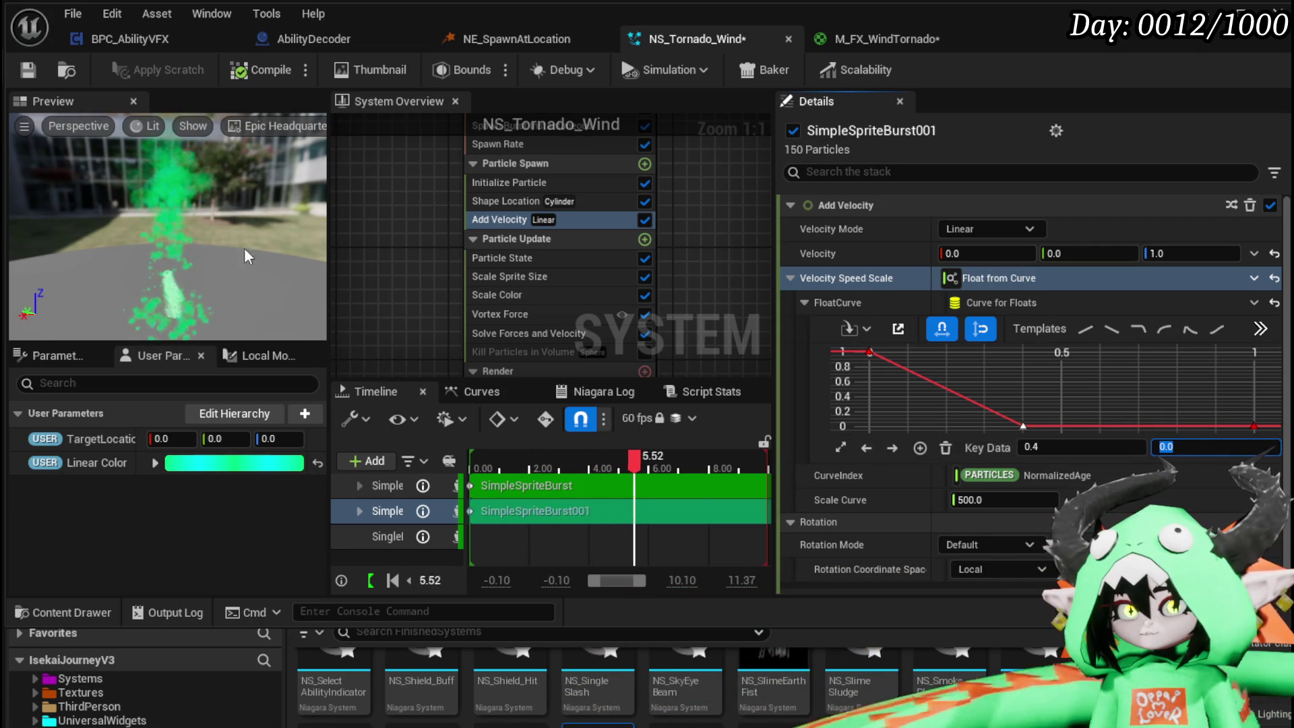
drag(138, 196, 144, 208)
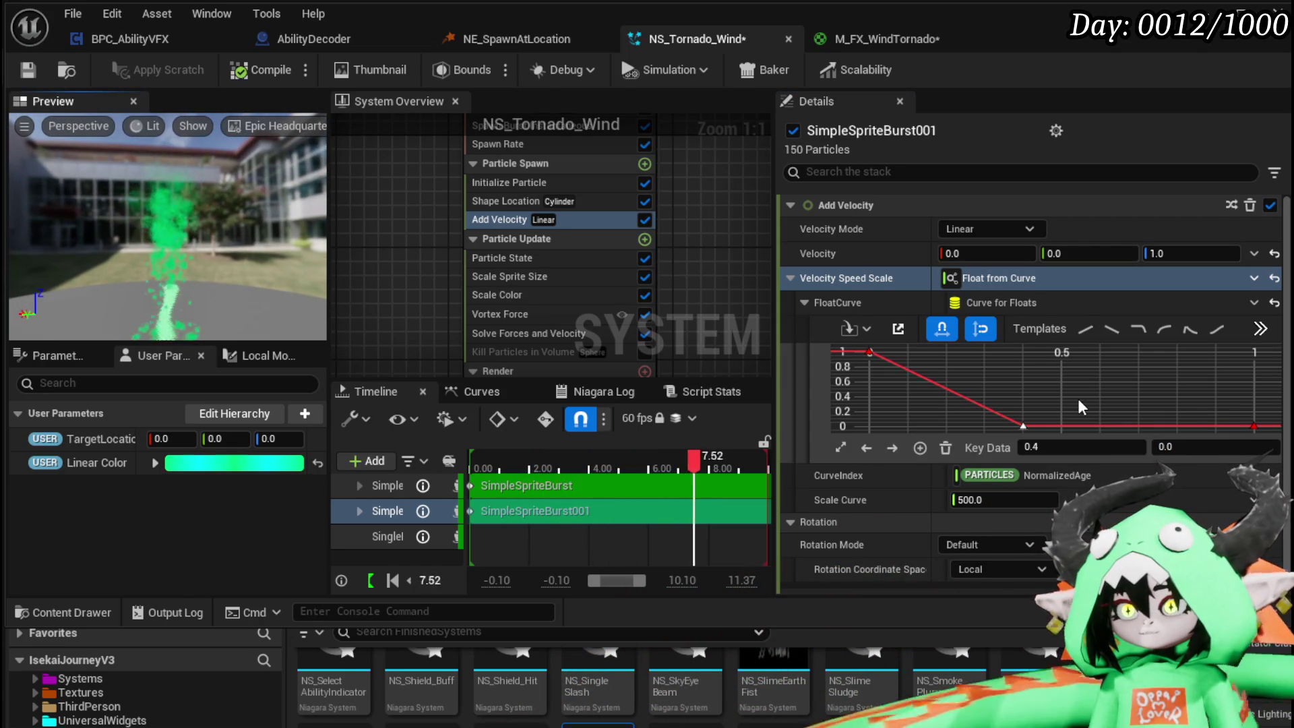
click(1039, 381)
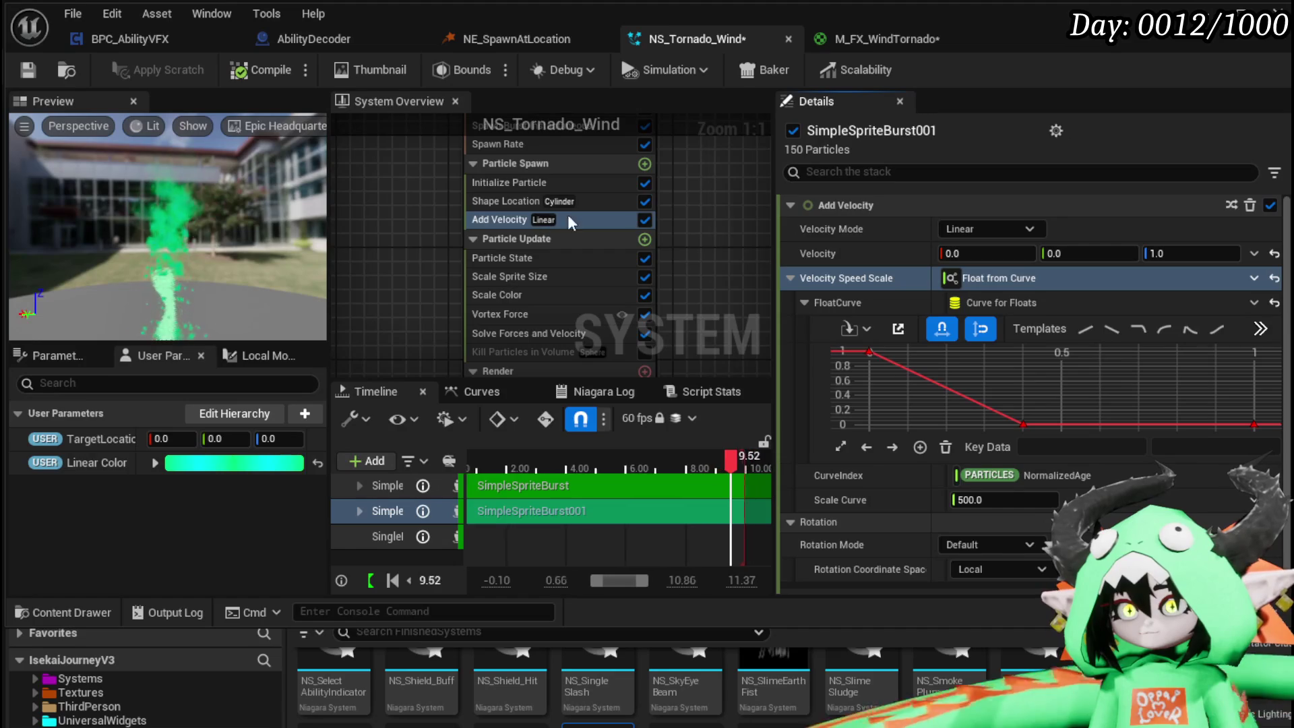
- Reset Velocity Speed Scale back to a plain constant value
click(1254, 277)
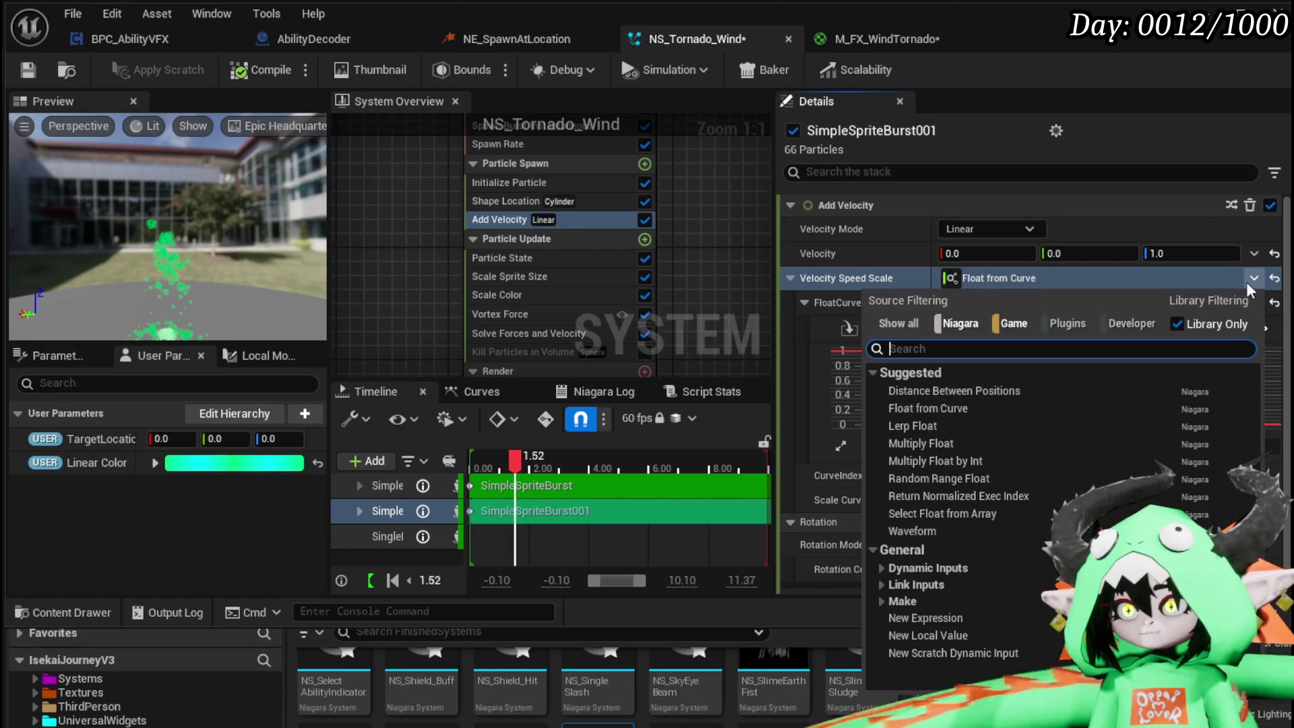
click(1253, 279)
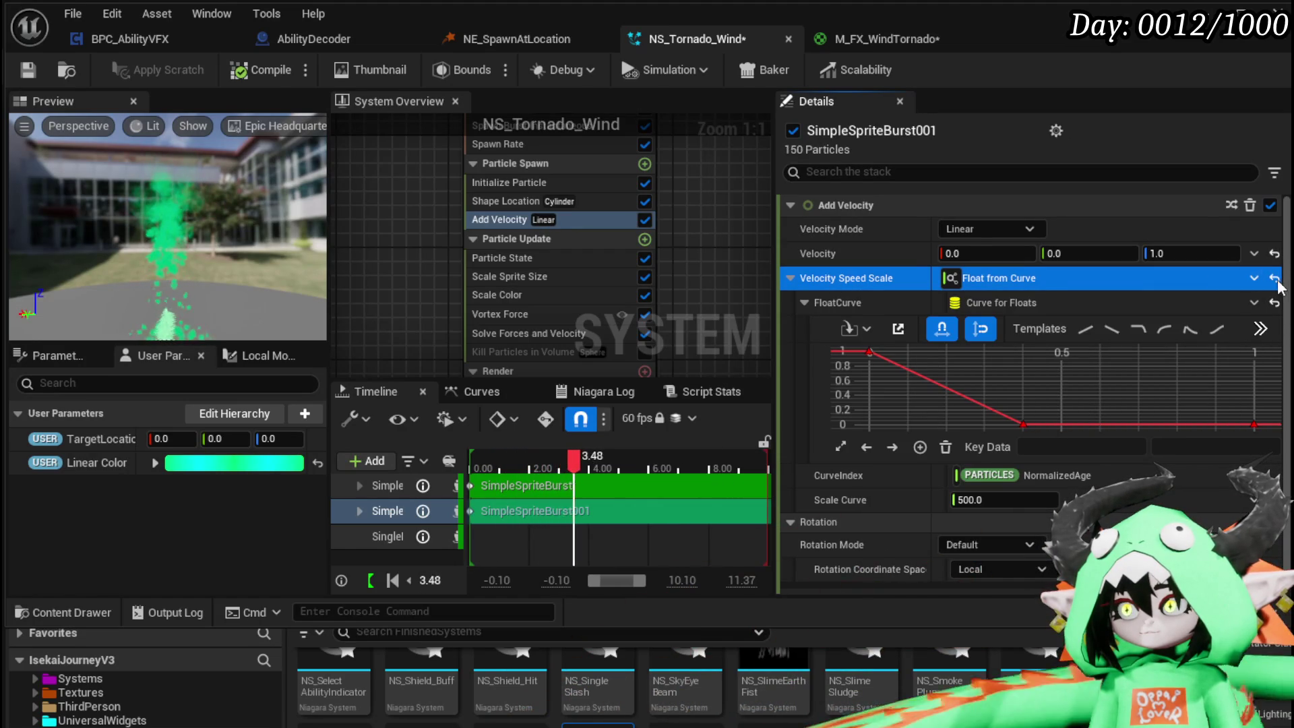
click(1274, 279)
click(1015, 283)
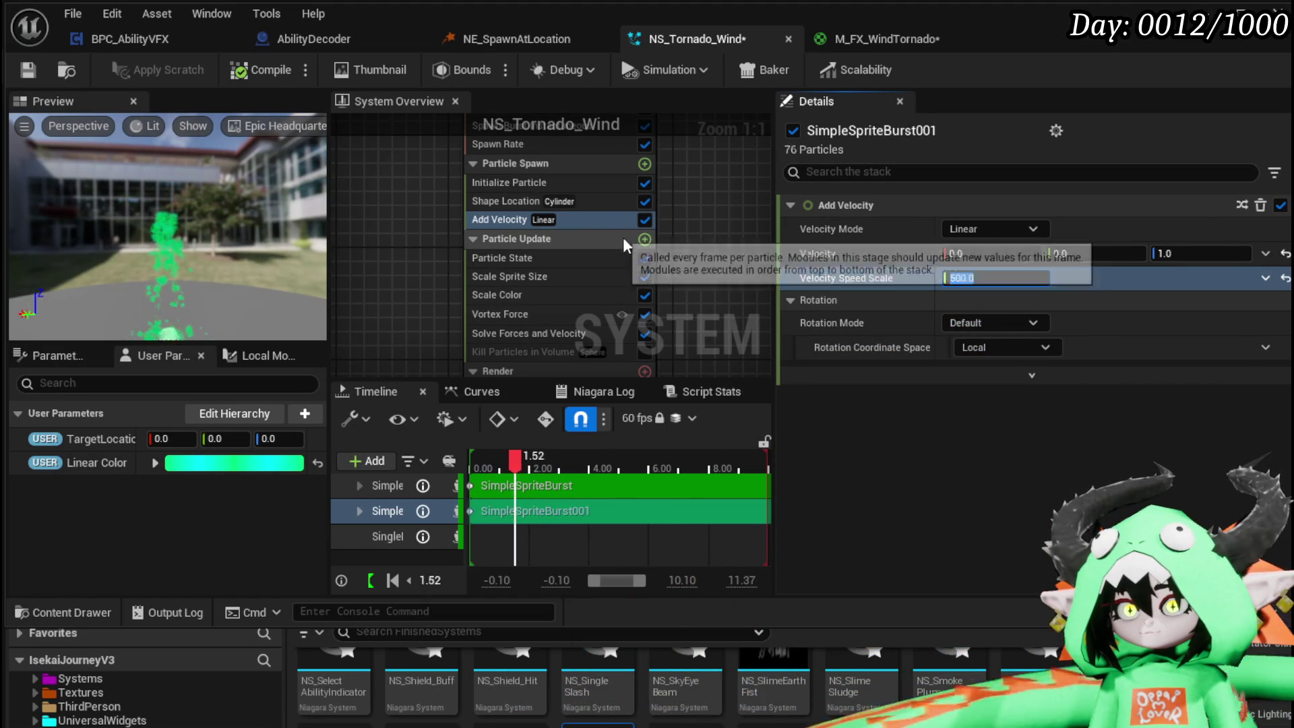
- Add a Scale Velocity module to Particle Update and set the X velocity scale to 0
click(644, 240)
text(sc)
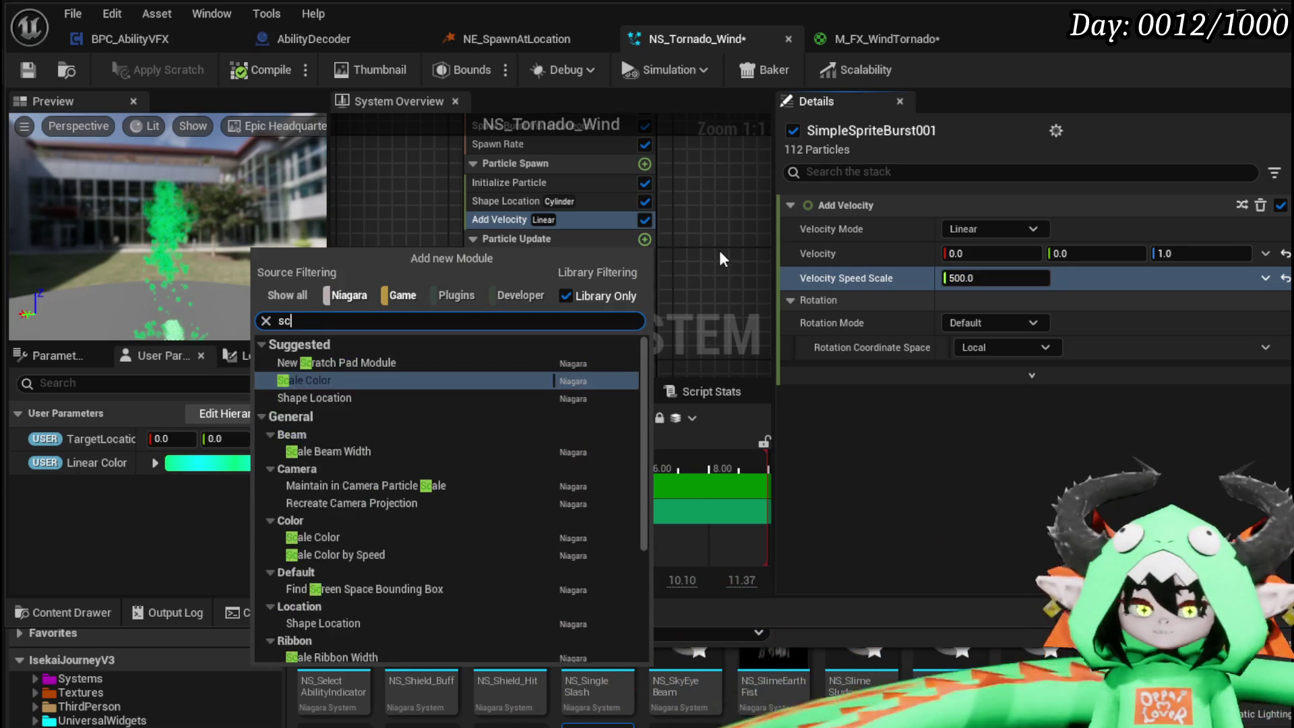
text(ale ve)
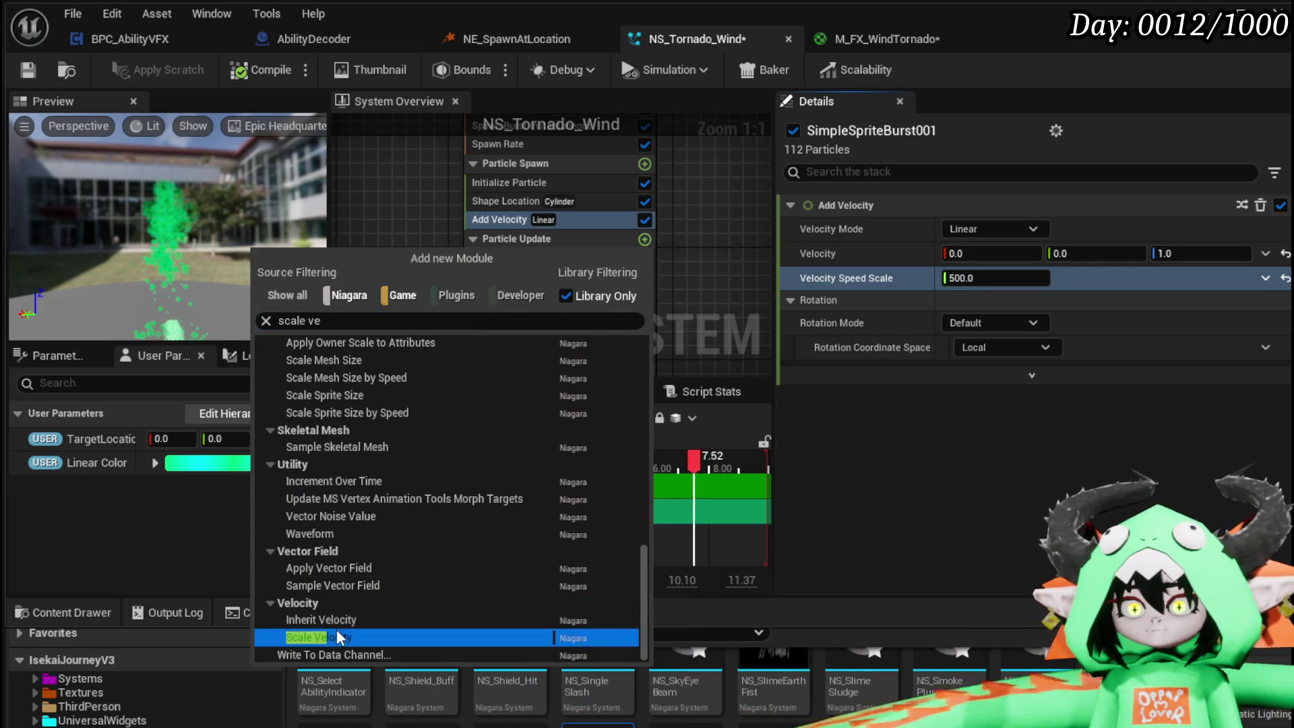
click(387, 637)
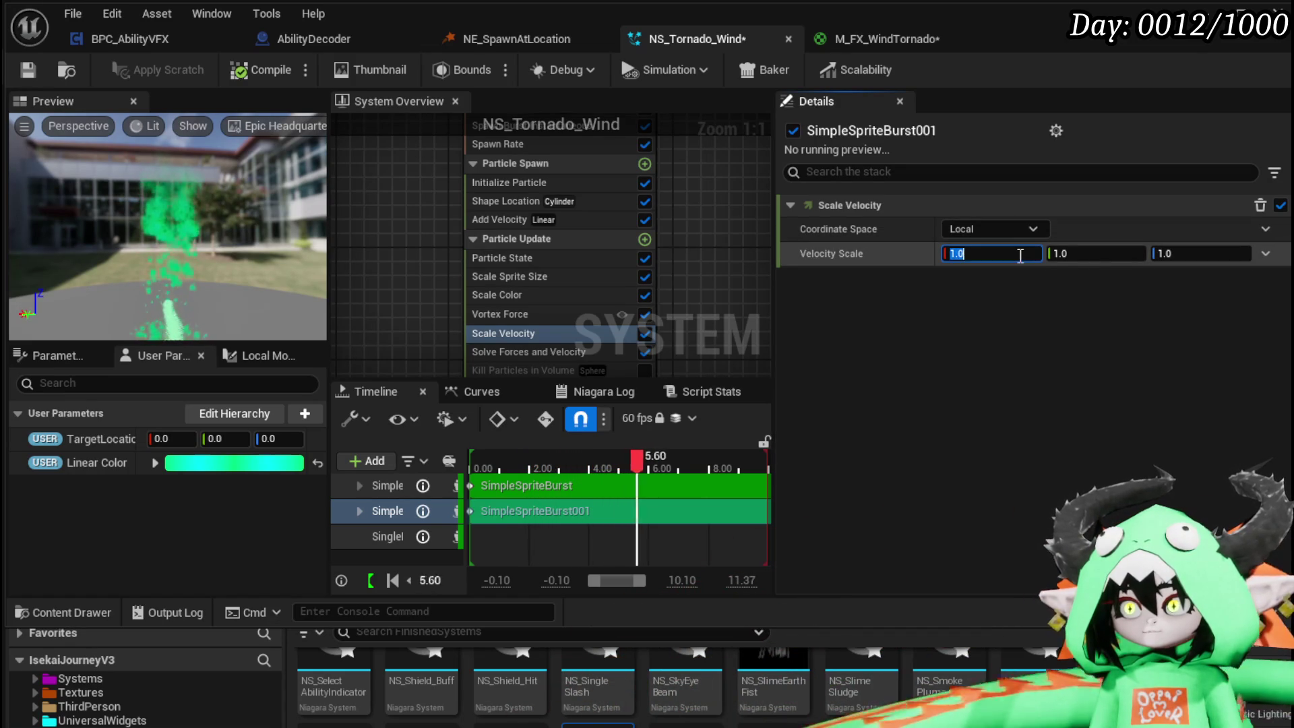
text(0)
key(Return)
- Drive Velocity Scale with a Vector from Curve and select all its curve keys
click(1265, 253)
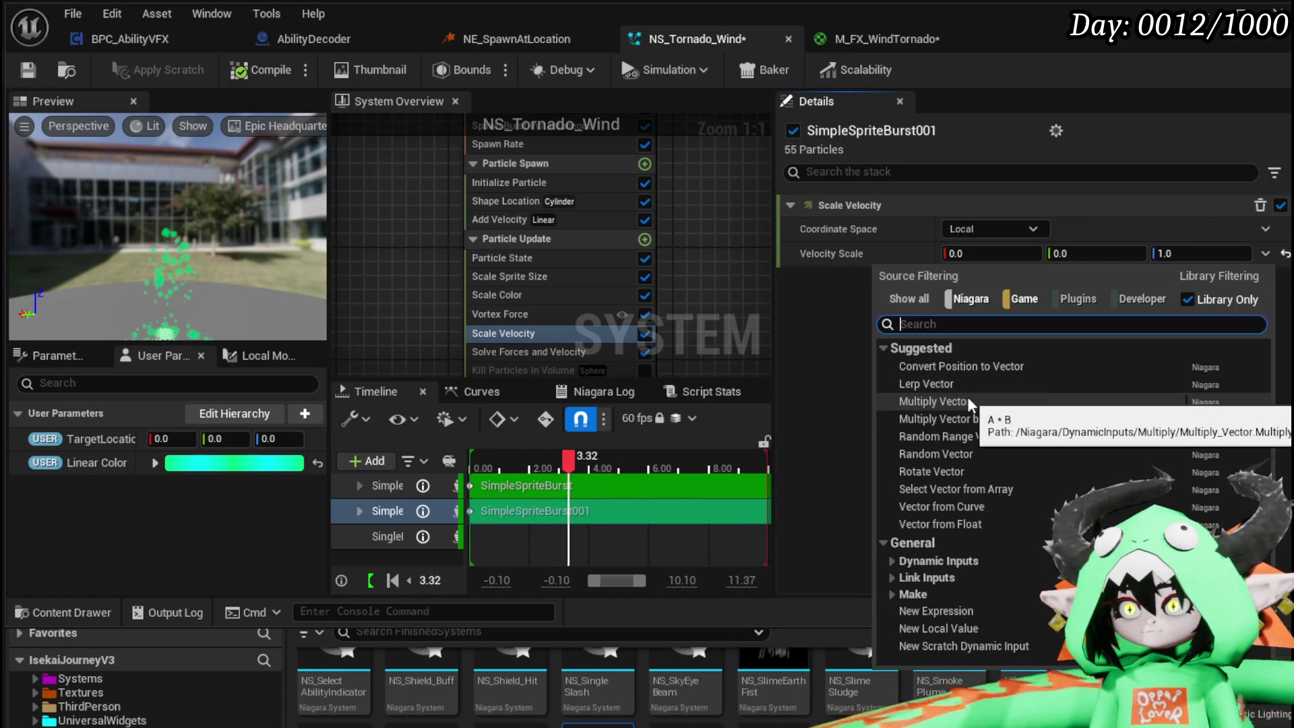
click(815, 252)
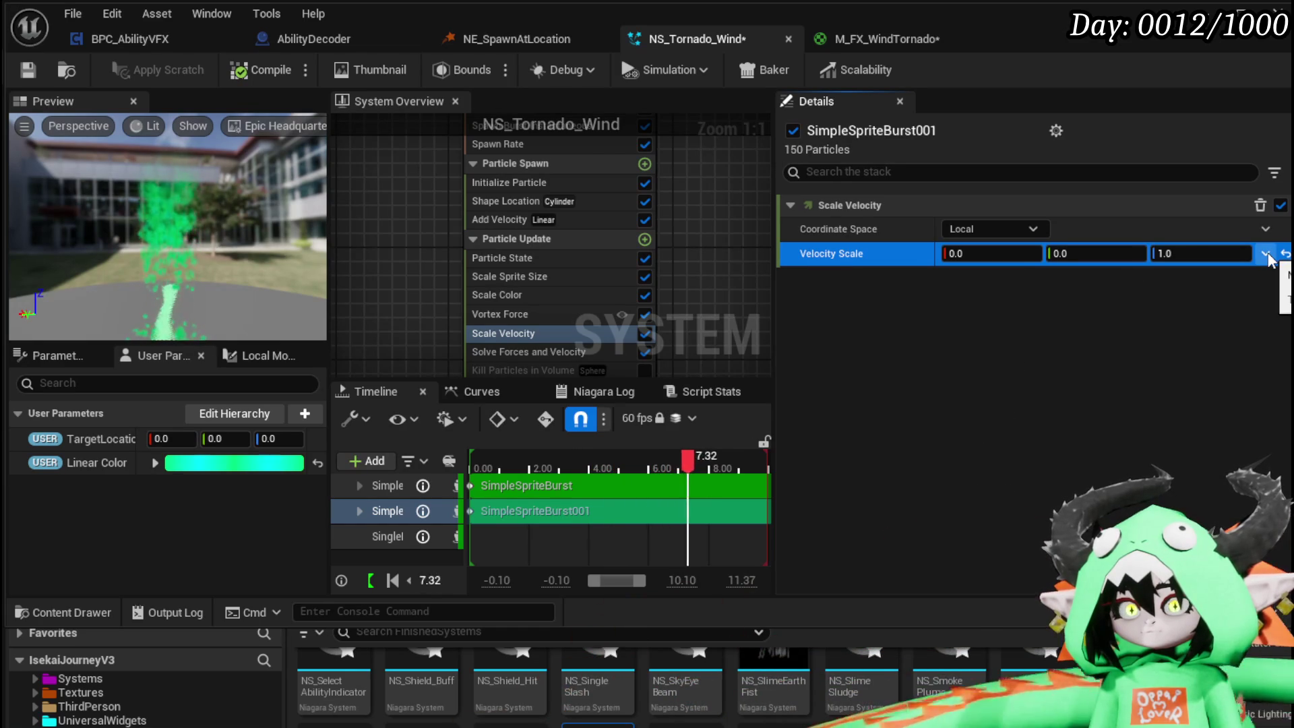
click(1265, 254)
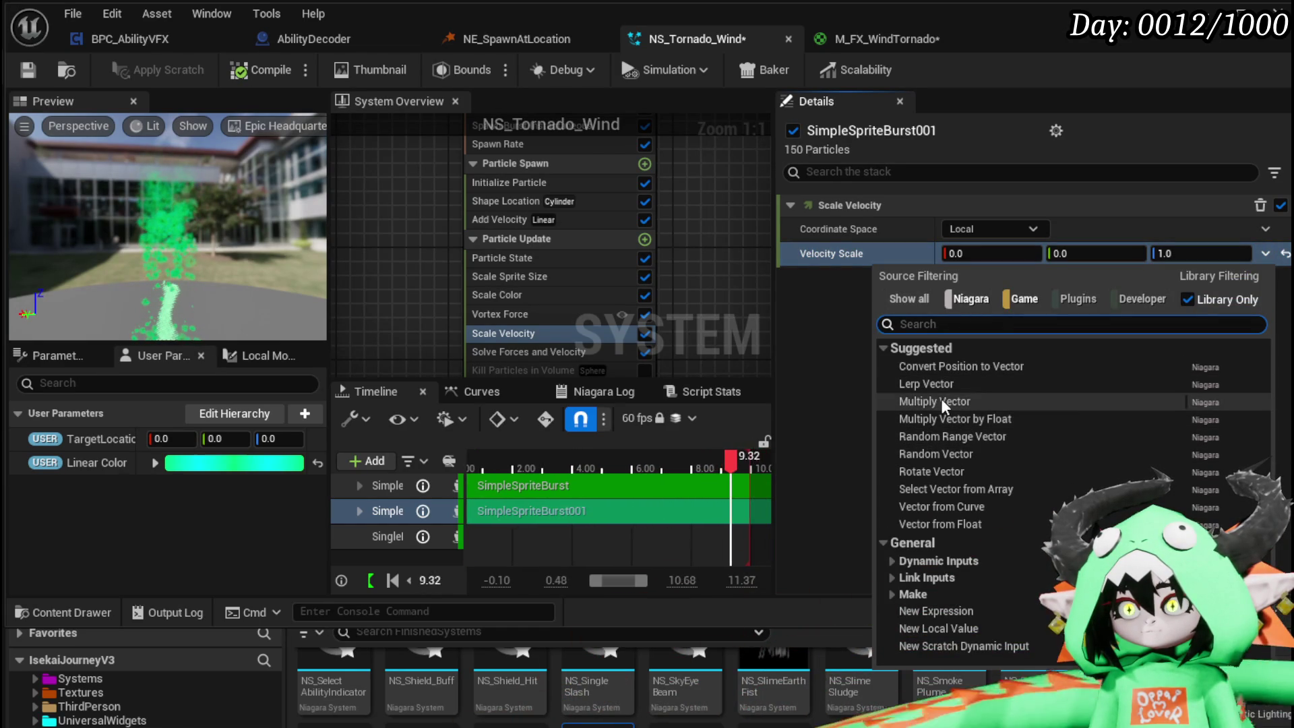
click(947, 506)
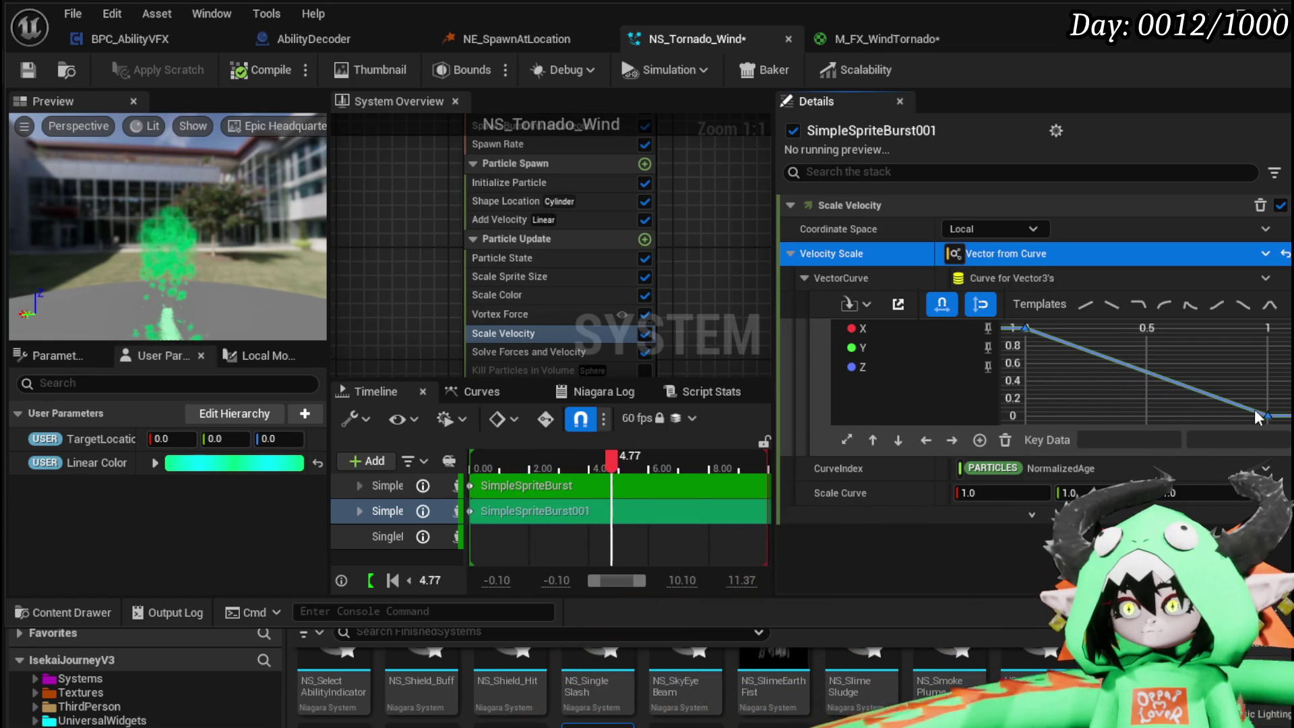
click(1143, 374)
- Add a key on the Z curve and drag it to time 0.8, value 0.85
key(ctrl+a)
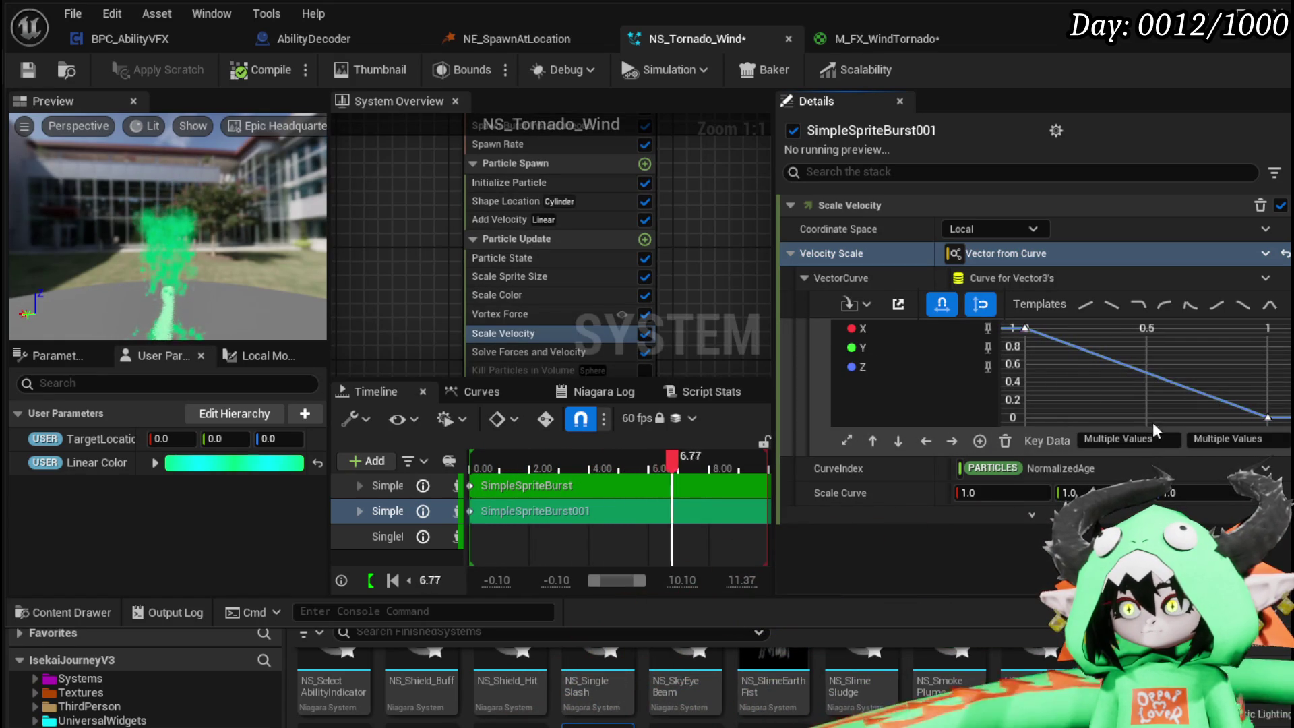
scroll(1025, 322, down, 2)
click(988, 328)
click(988, 347)
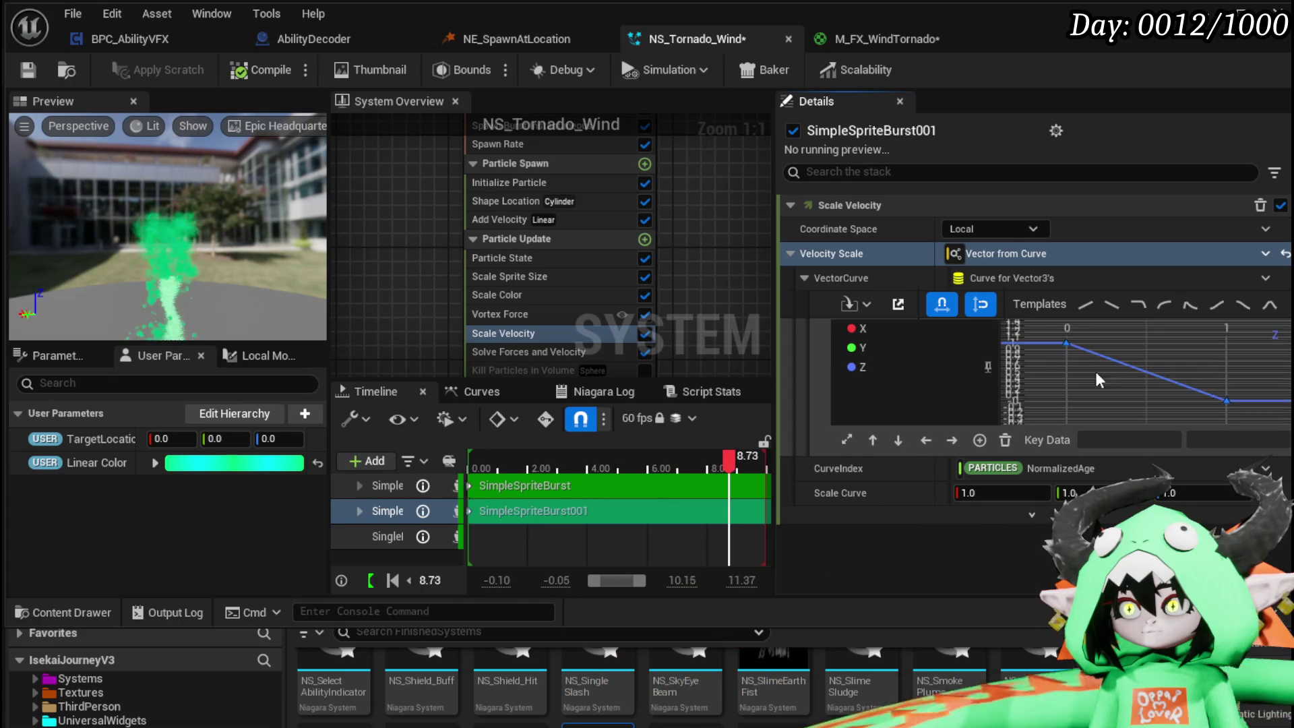
right_click(1131, 374)
click(1160, 414)
drag(1139, 374, 1167, 354)
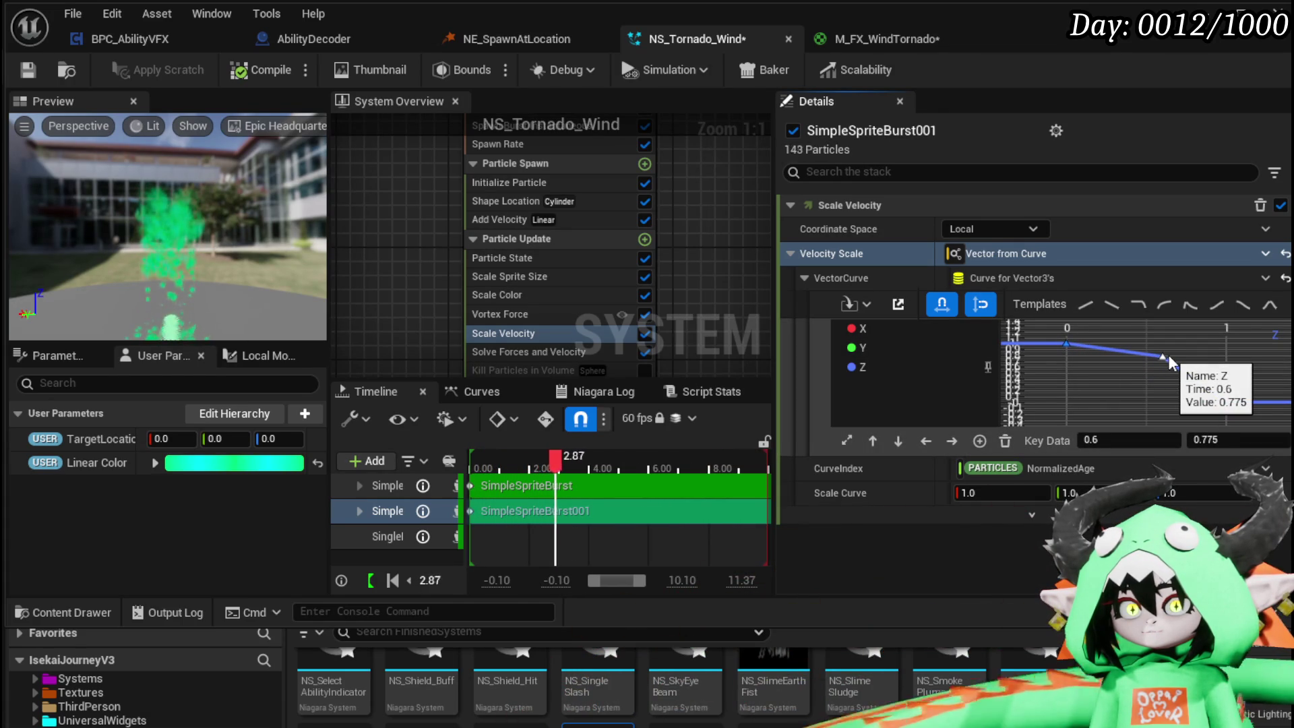
drag(1167, 355, 1175, 355)
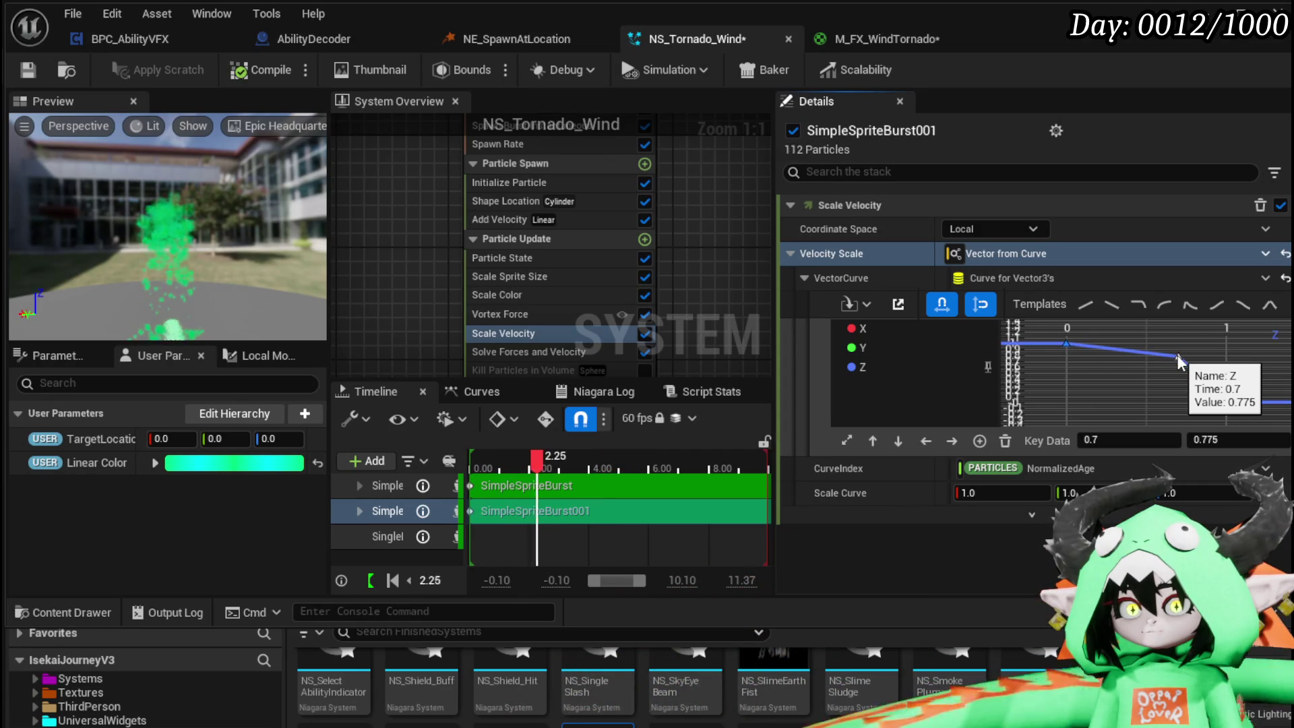
drag(1177, 355, 1190, 358)
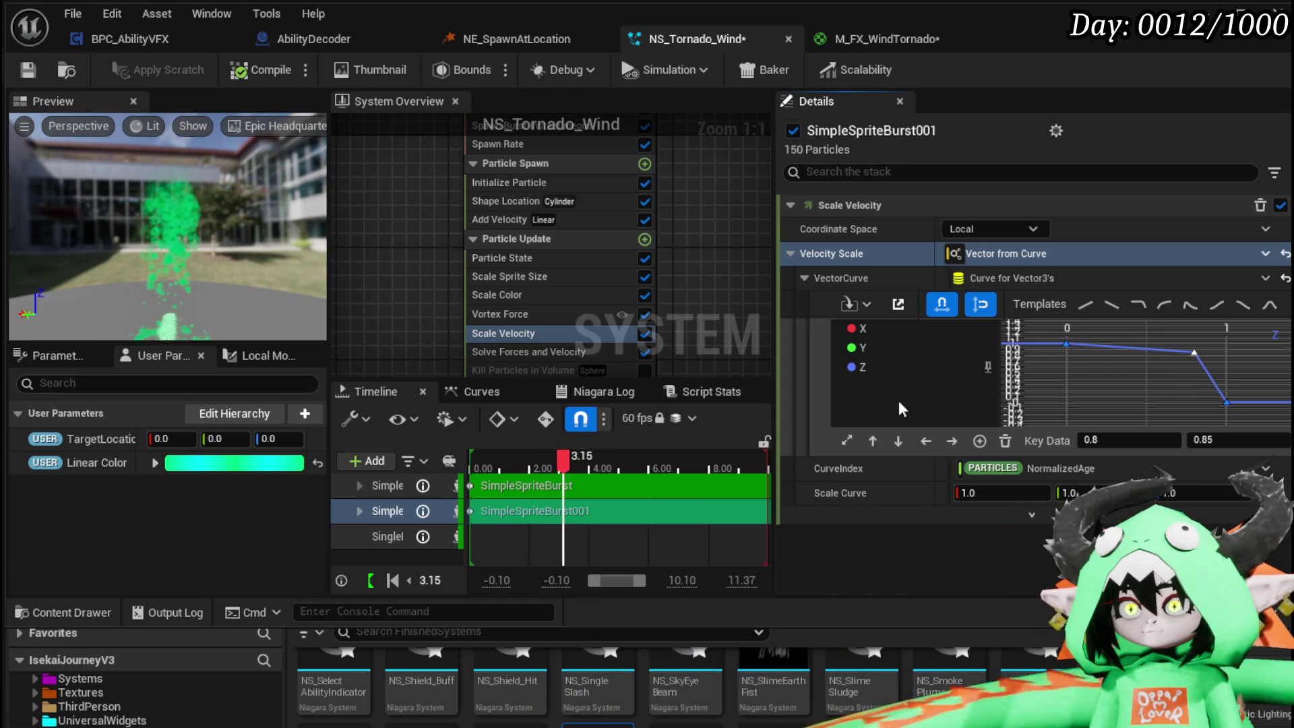
click(989, 369)
click(919, 352)
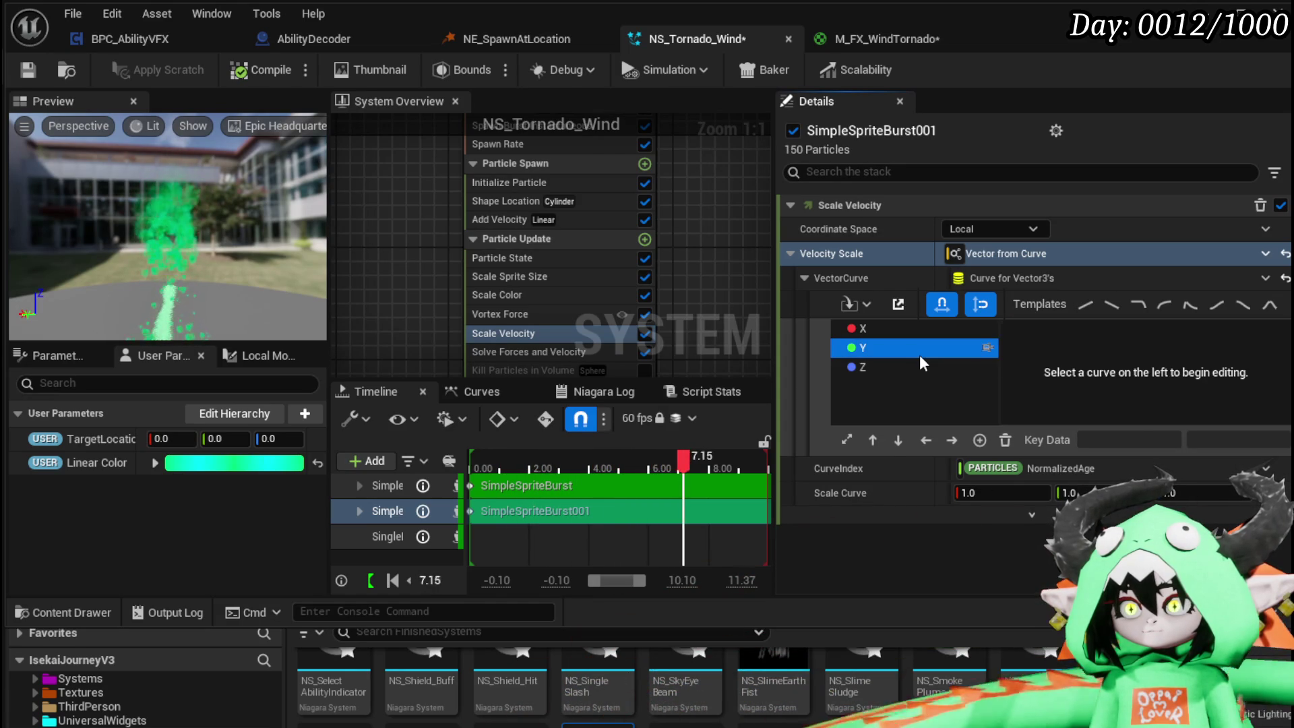
- Set the first keys of the Y and X velocity curves to 0
click(1067, 344)
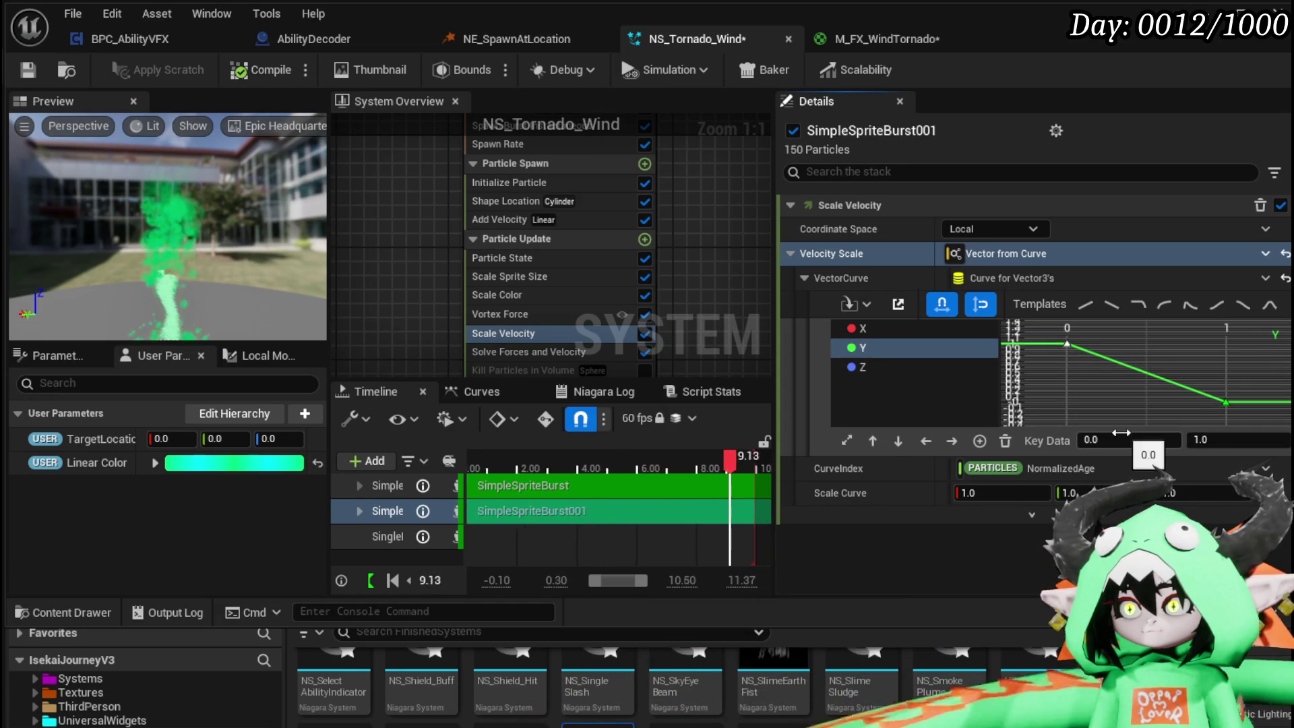
click(1230, 440)
text(0)
key(Return)
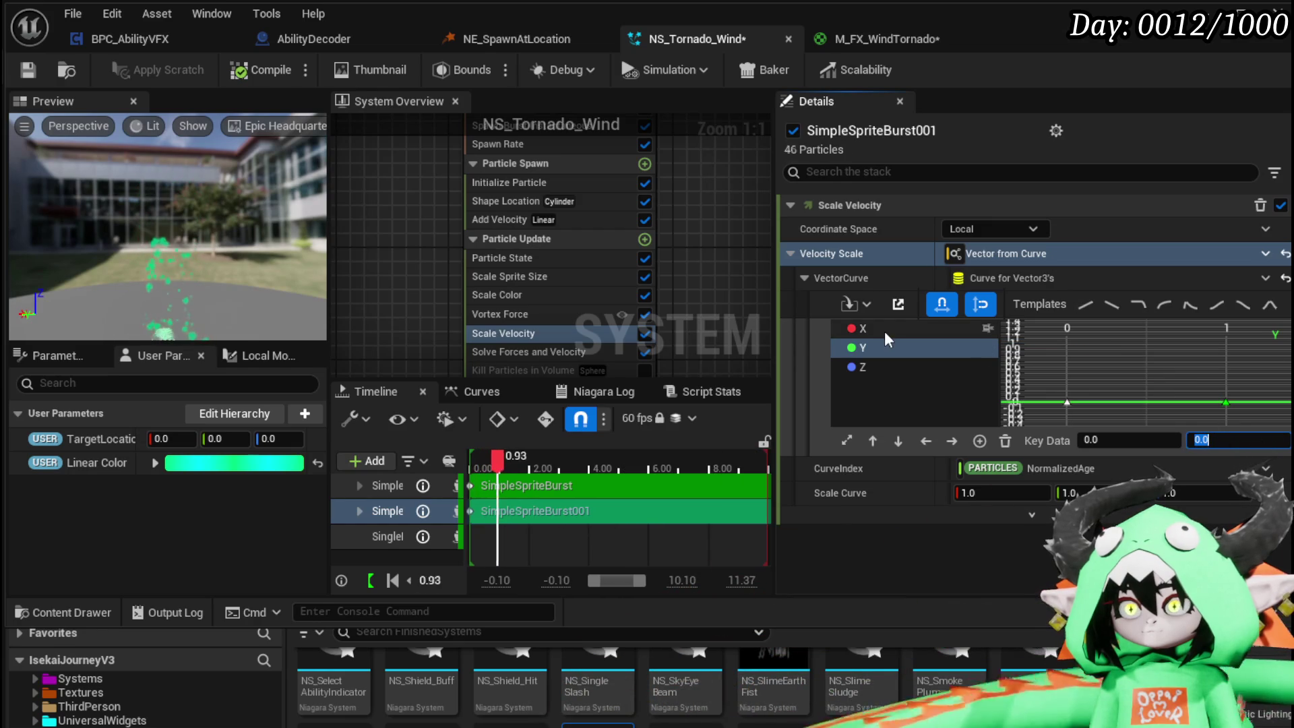
click(876, 328)
drag(1017, 370, 1132, 327)
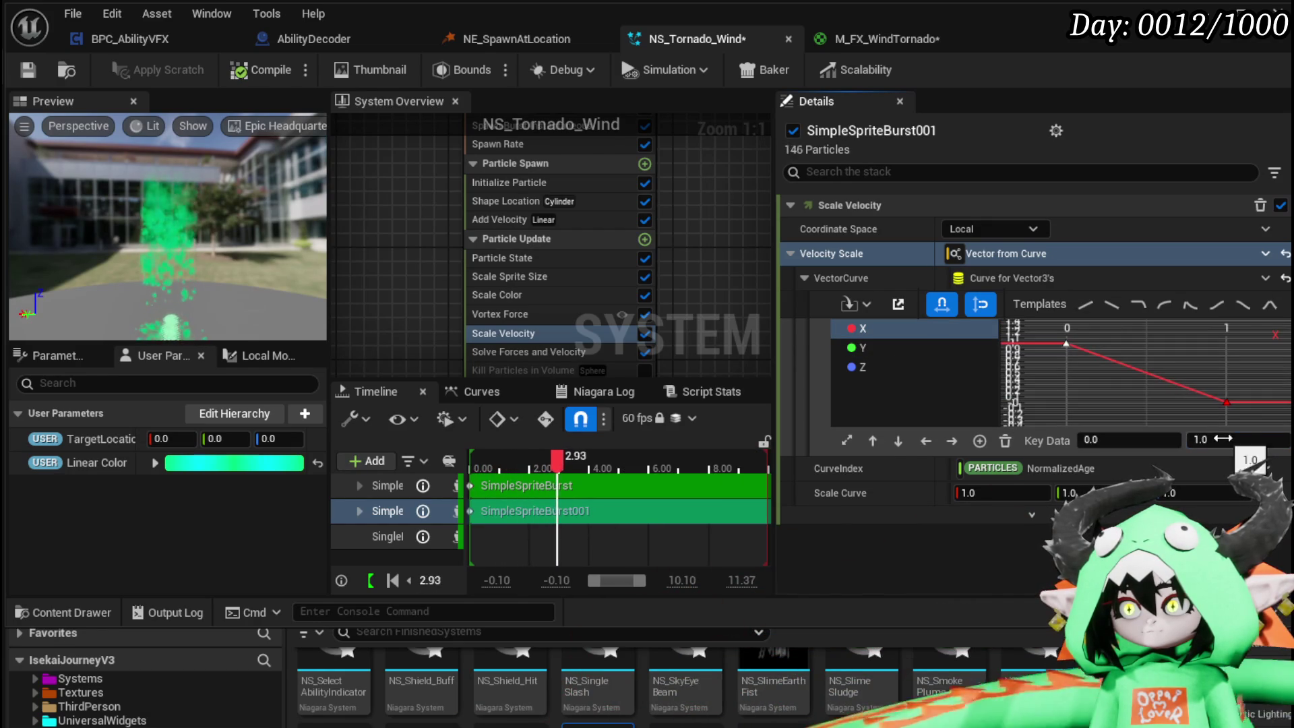
key(Return)
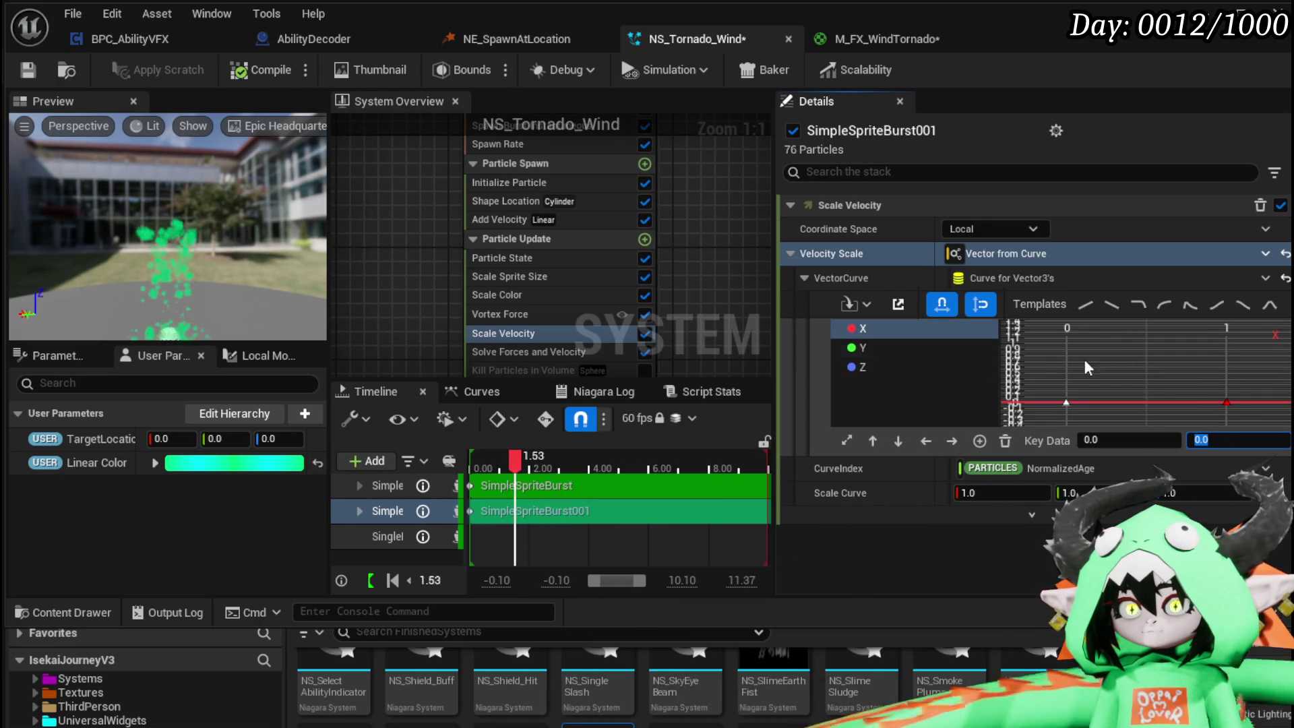
- Add new keys near the ends of the X and Y curves at about 0.8
right_click(1206, 403)
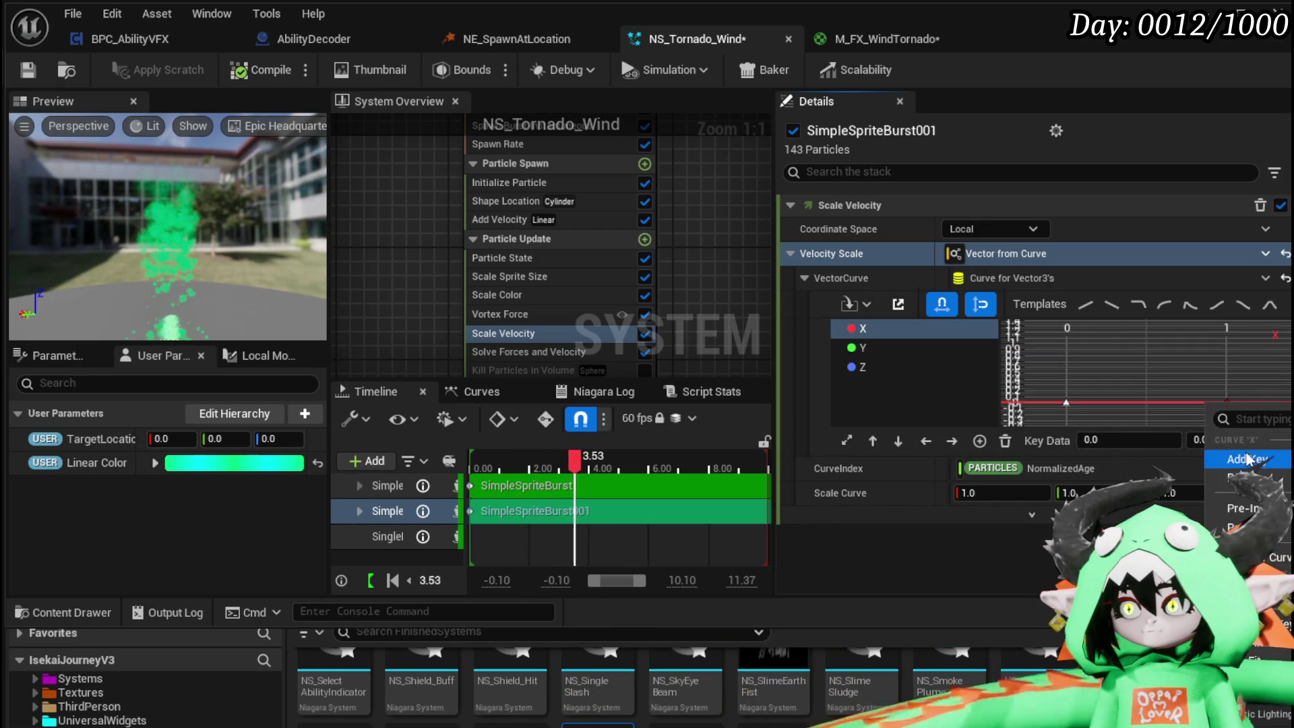
click(1244, 447)
drag(1206, 404, 1192, 403)
click(1226, 403)
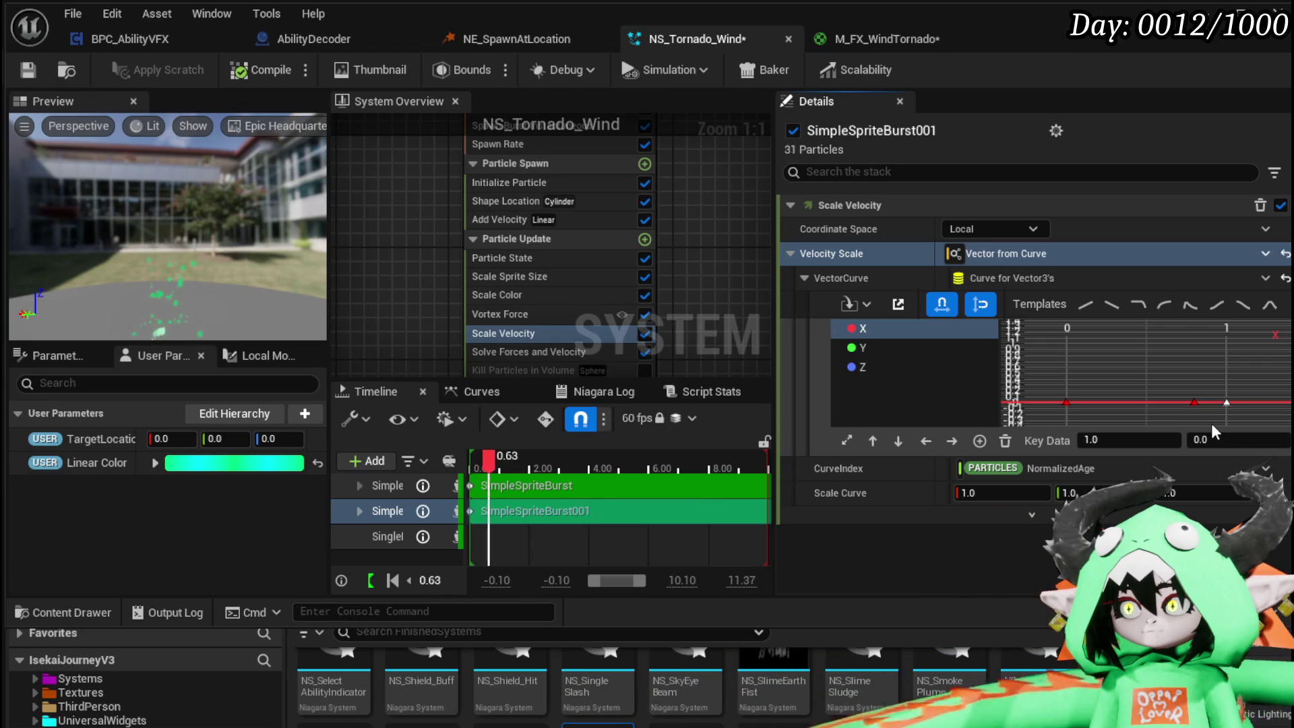
click(876, 344)
right_click(1194, 372)
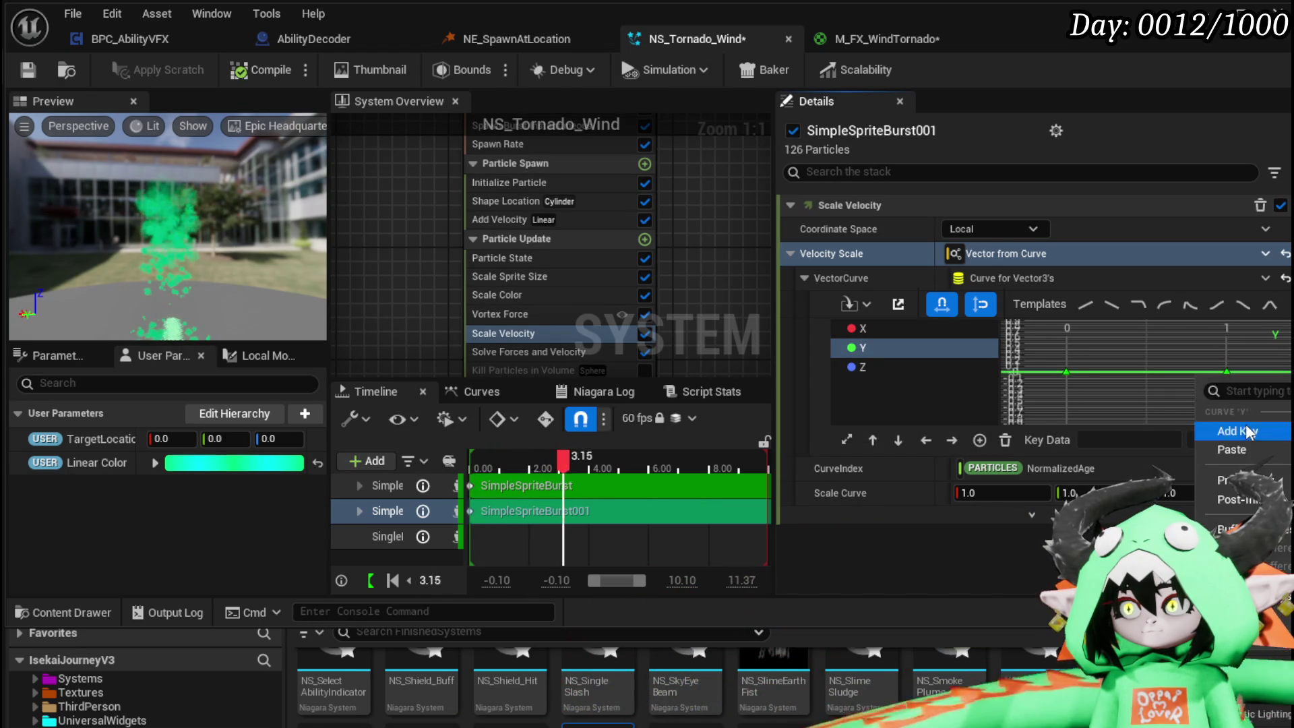
click(1244, 421)
click(1227, 372)
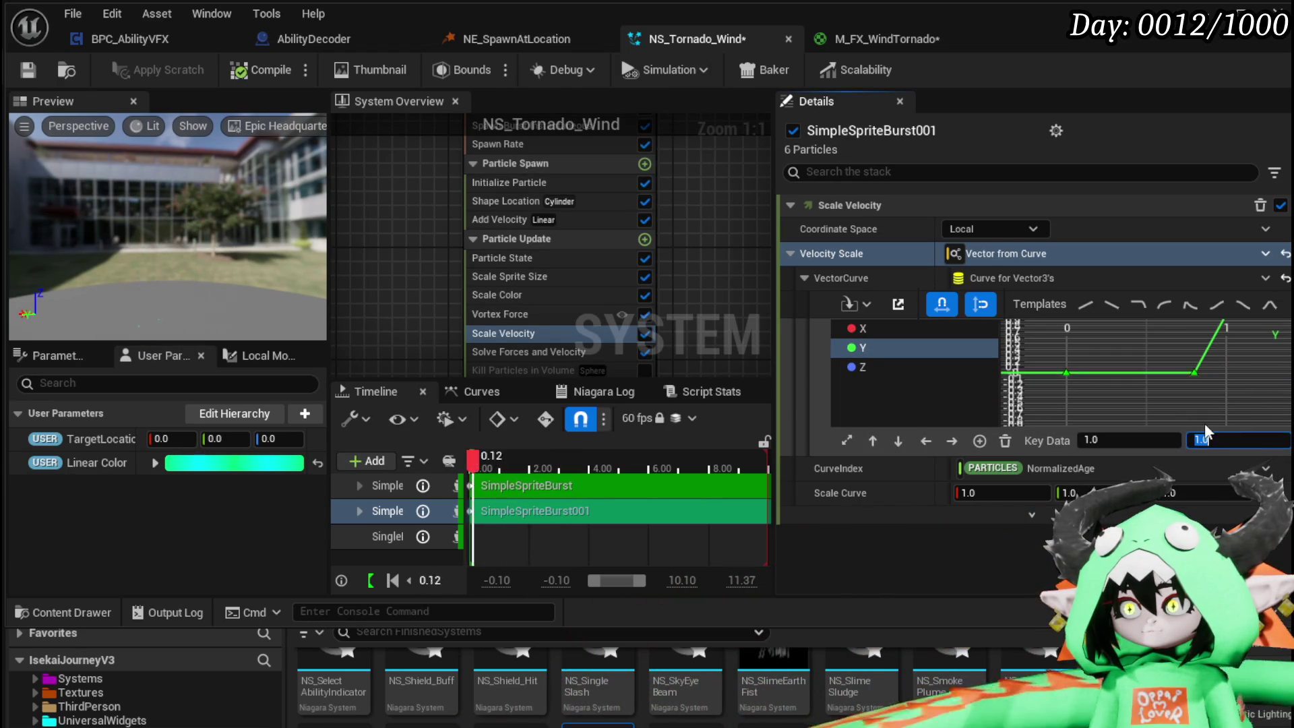
key(ctrl+a)
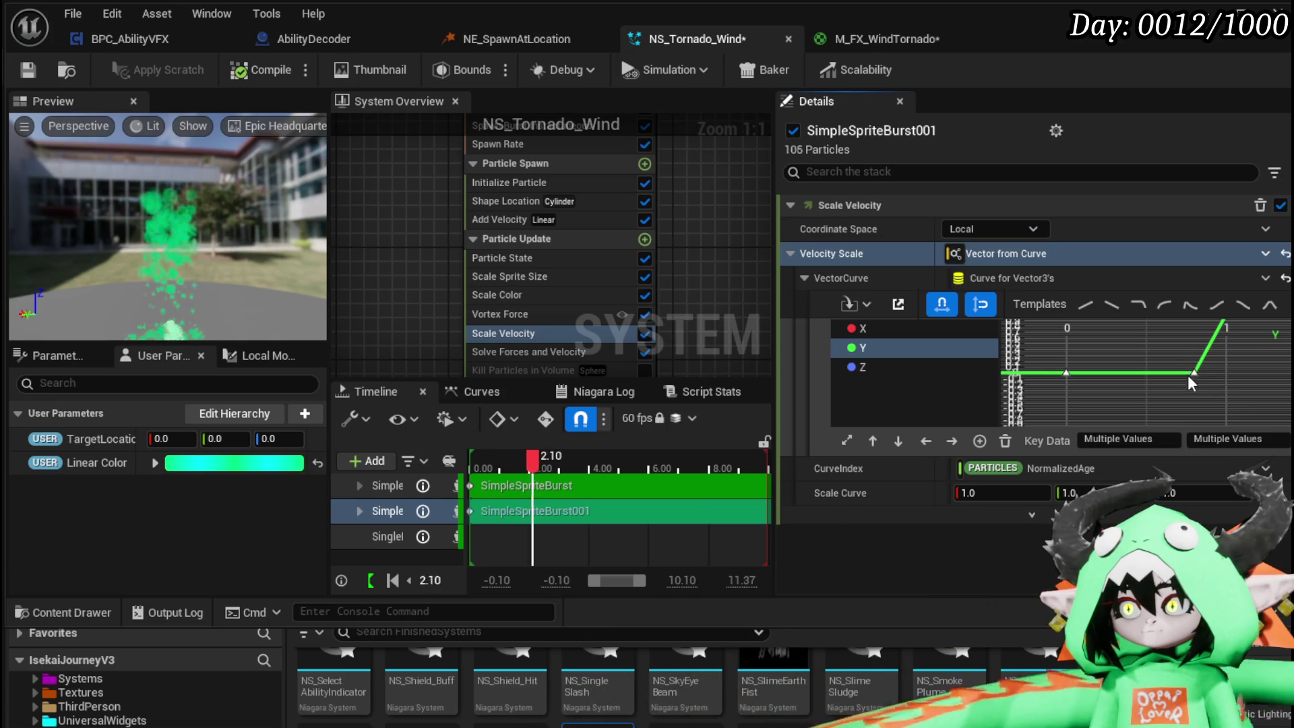
- Move the Y and X ramp keys from time 0.8 to 0.6
click(1194, 373)
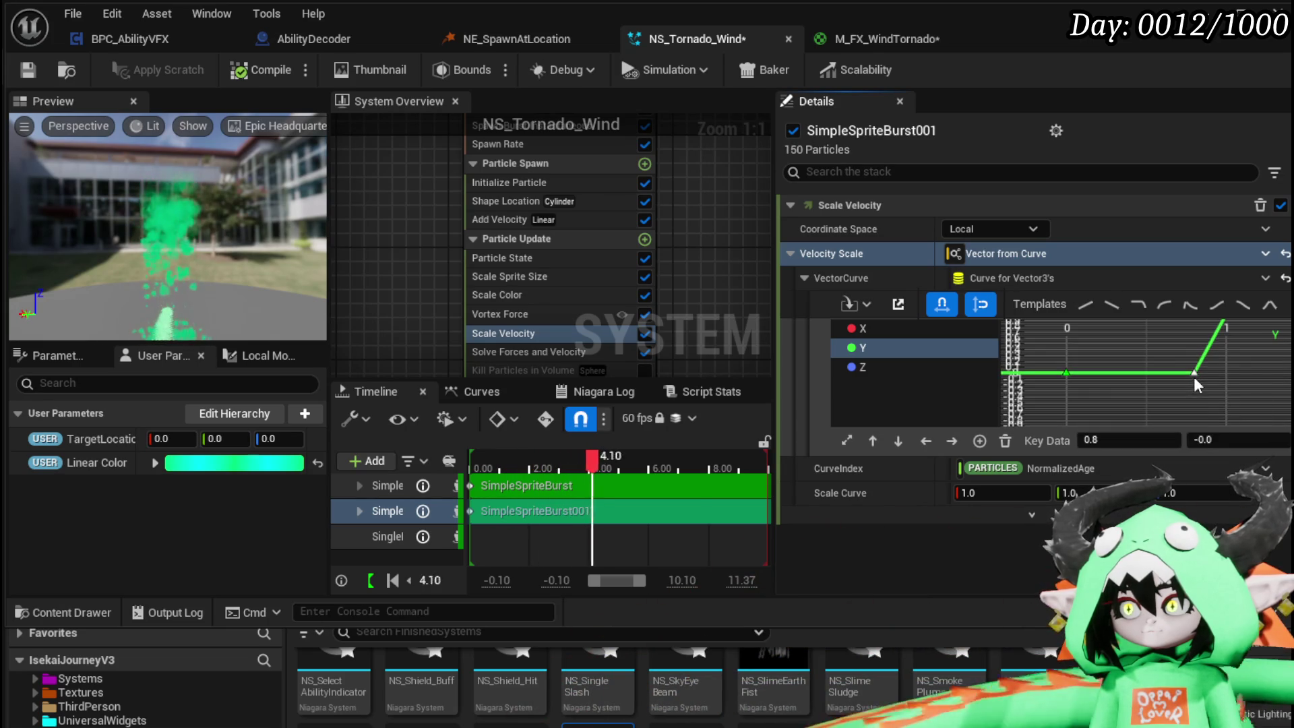
click(1115, 440)
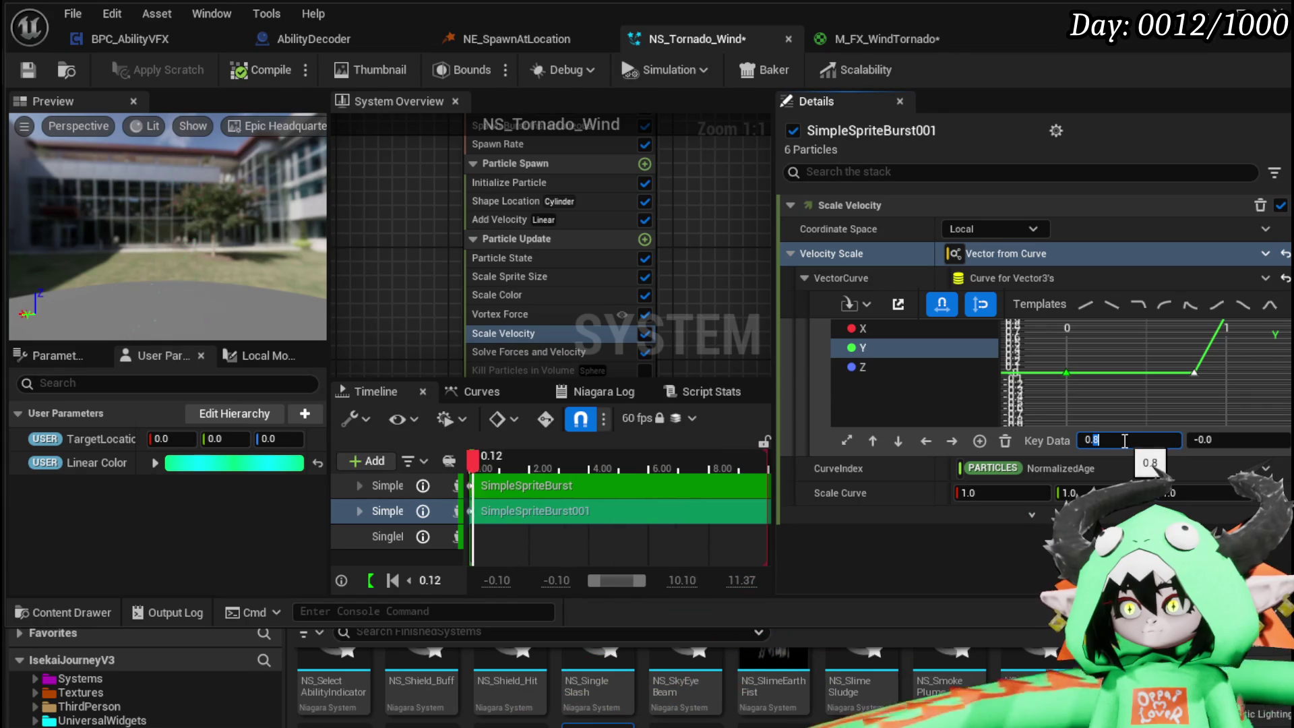
text(6)
key(Return)
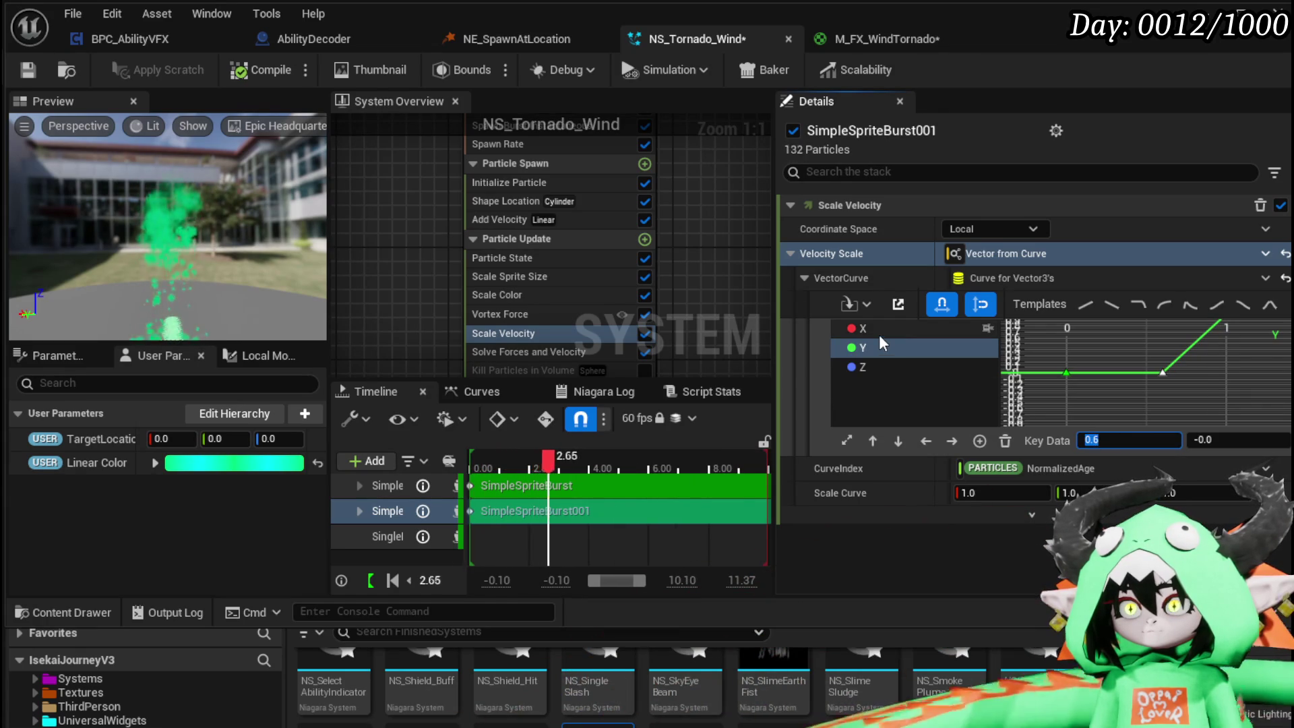
click(876, 331)
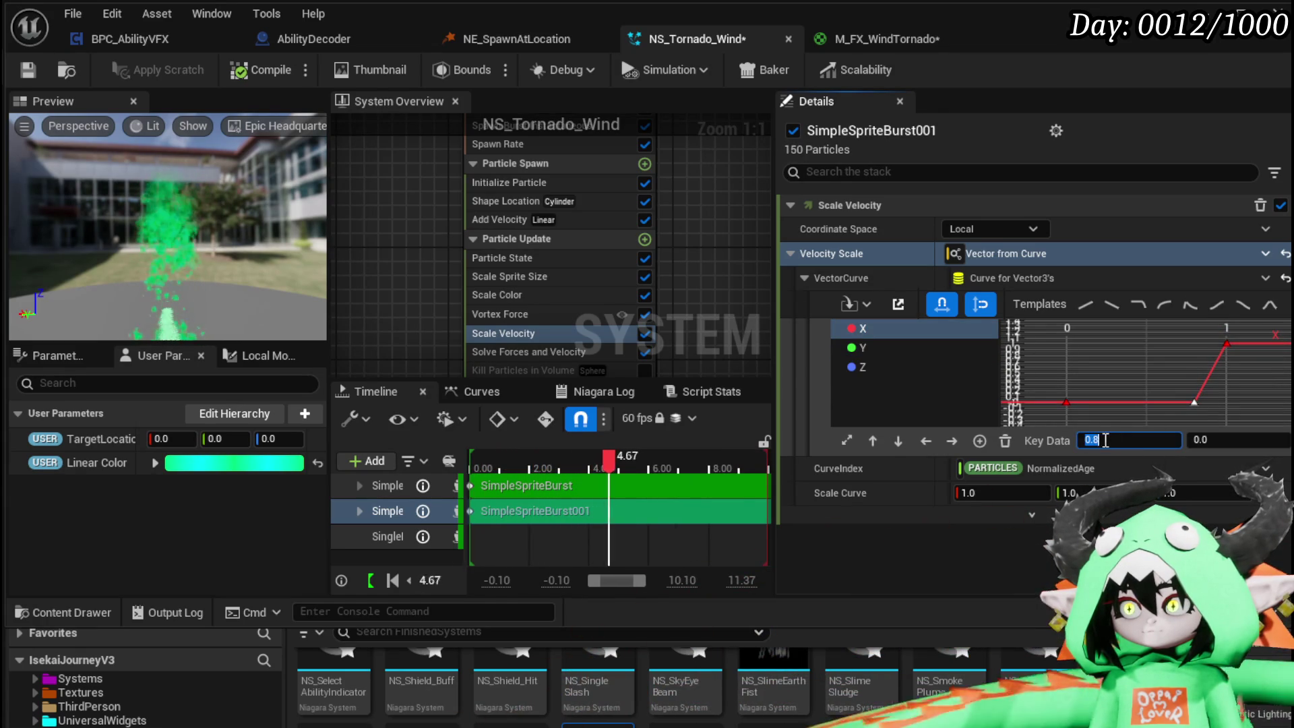
text(0.6)
key(Return)
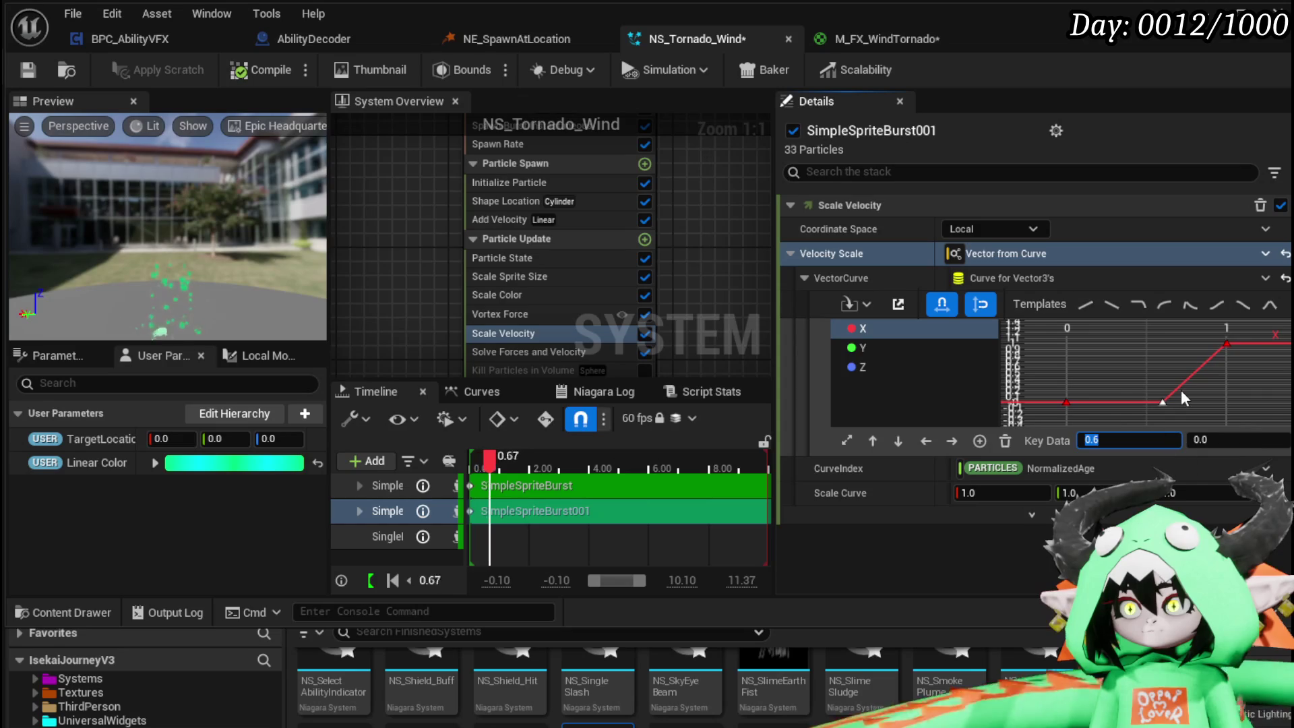
click(1109, 373)
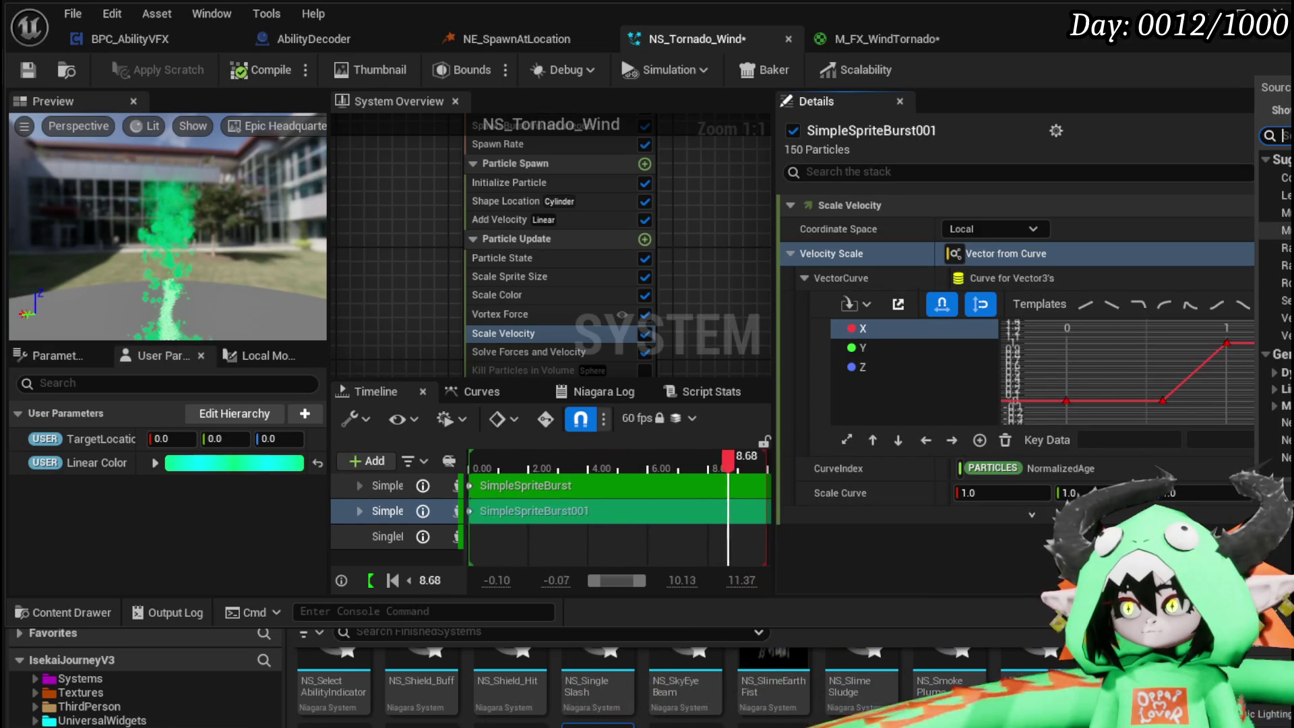
click(1280, 335)
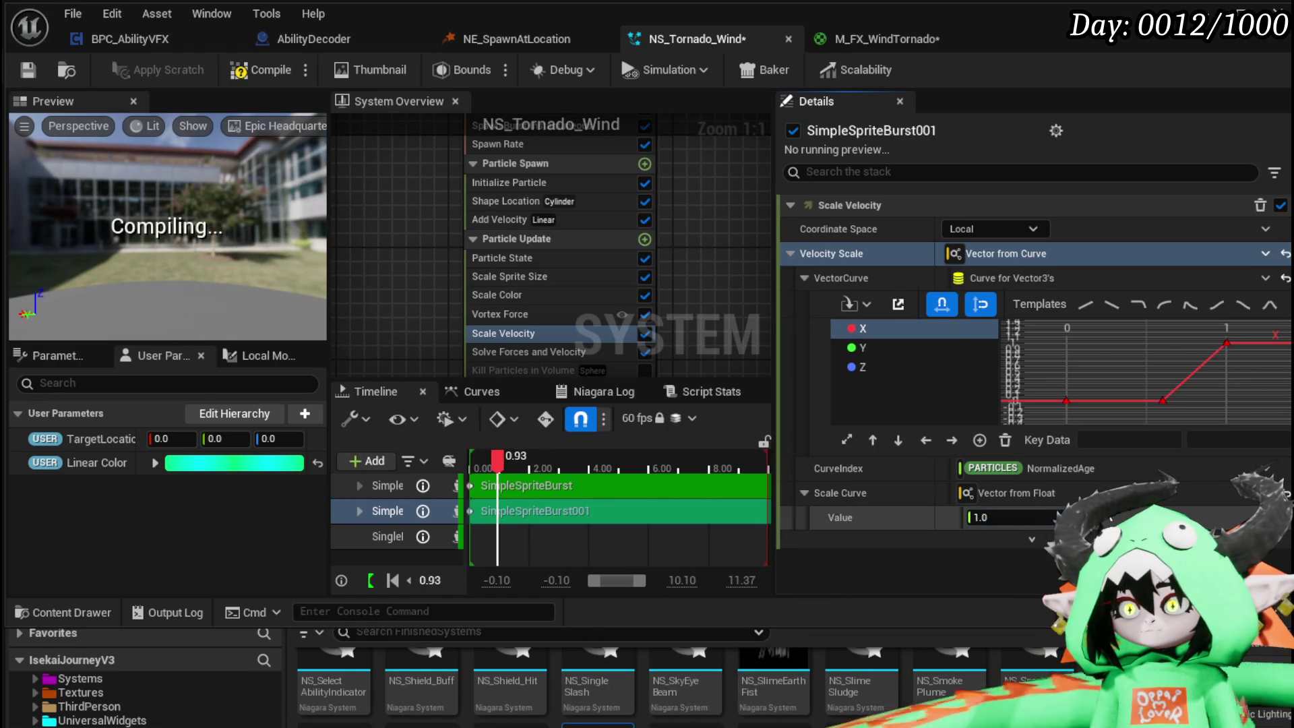
click(998, 516)
text(500)
key(Return)
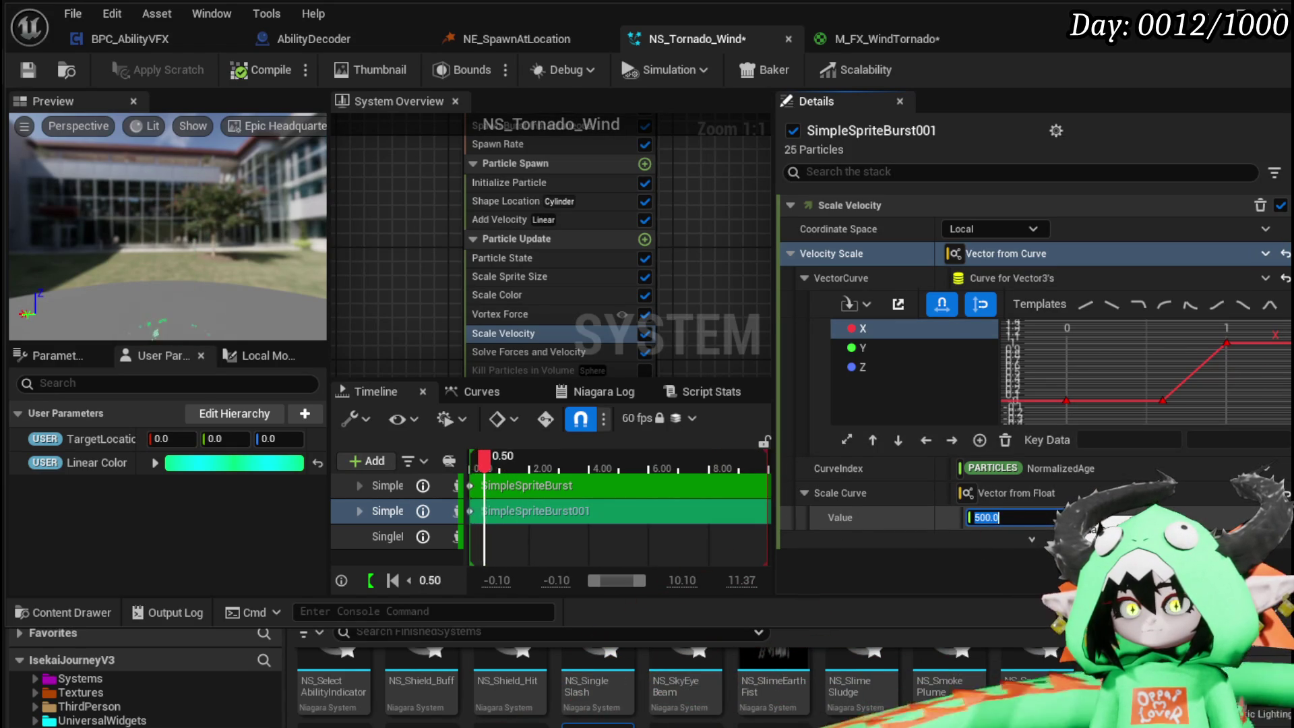
text(50)
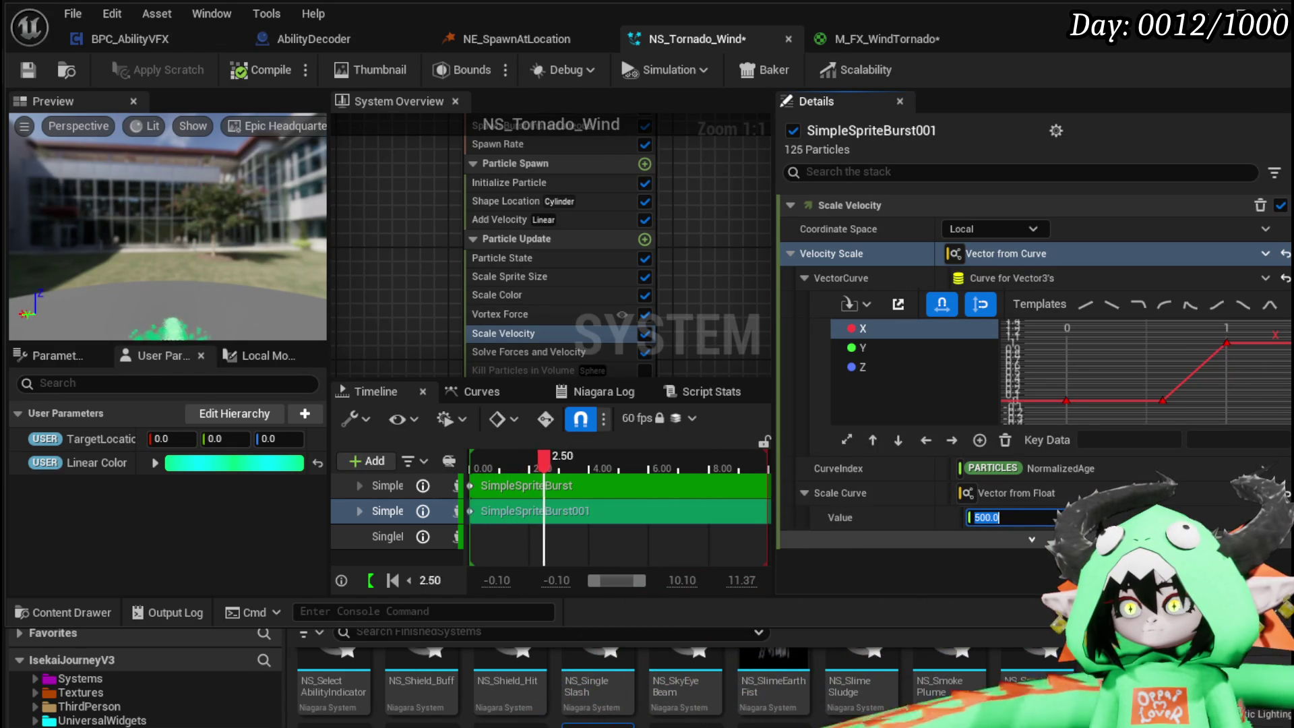
key(BackSpace)
text(3)
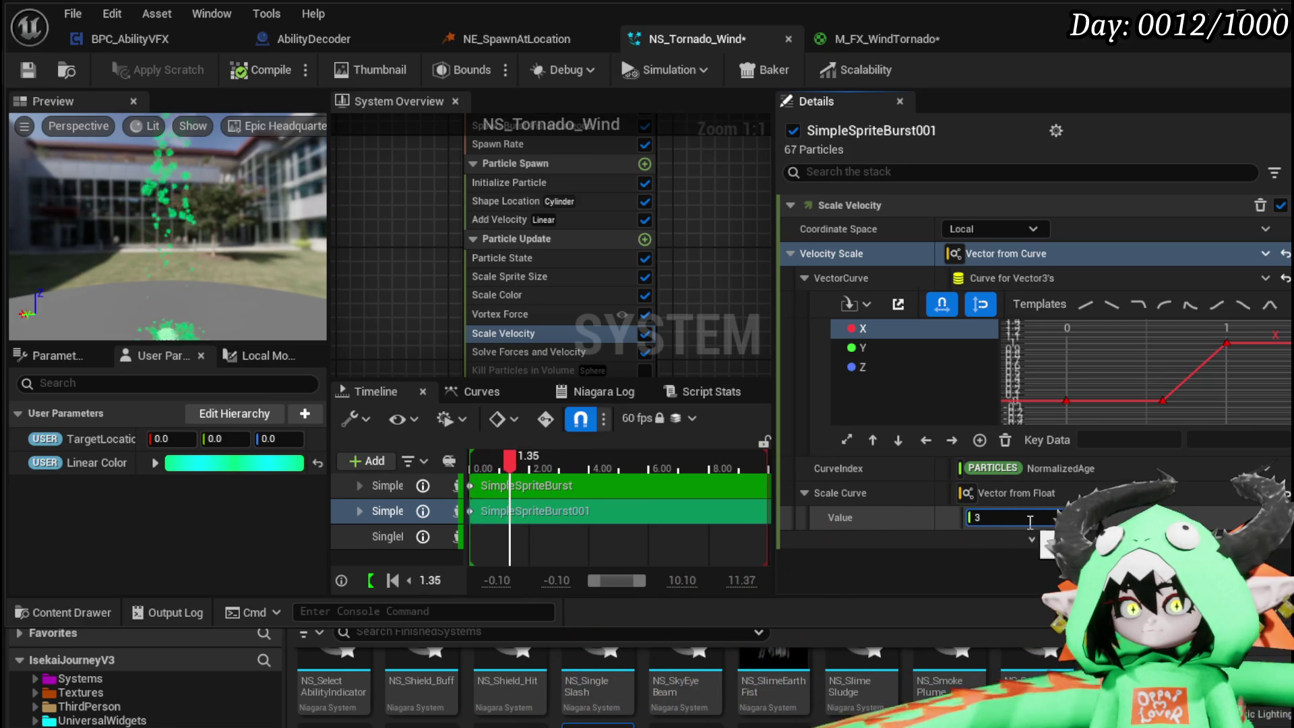
key(BackSpace)
text(2)
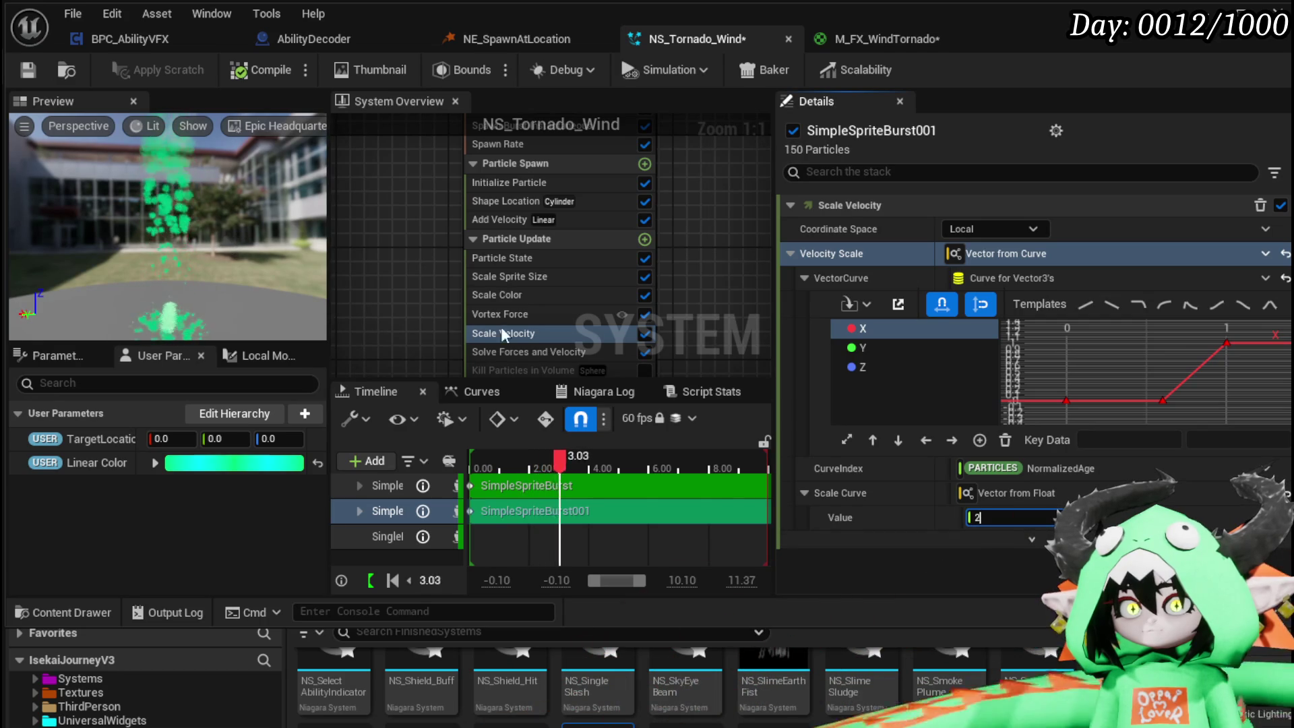
key(Return)
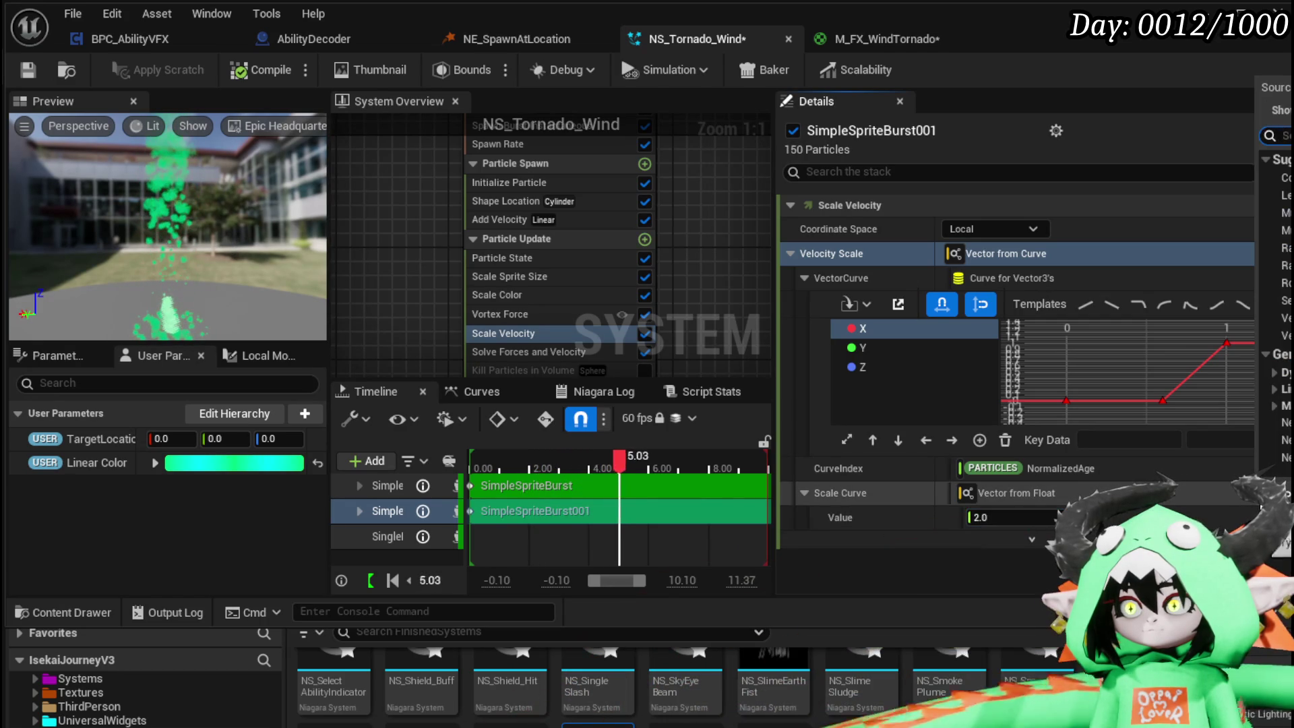
click(1002, 517)
text(1)
key(Return)
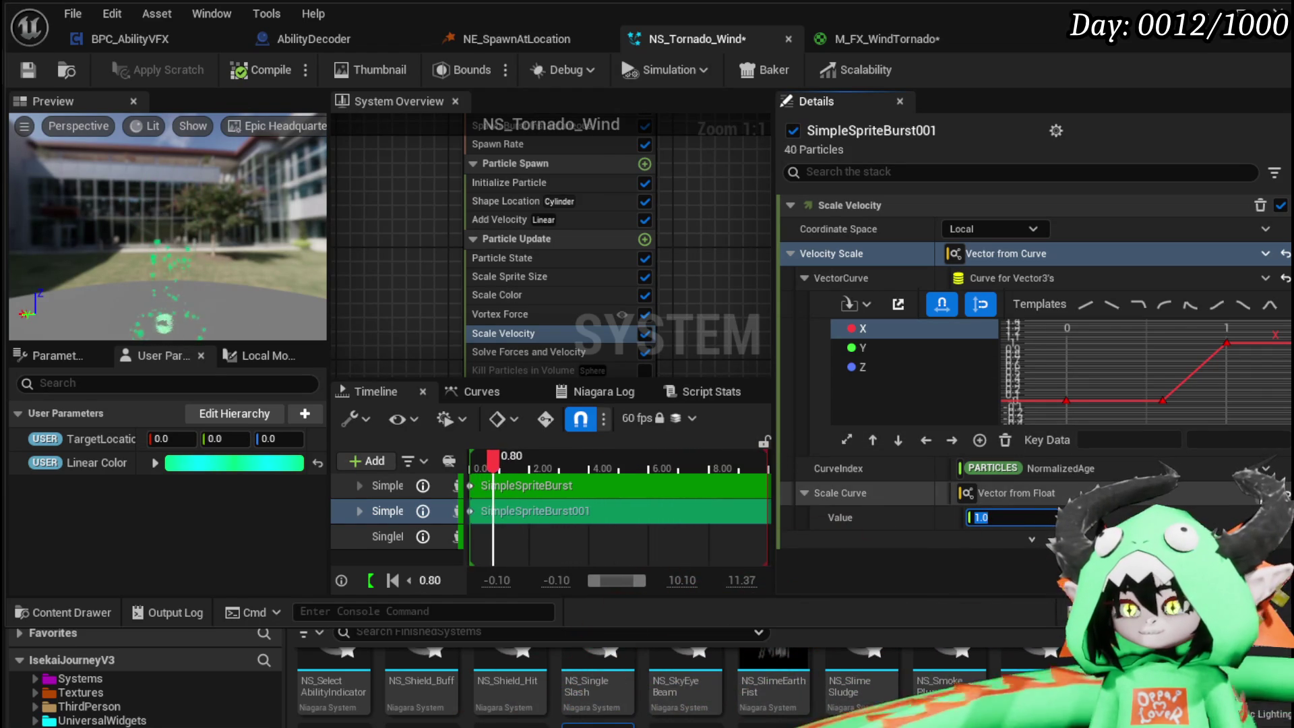
key(Return)
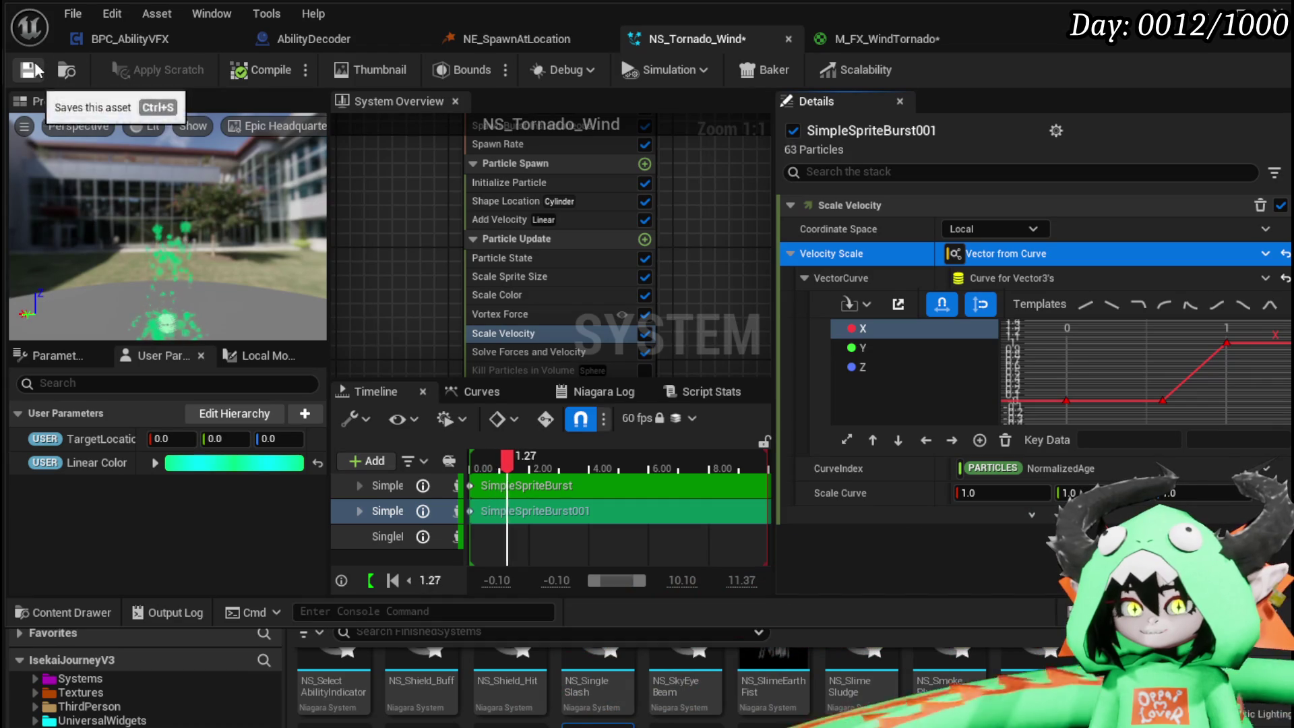
- Save the system and set Vortex Force Amount and Origin Pull Amount to 2000
click(28, 70)
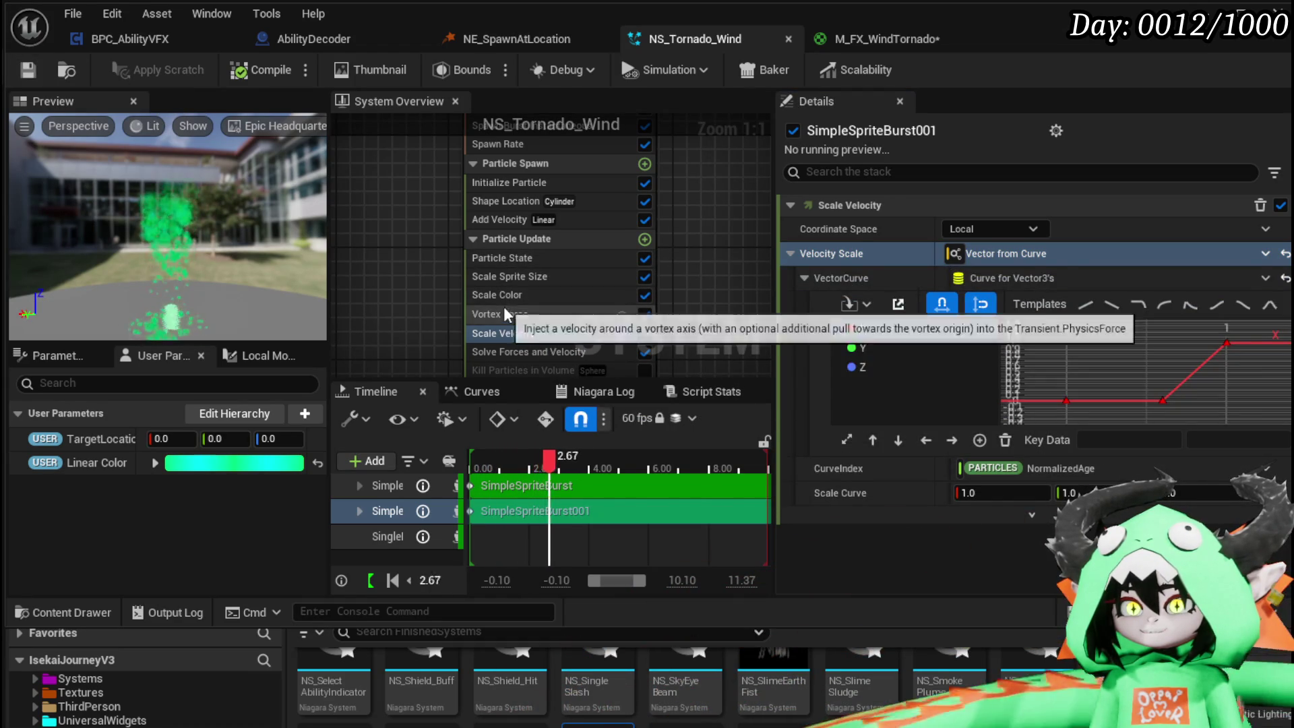
click(503, 310)
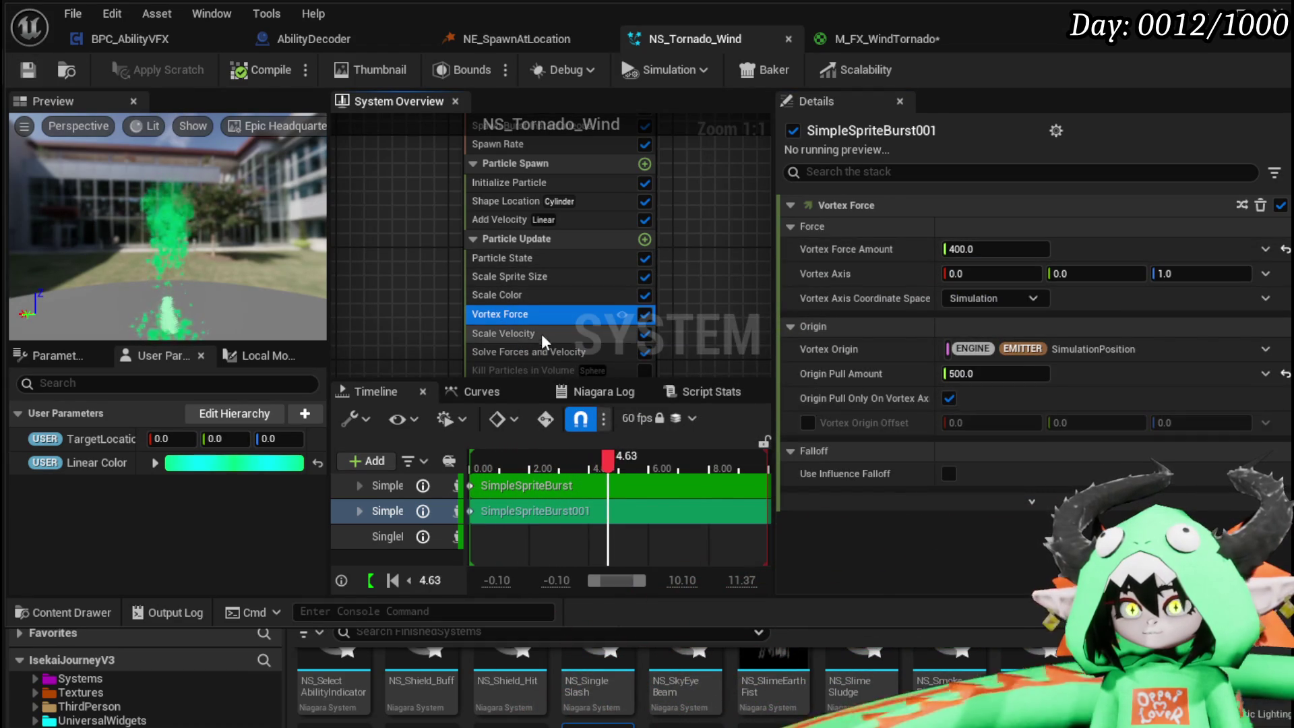
click(1009, 254)
text(800)
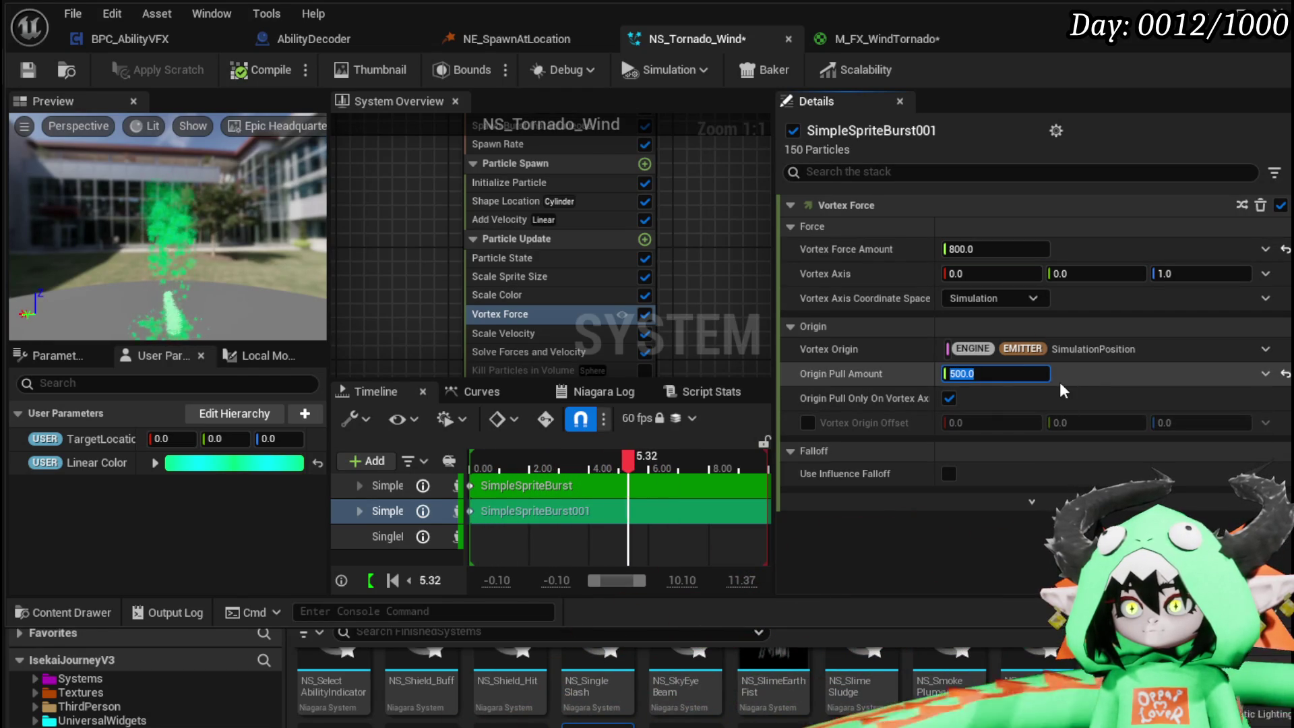
text(2000)
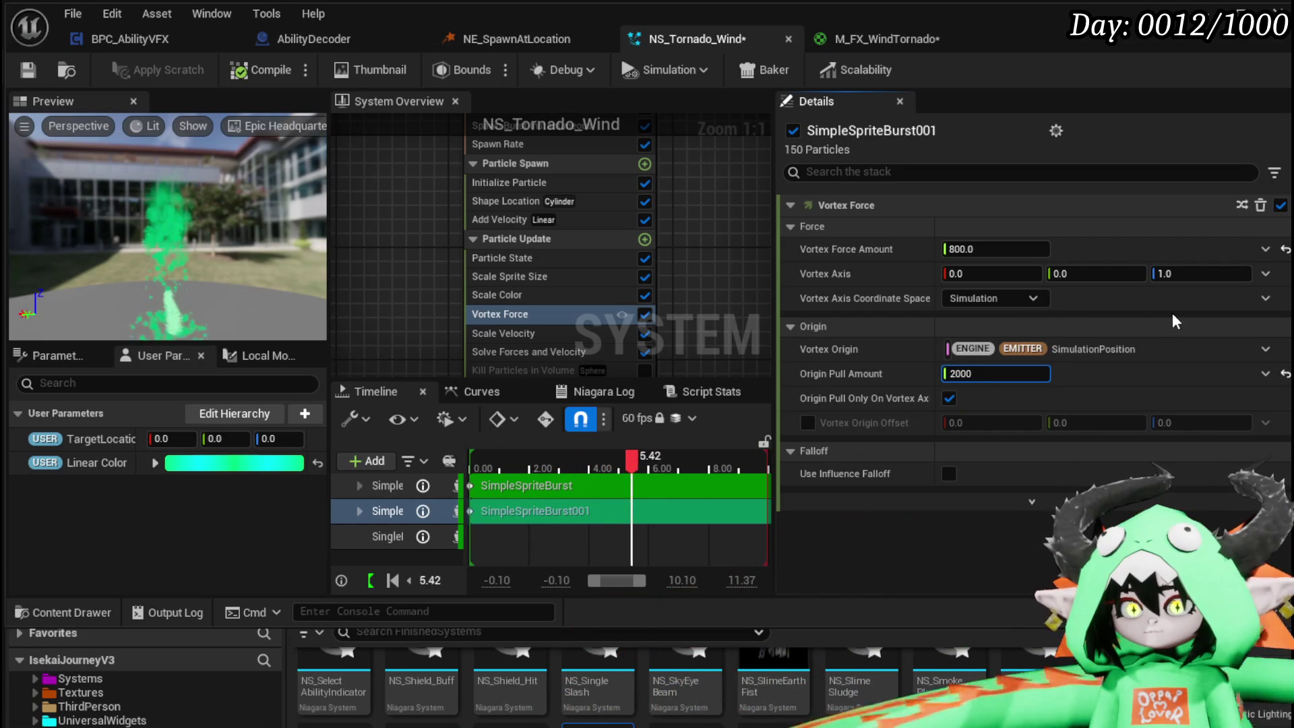
key(Return)
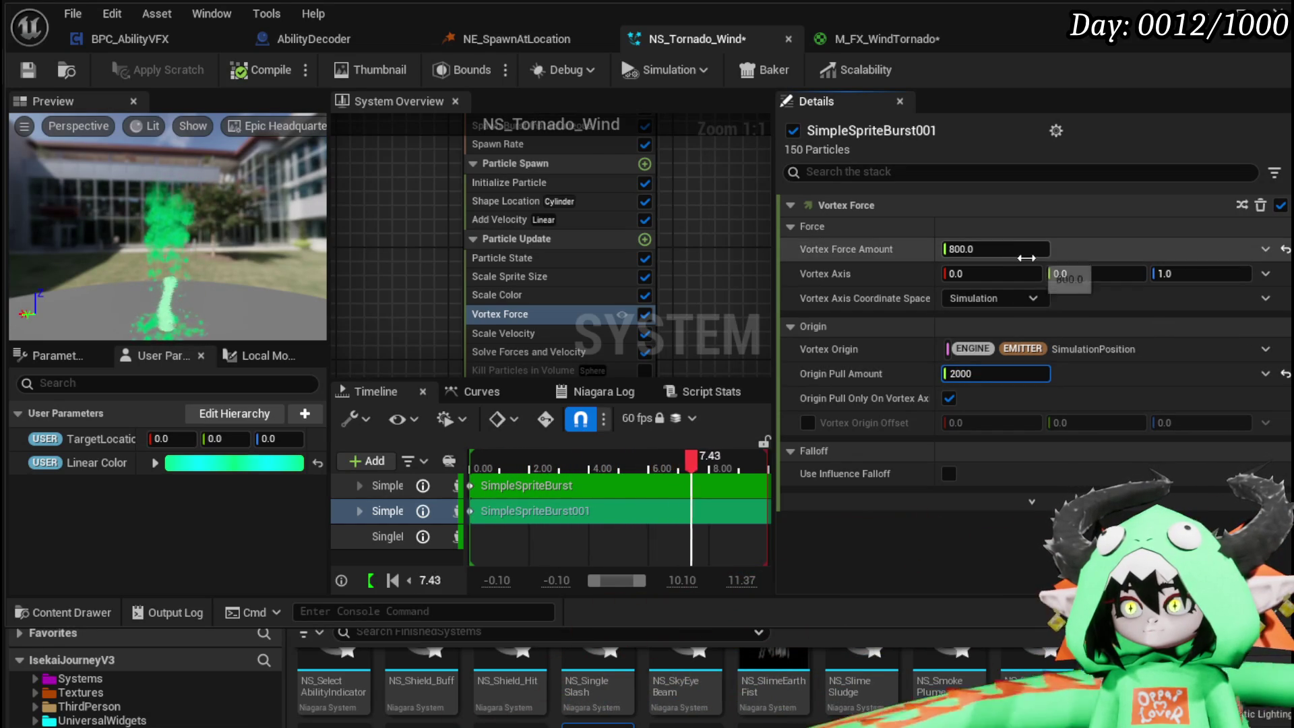
text(200)
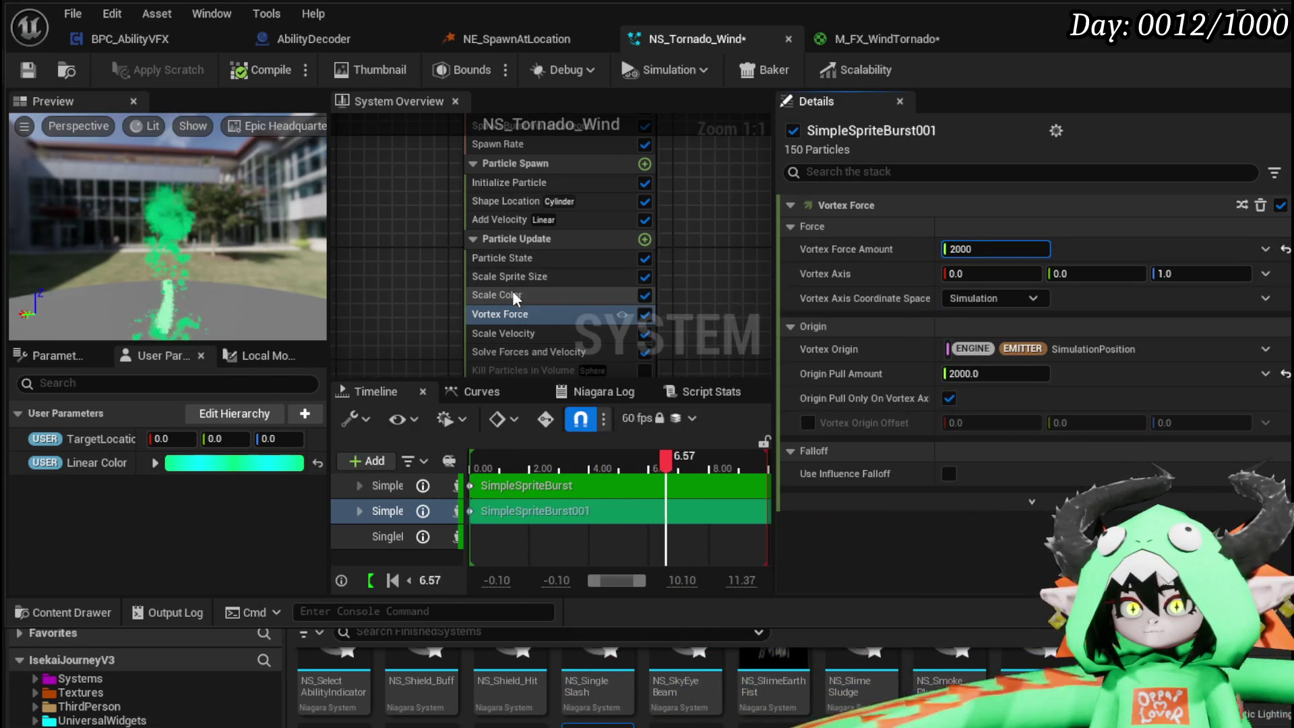
click(518, 277)
- Raise the Scale Sprite Size curve's first key to 0.3, save, and disable Add Velocity
click(868, 374)
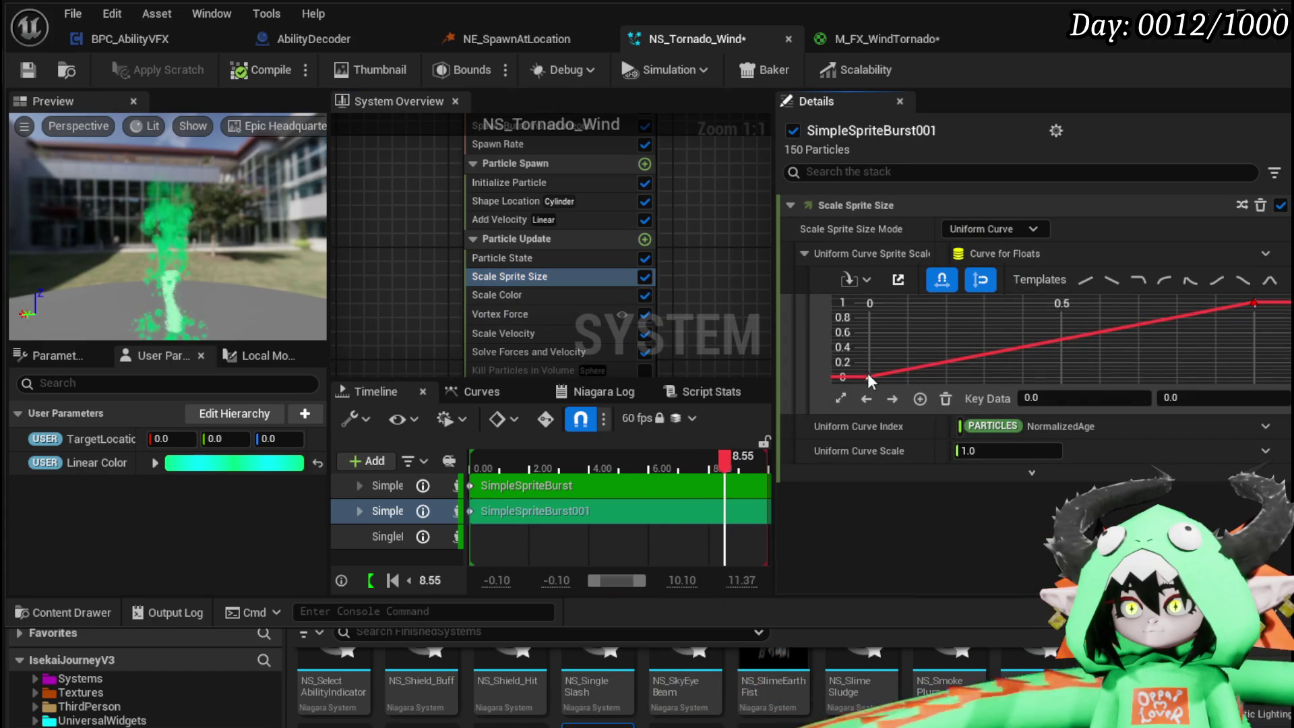
click(1173, 401)
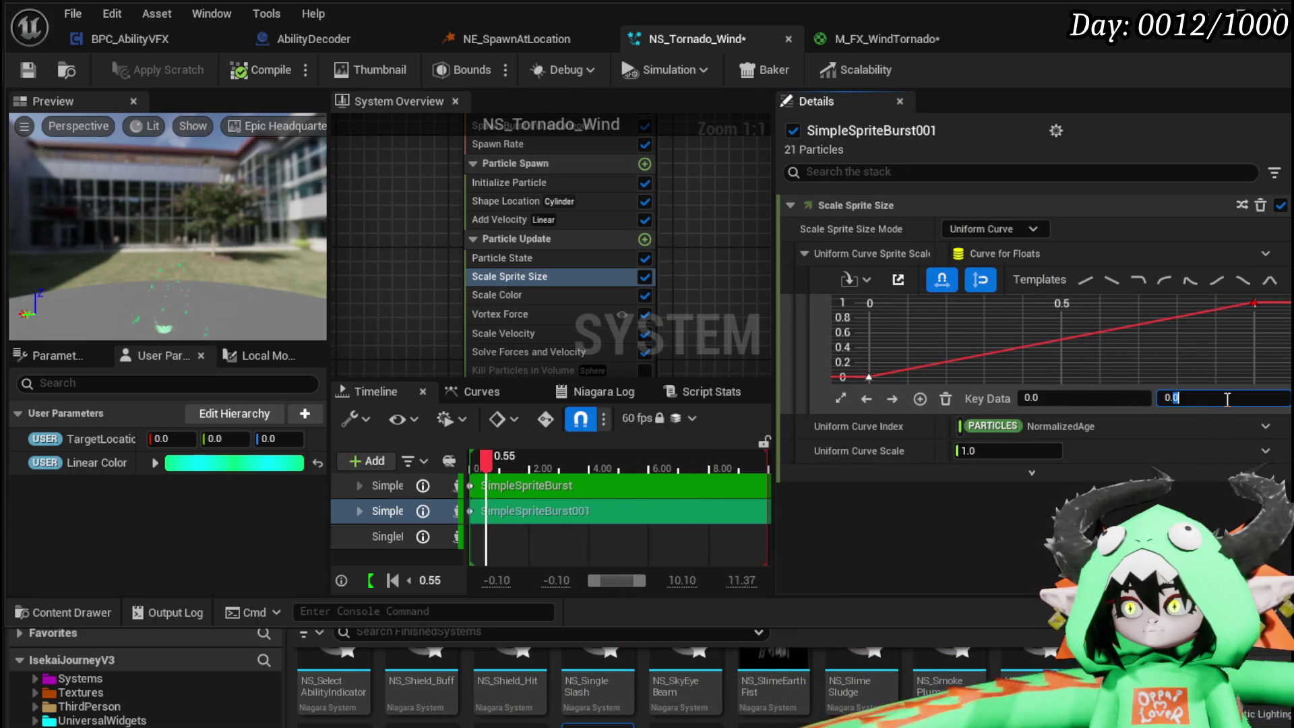
text(0.3)
key(Return)
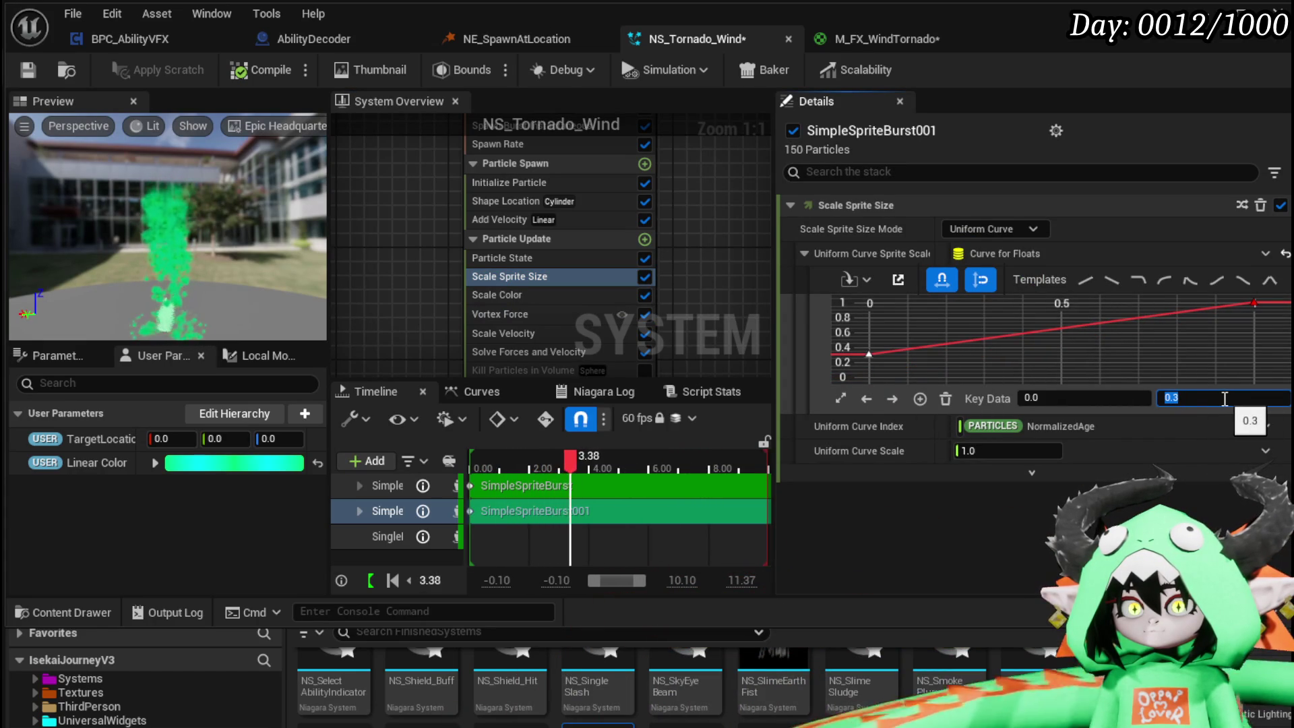
click(27, 78)
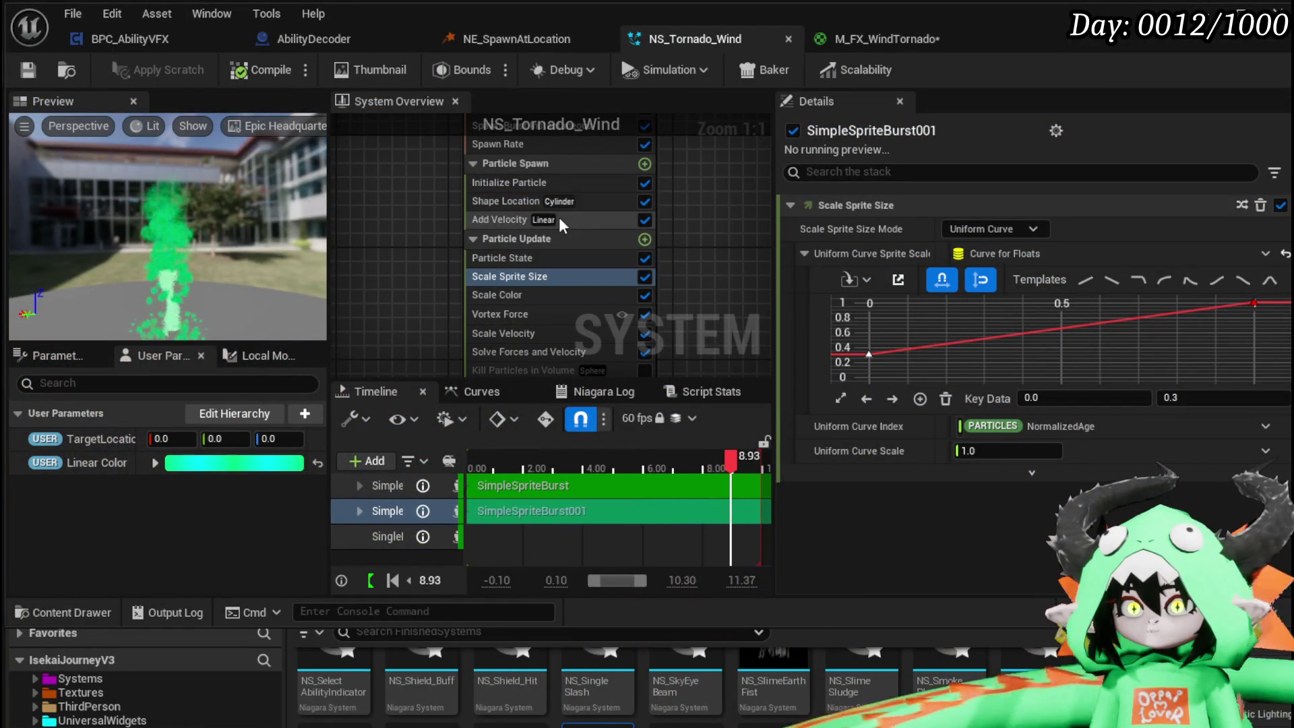
click(645, 219)
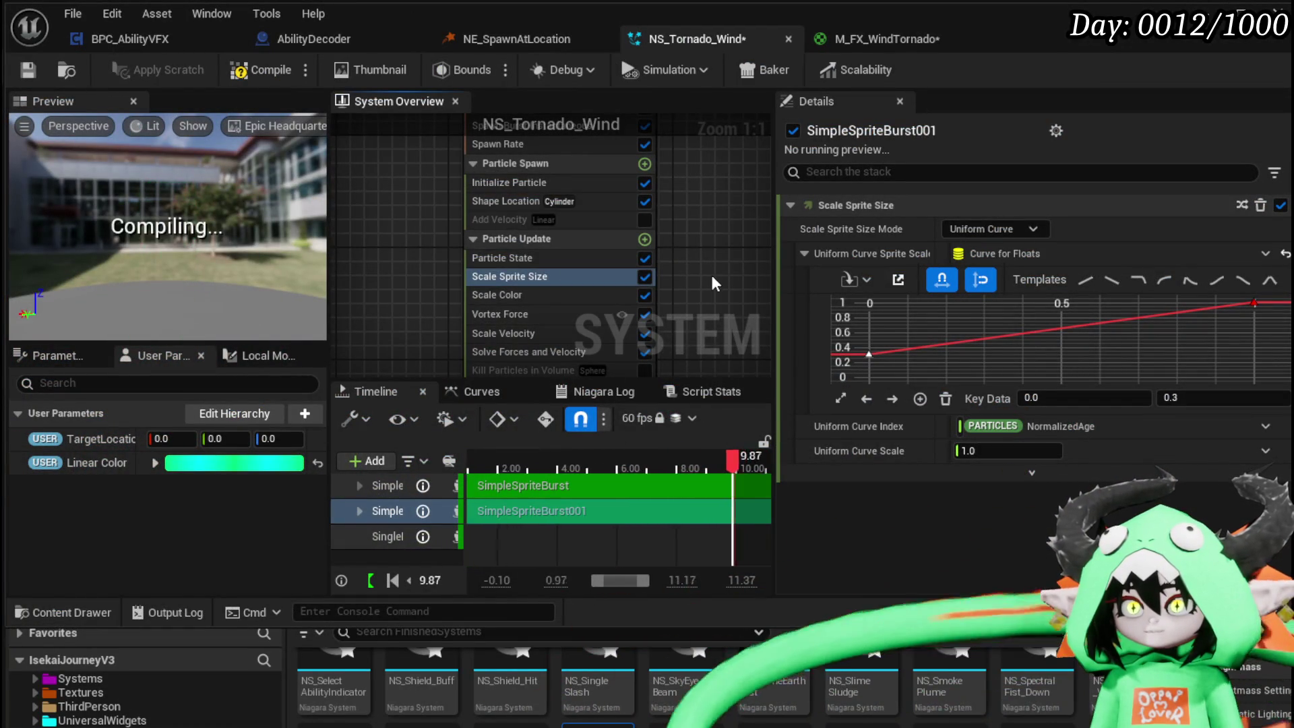
- Disable Scale Velocity, save NS_Tornado_Wind, and review the Initialize Particle cylinder shape
click(644, 334)
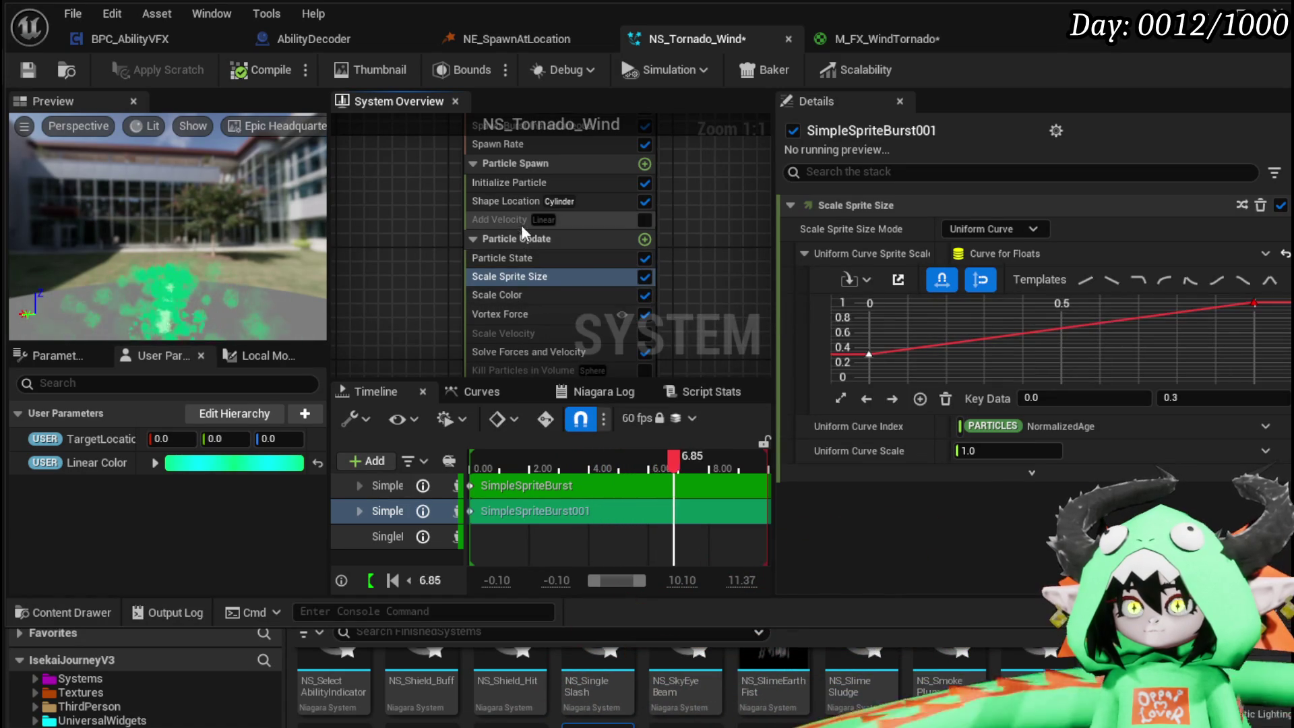
click(30, 70)
click(507, 260)
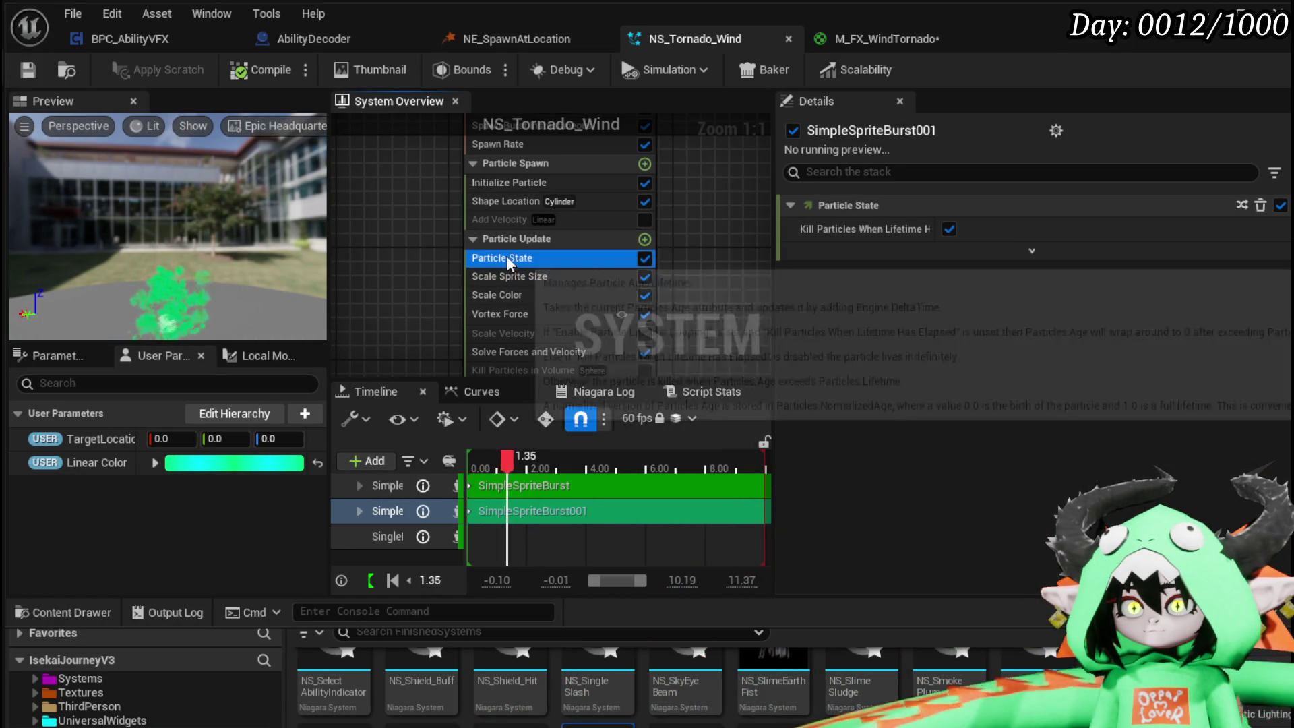
click(505, 186)
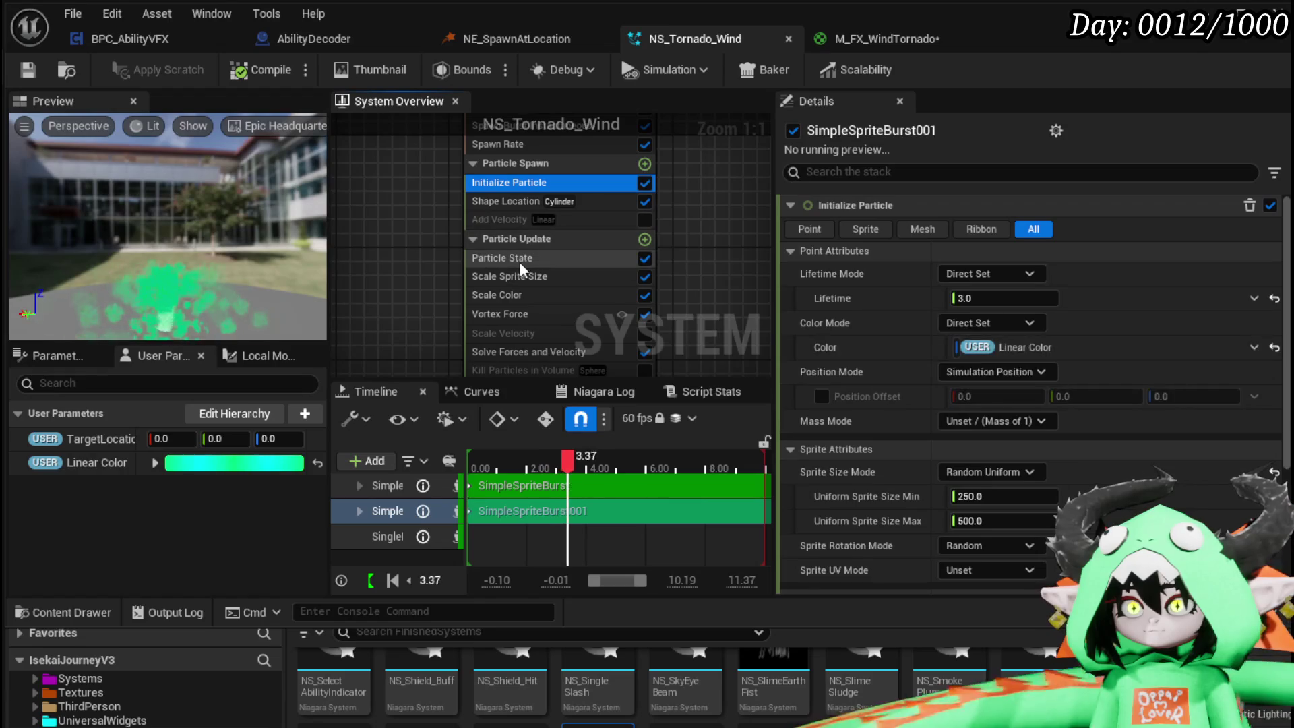
click(519, 206)
click(968, 349)
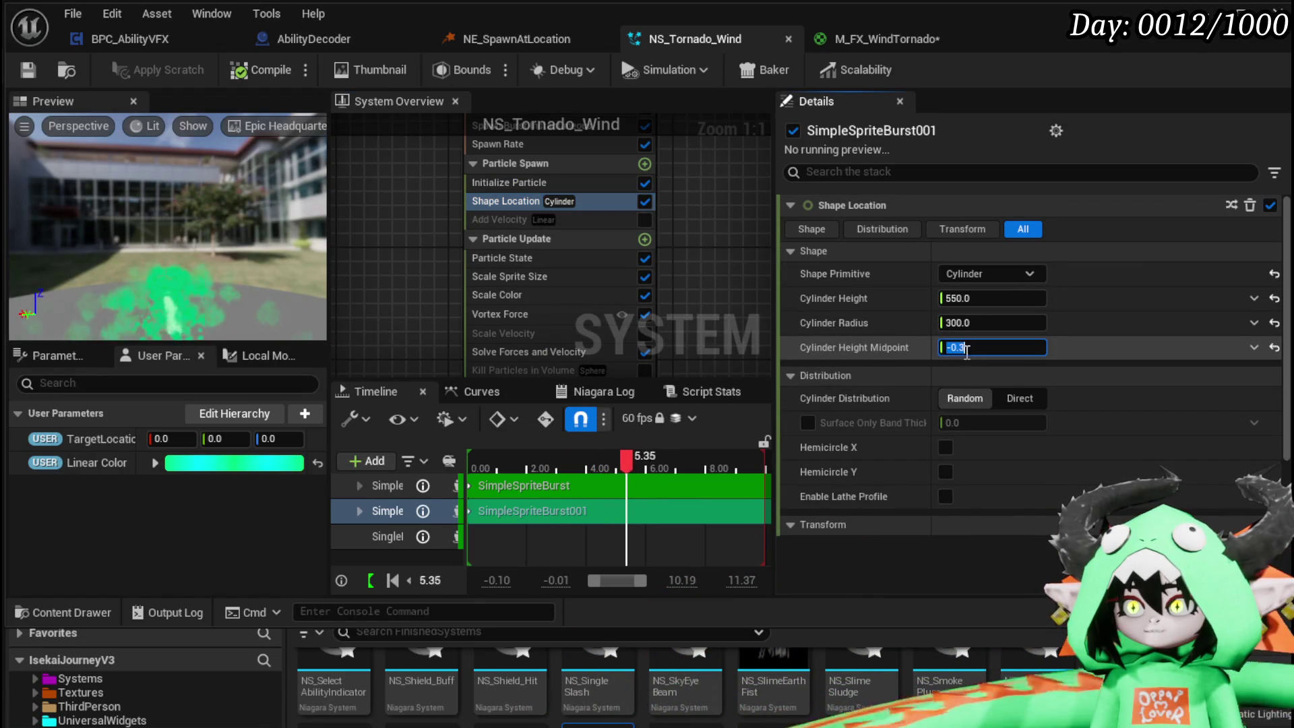
- Set Shape Location's Cylinder Height Midpoint to -1.0 and save NS_Tornado_Wind
text(-1)
key(Return)
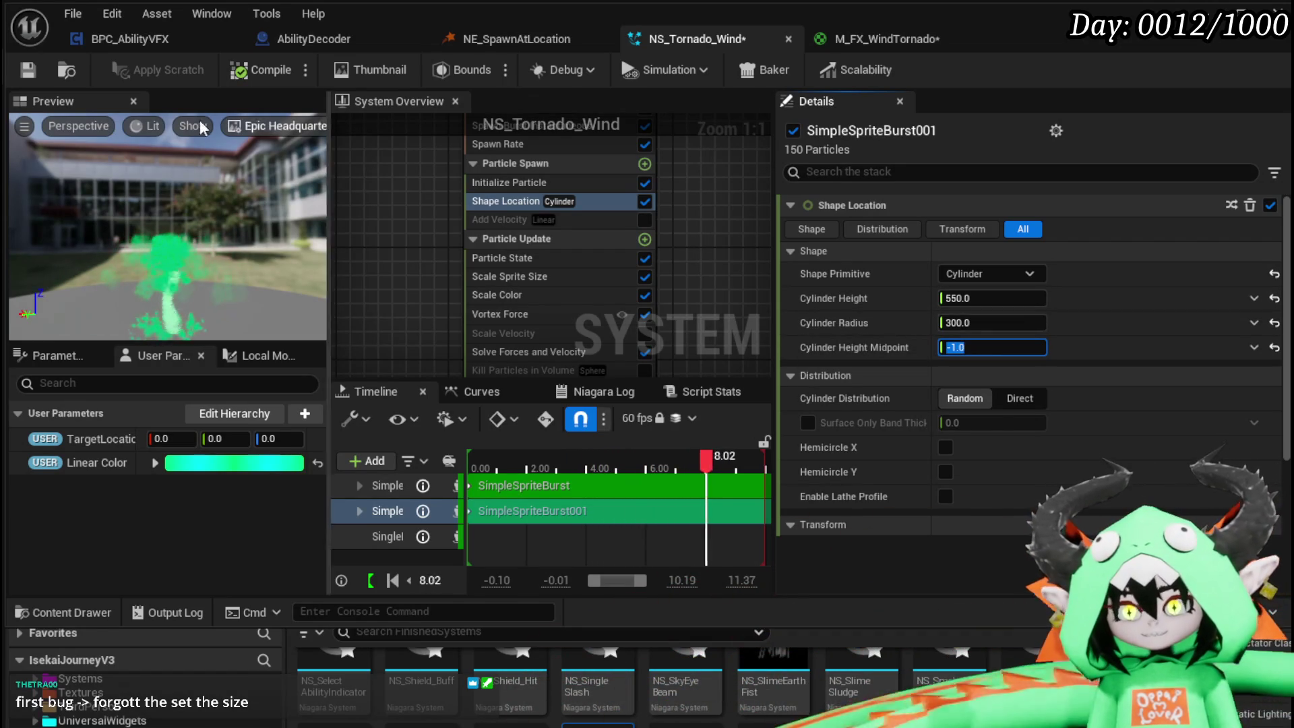
click(27, 74)
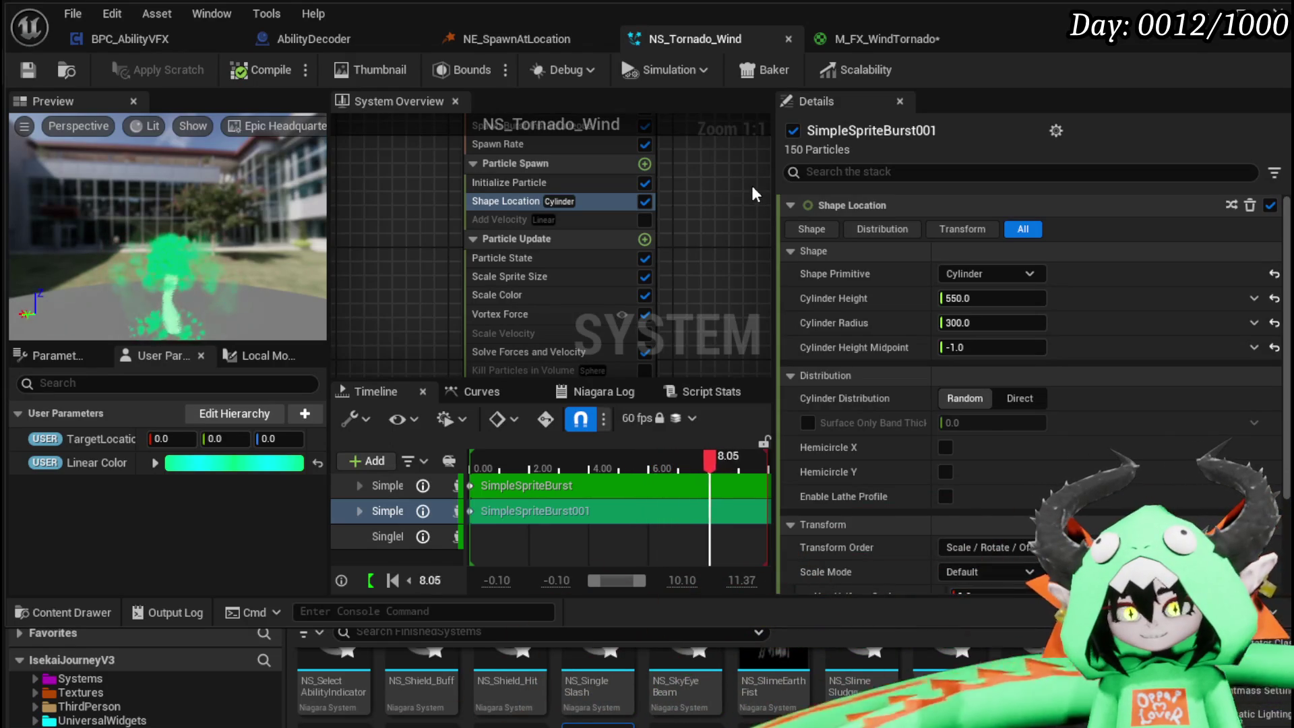
click(28, 69)
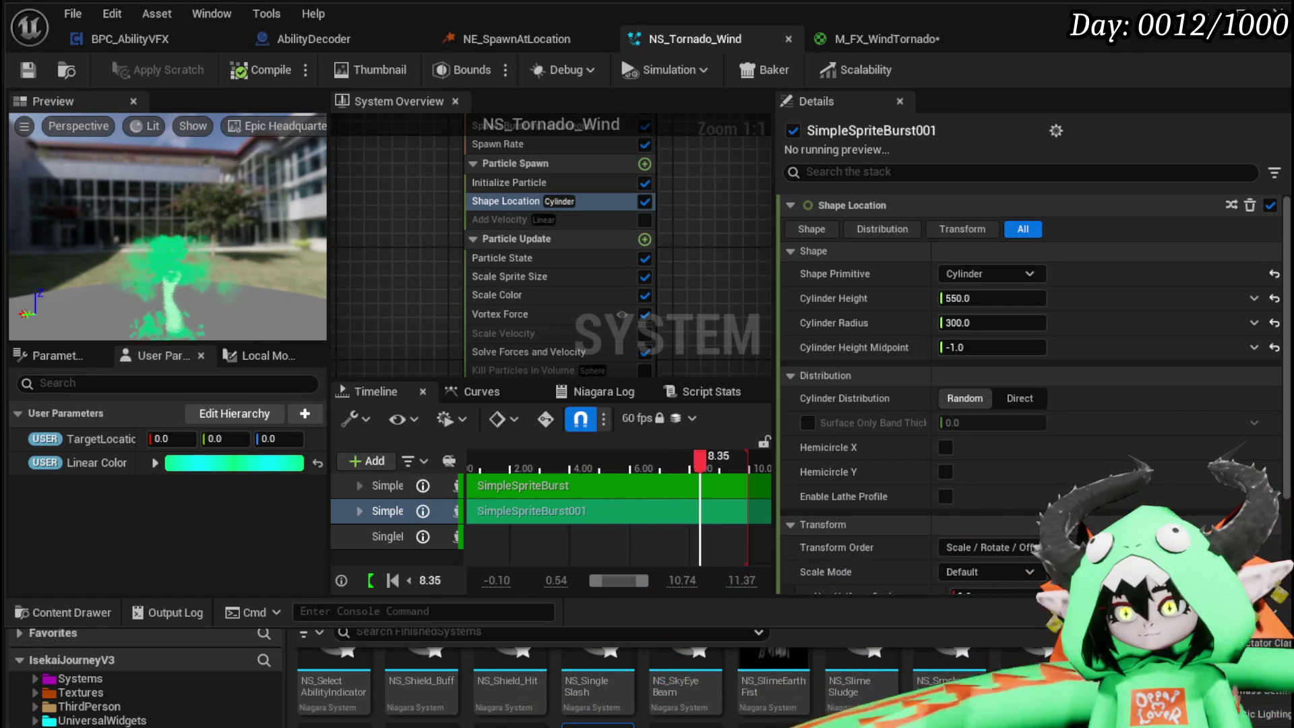
- Save the M_FX_WindTornado material and preview the tornado in the level before returning to the system
key(ctrl+shift+s)
key(Return)
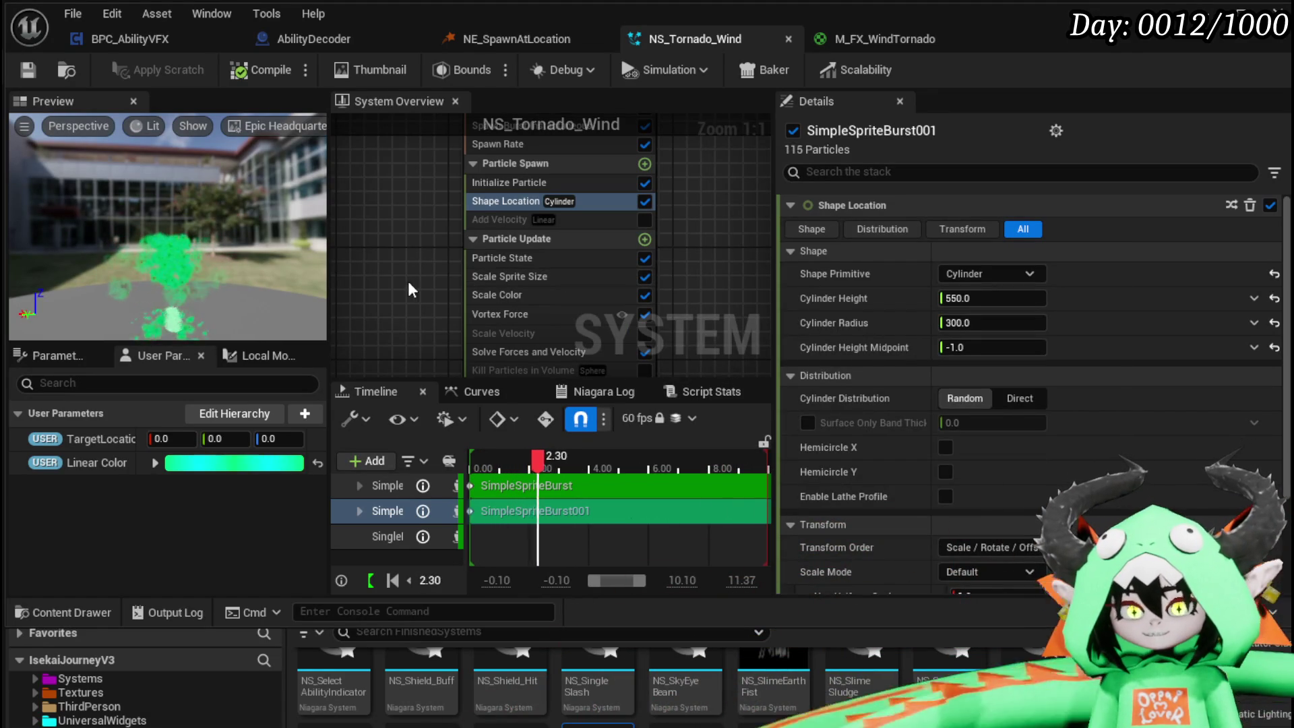
mouse_move(413, 272)
mouse_down()
mouse_move(438, 276)
mouse_move(442, 253)
mouse_up()
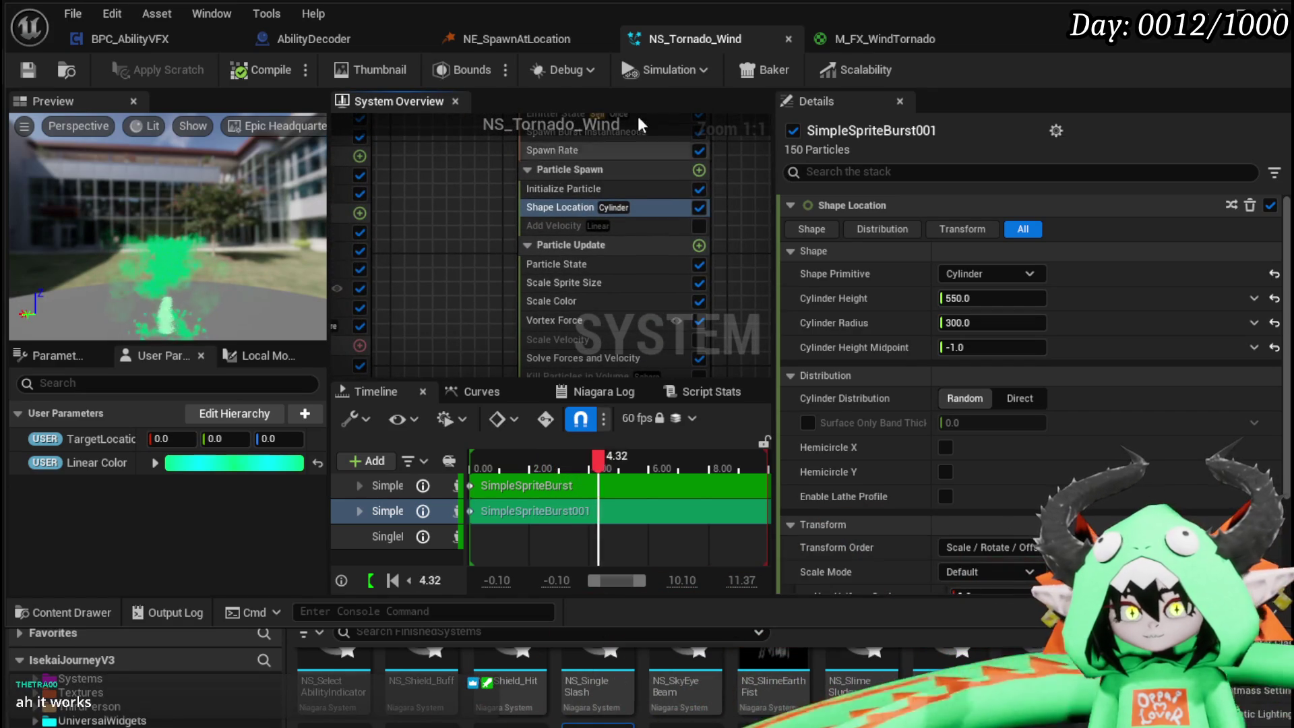
key(alt+Tab)
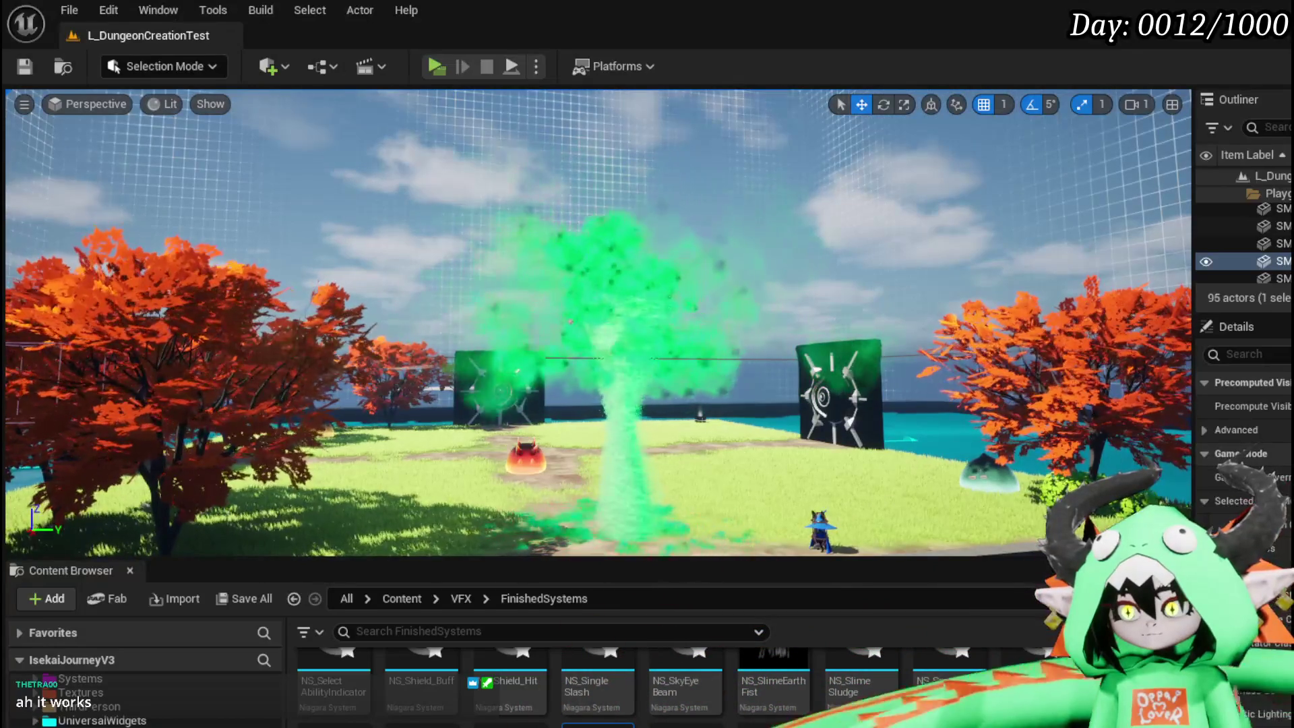
key(alt+Tab)
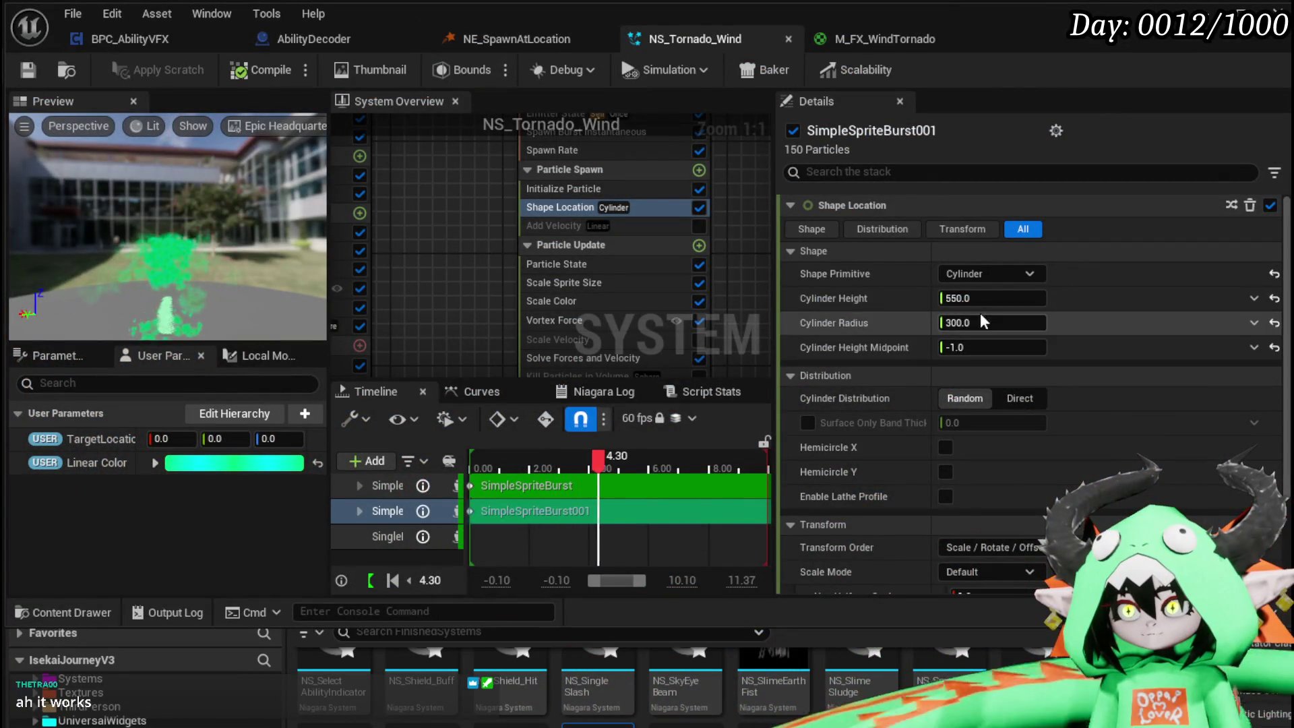
click(994, 299)
- Set Cylinder Height to 50 and, after trying -100 and -50, the midpoint to -20
text(50)
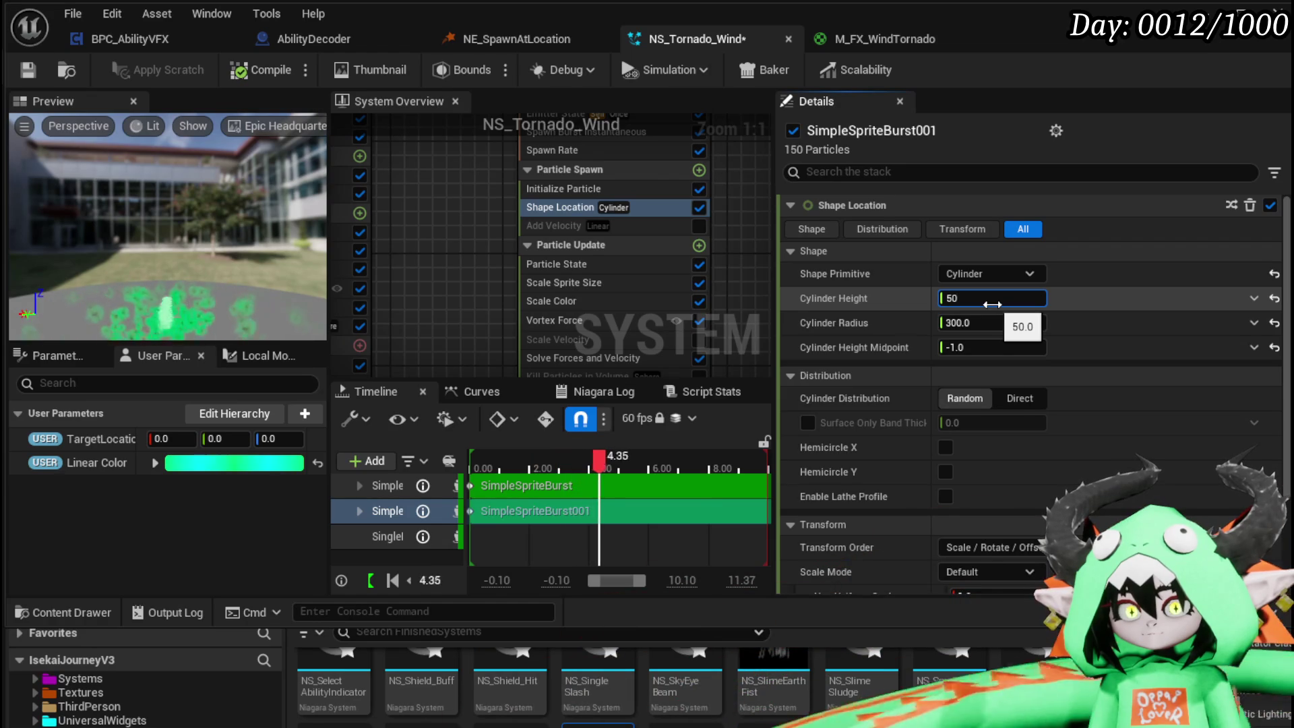
click(1004, 347)
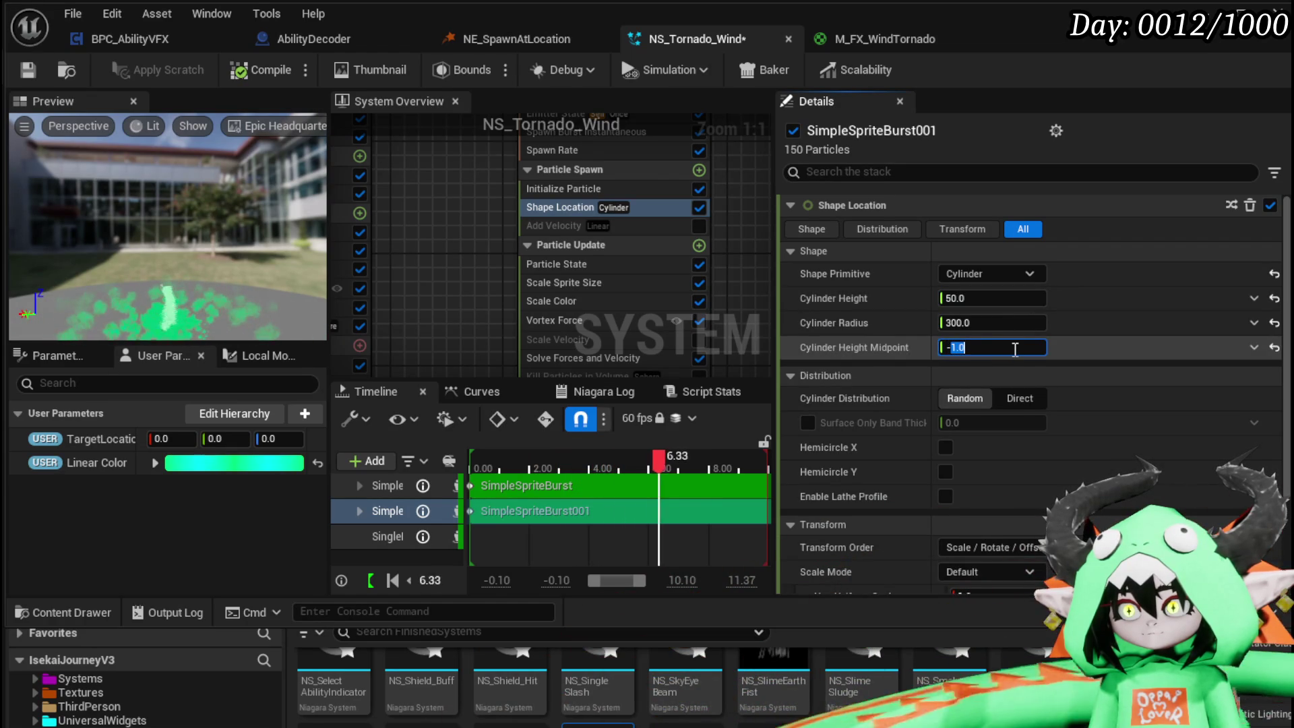
text(-5)
key(BackSpace)
text(100)
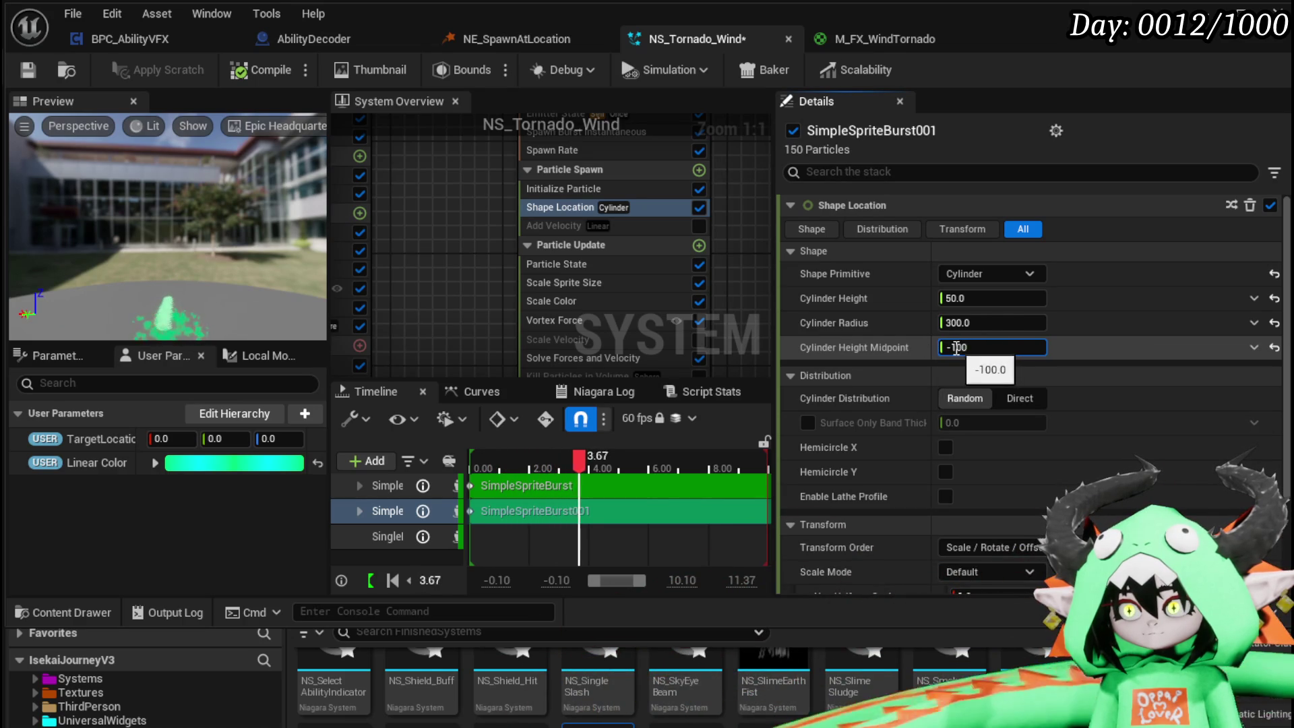
double_click(984, 348)
text(50)
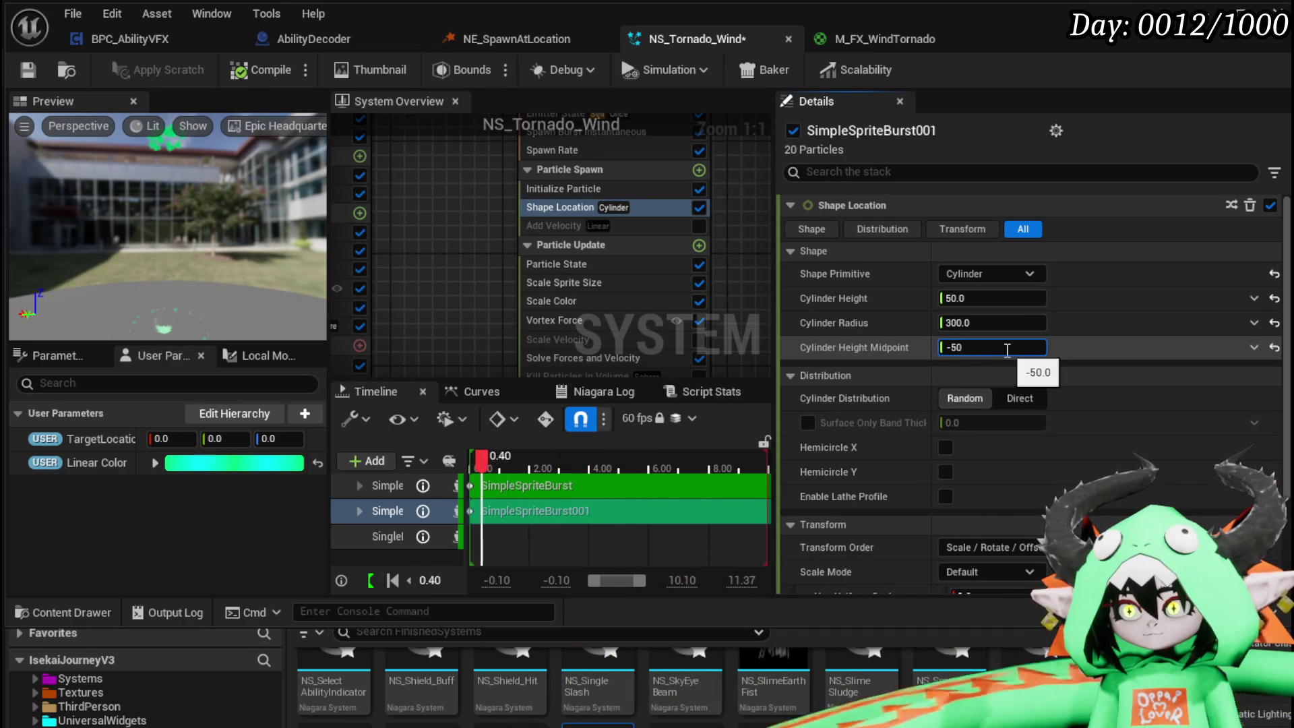
double_click(1003, 348)
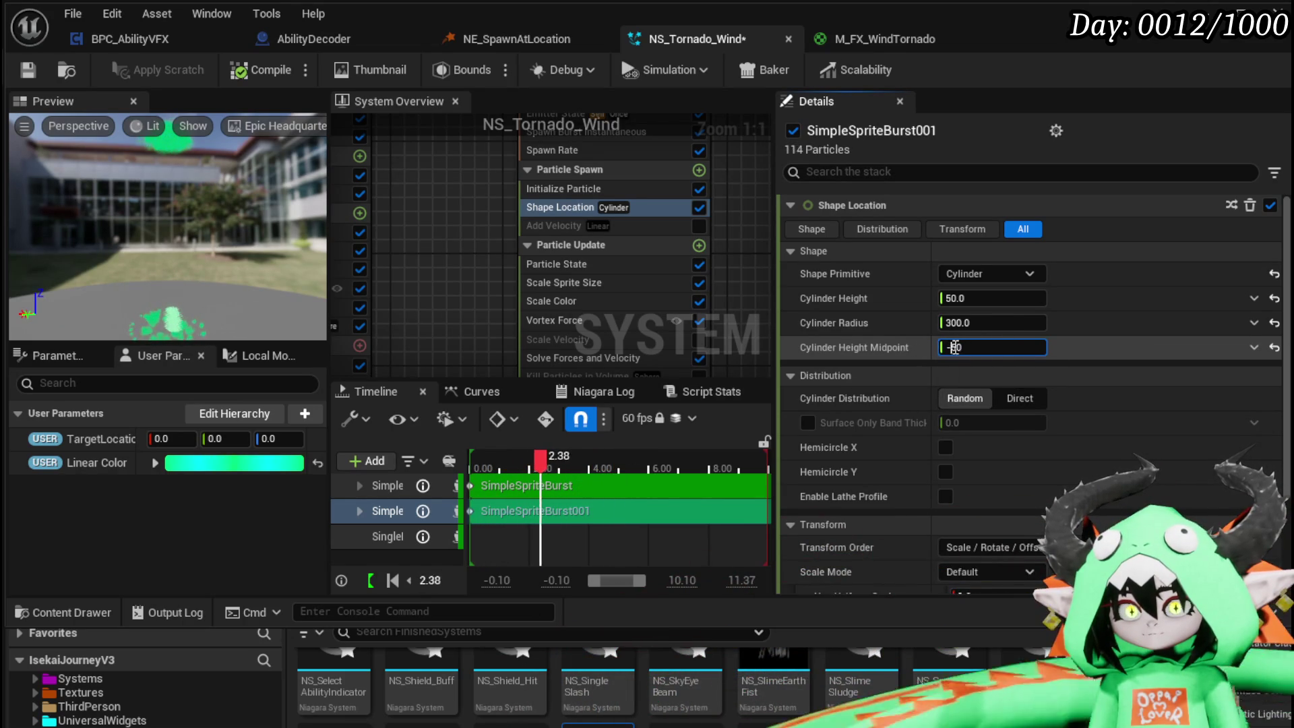
text(20)
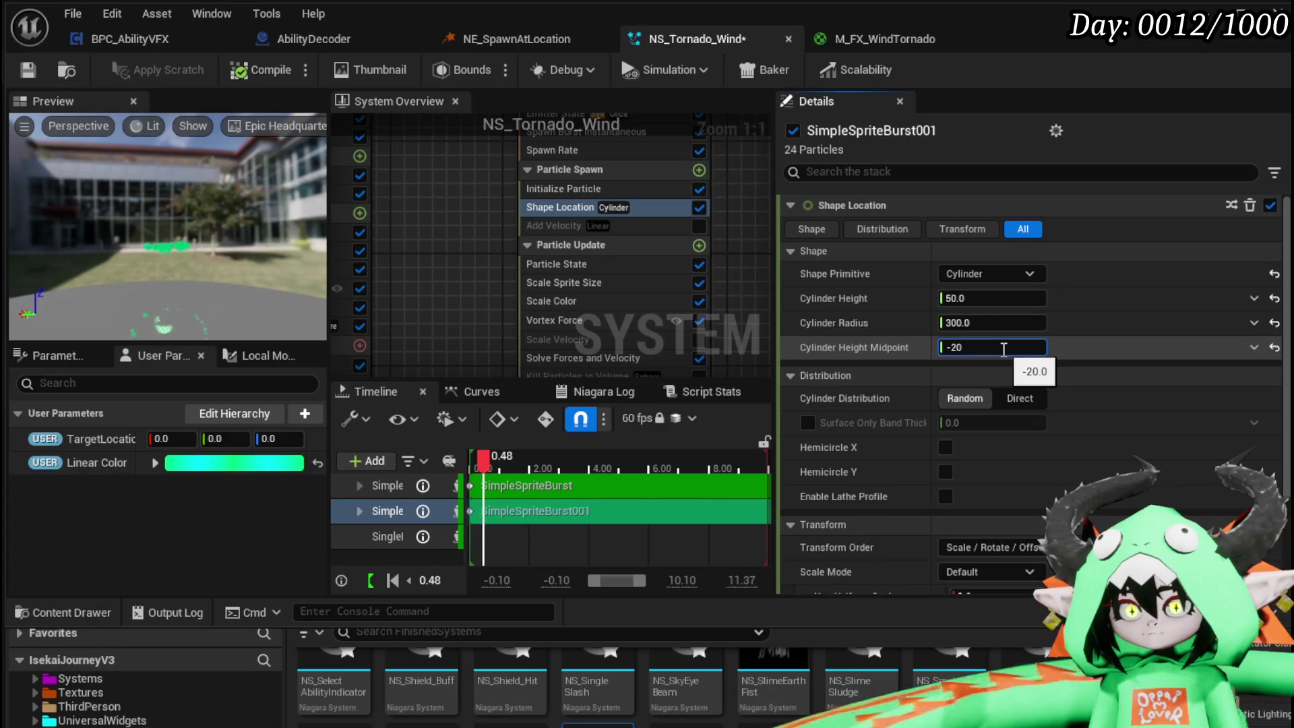
key(Return)
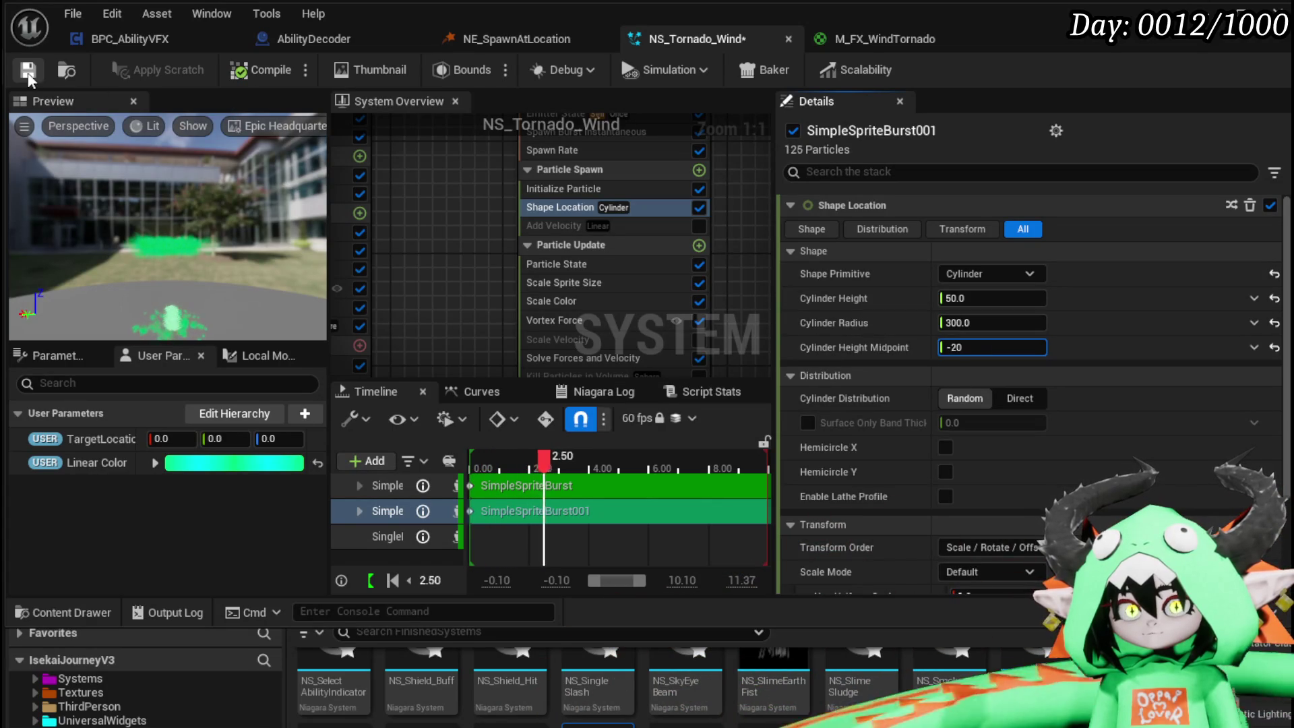
- Save the system, check the tornado in the level, and start re-entering the midpoint value
click(27, 71)
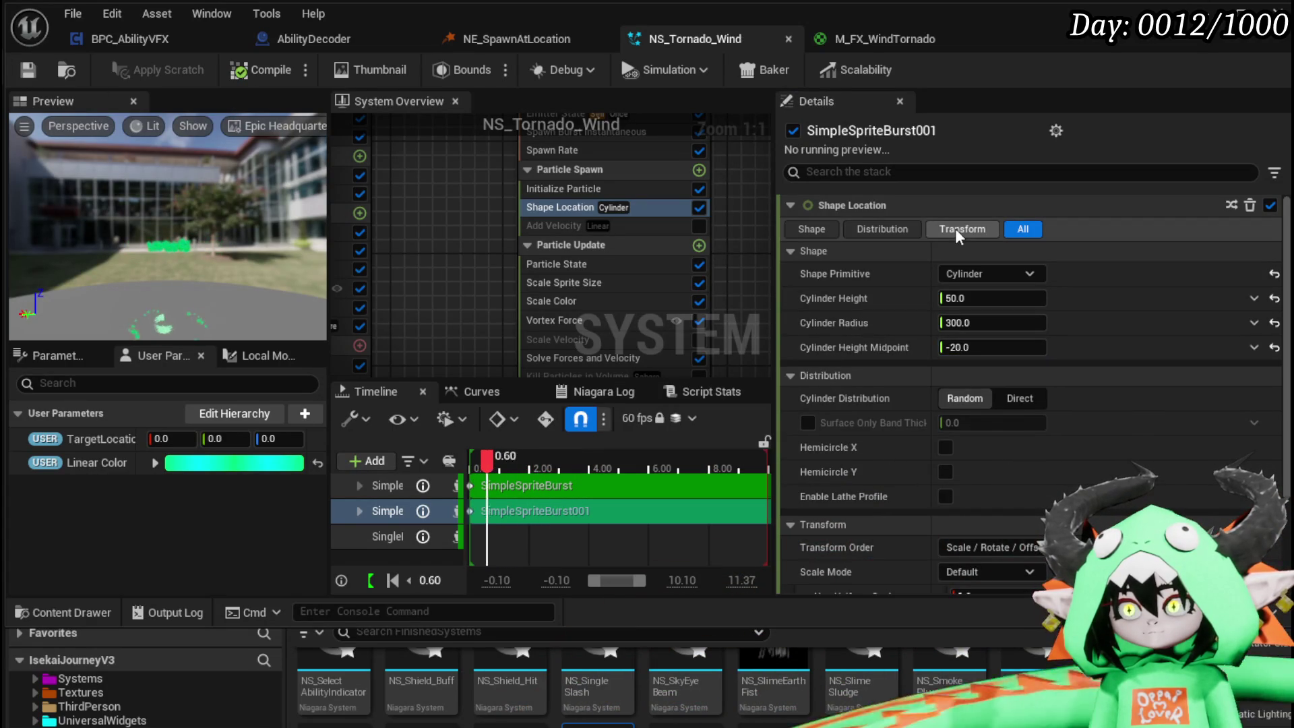
key(alt+Tab)
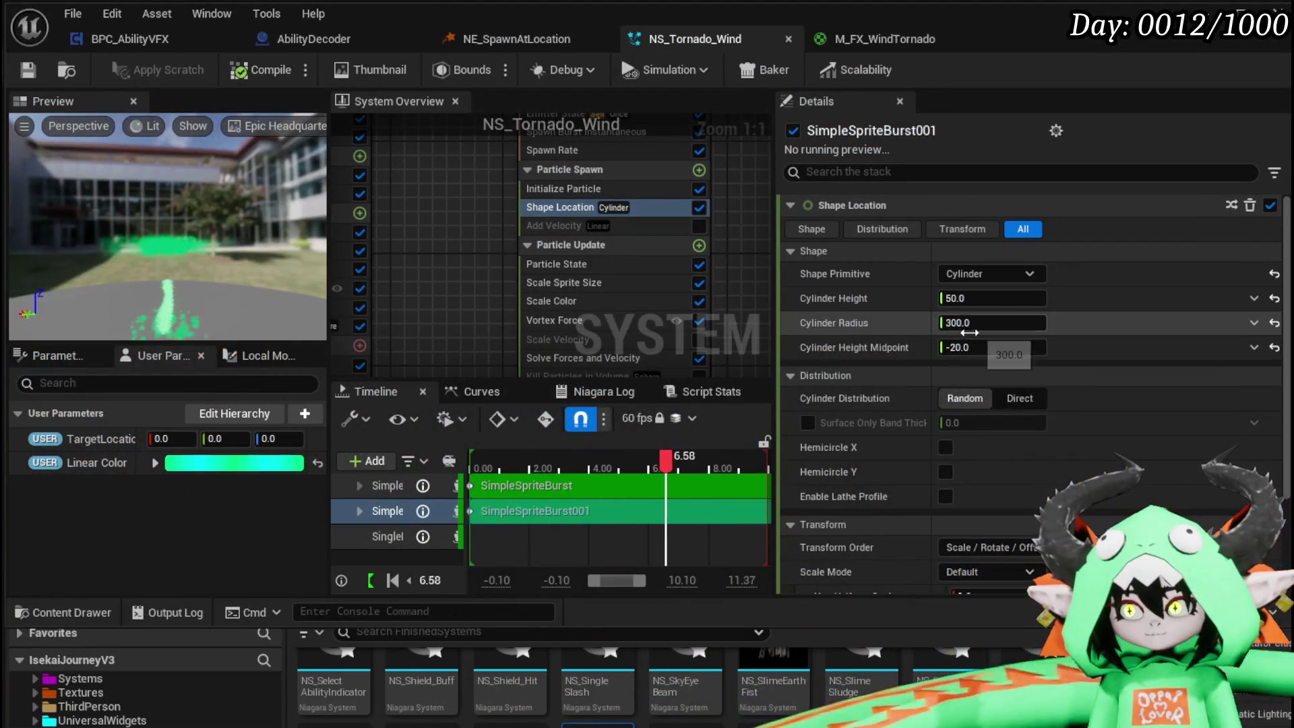
click(952, 346)
text(-1)
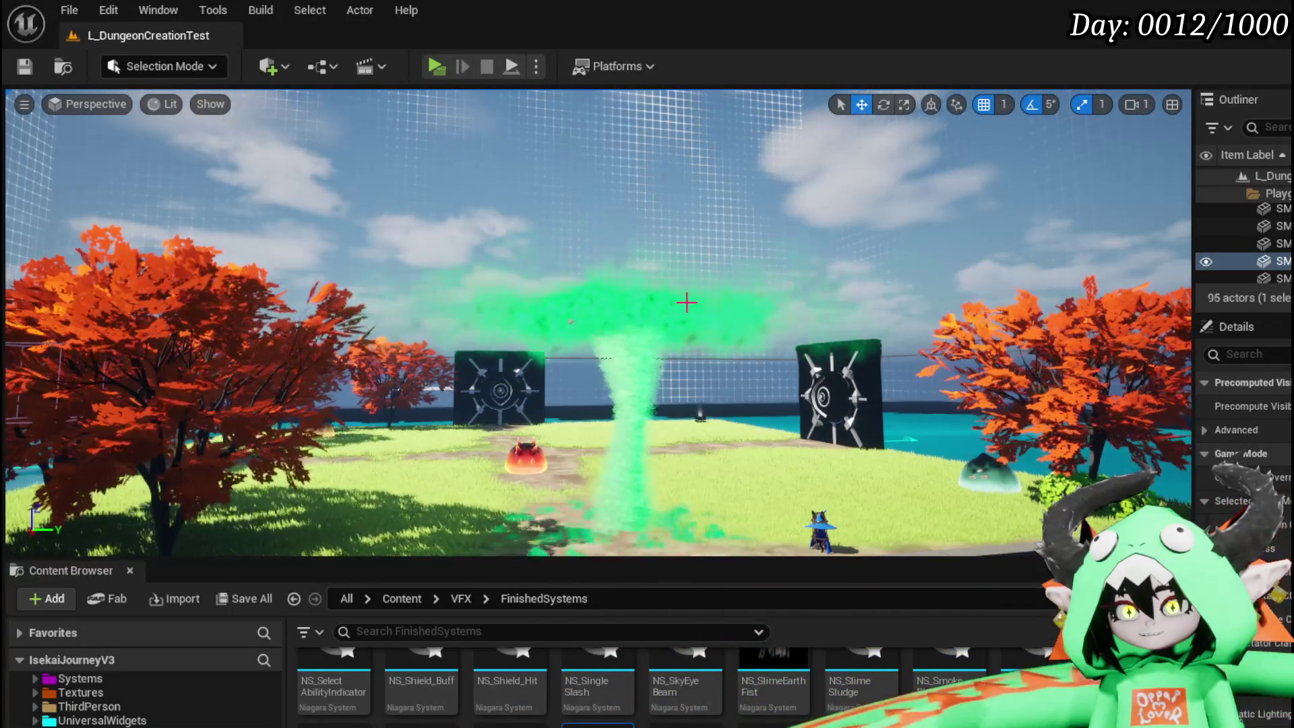
mouse_move(686, 303)
mouse_down()
mouse_move(658, 534)
mouse_move(647, 405)
mouse_up()
drag(645, 298, 516, 256)
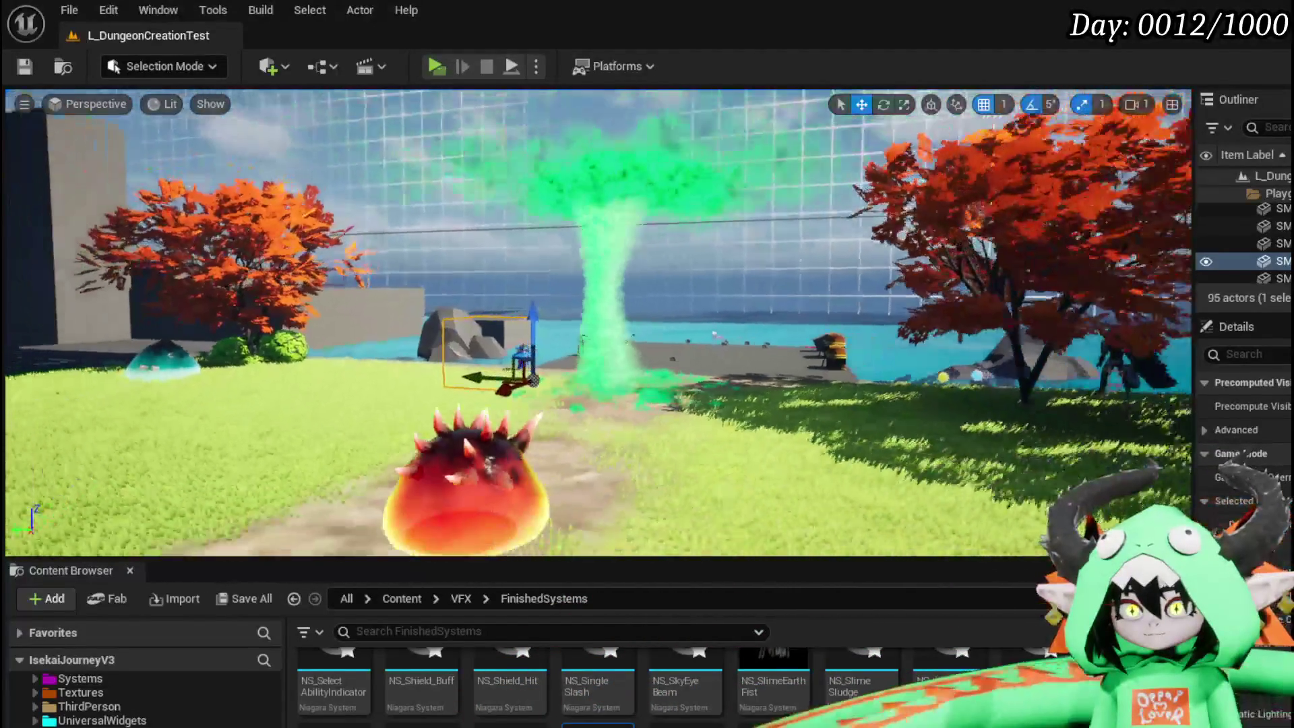
key(w)
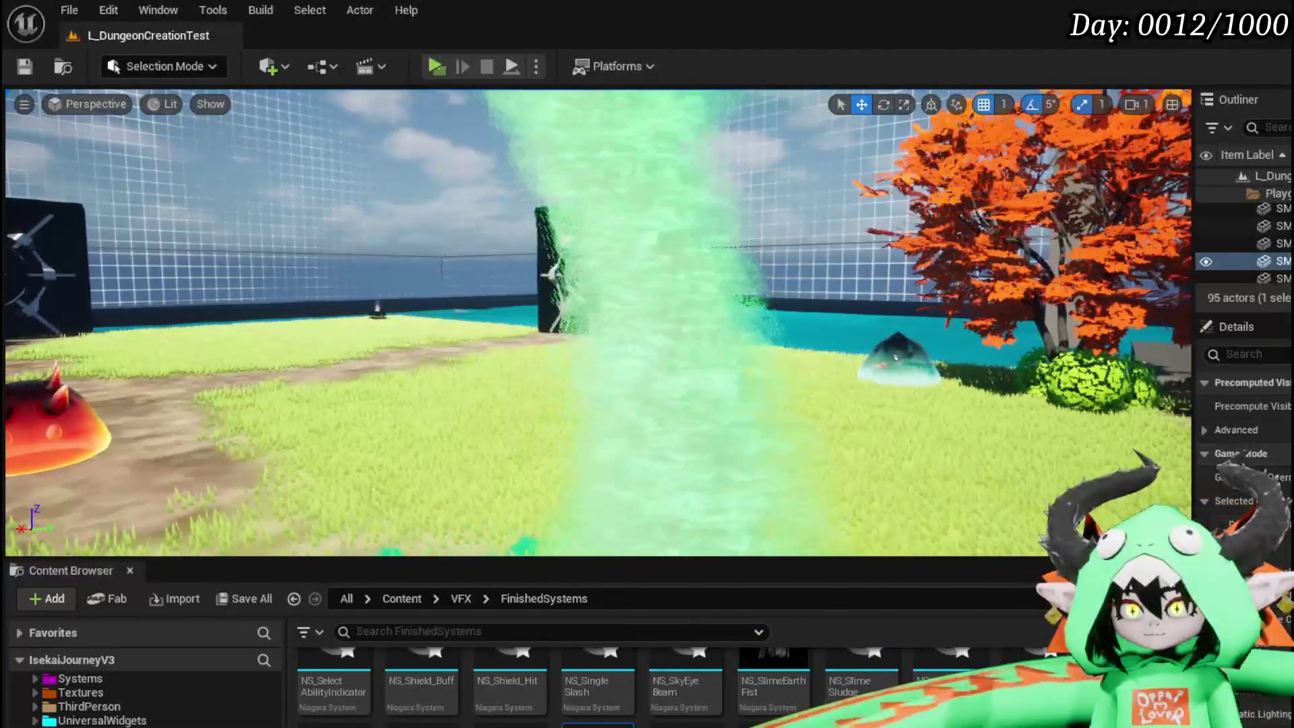
key(s)
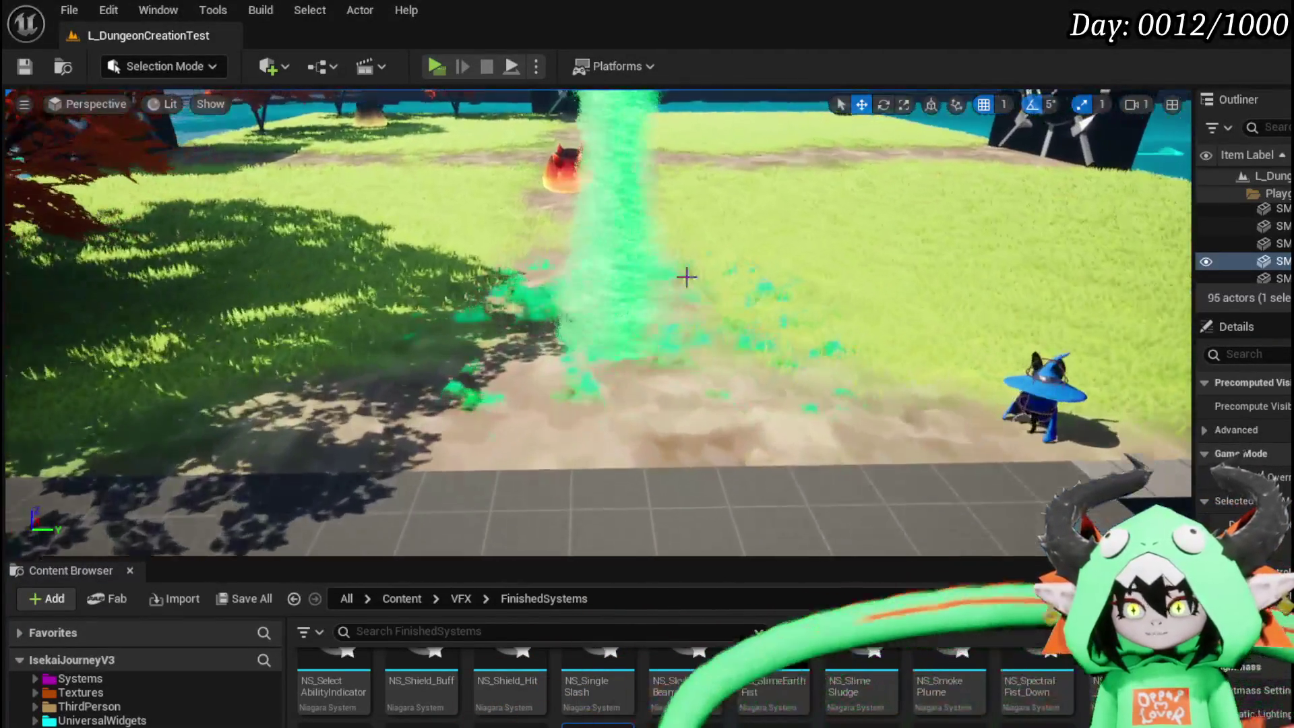
- Select the tornado actor and move it across the ground toward the red slime
click(627, 329)
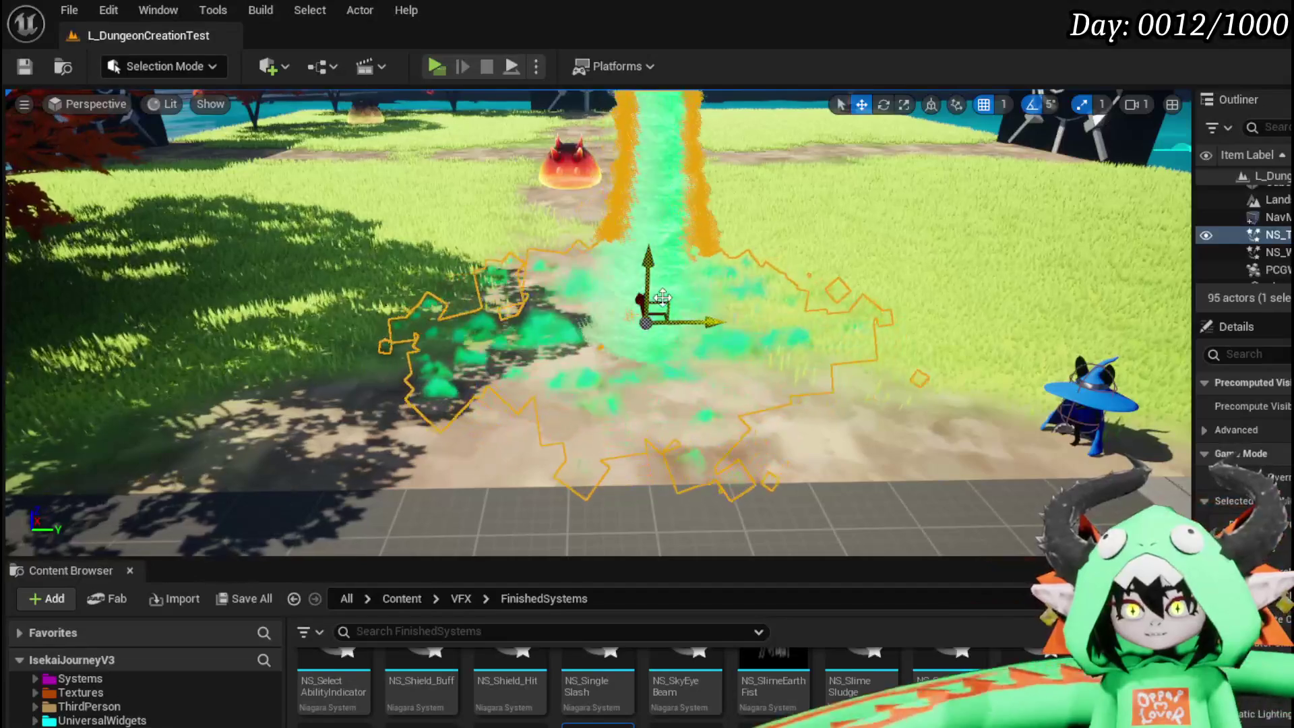
key(a)
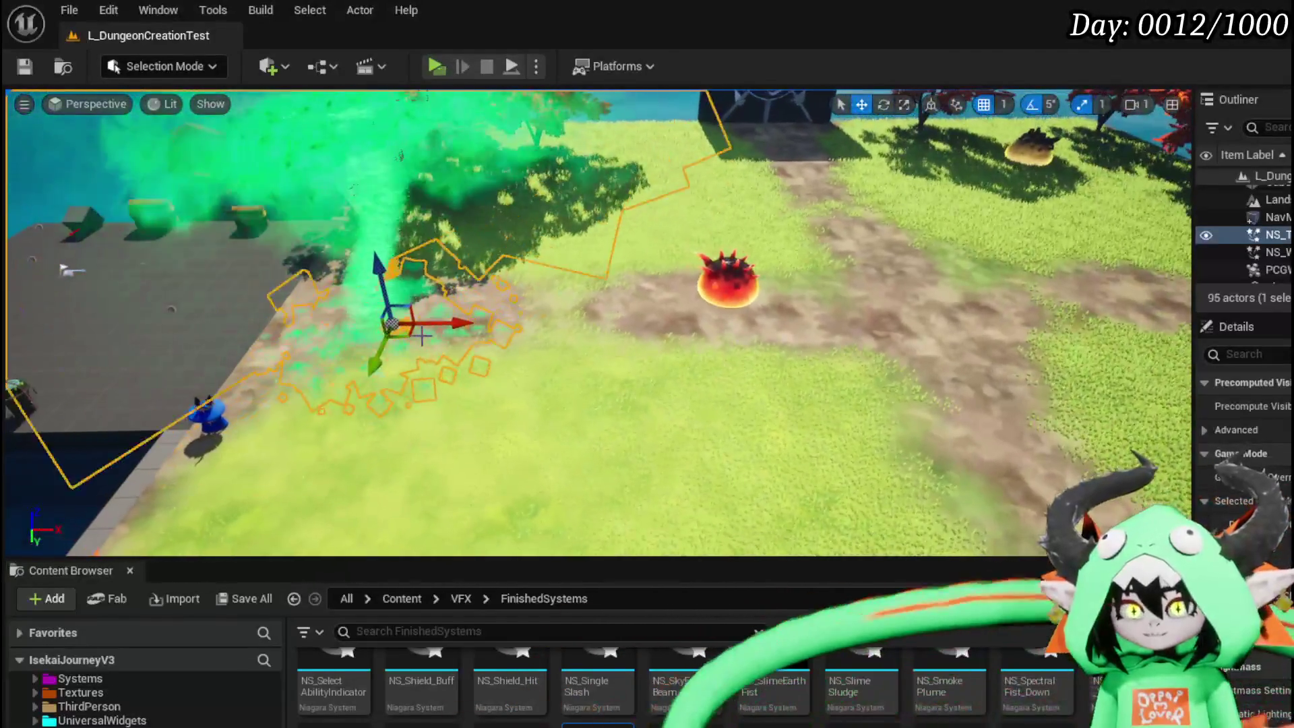
drag(424, 326, 500, 320)
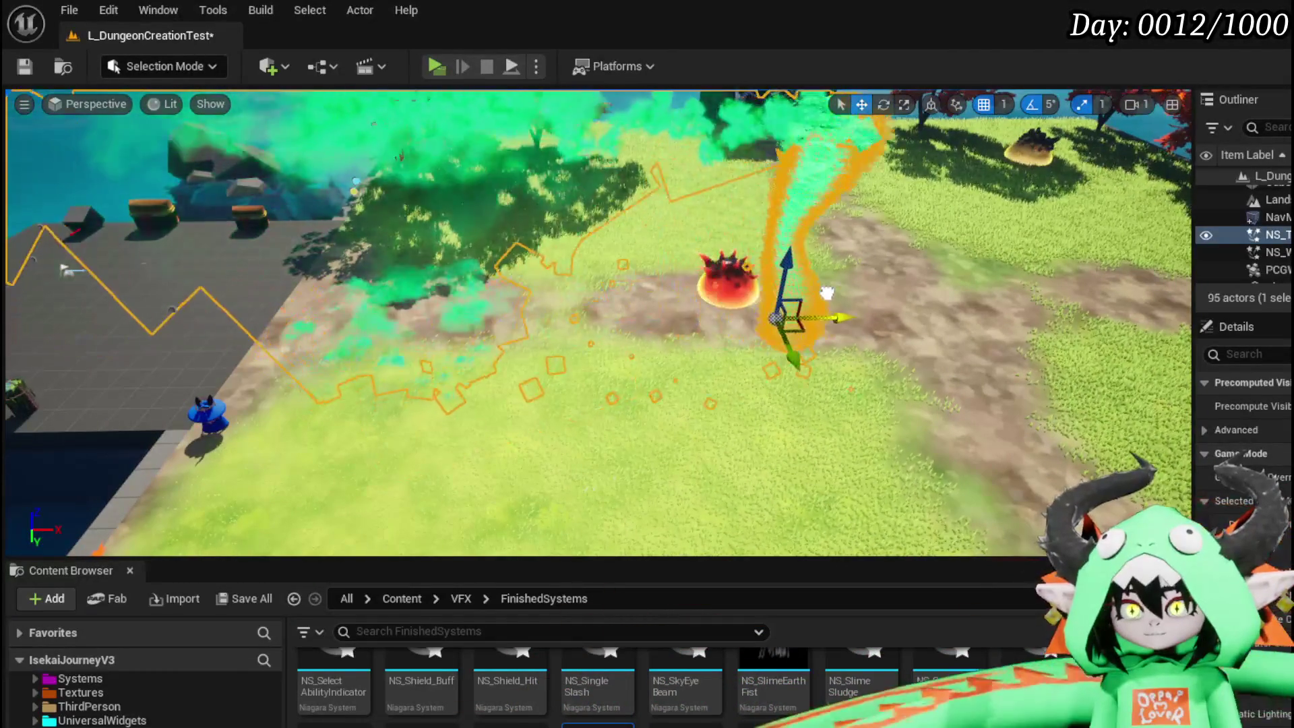
drag(861, 274, 581, 276)
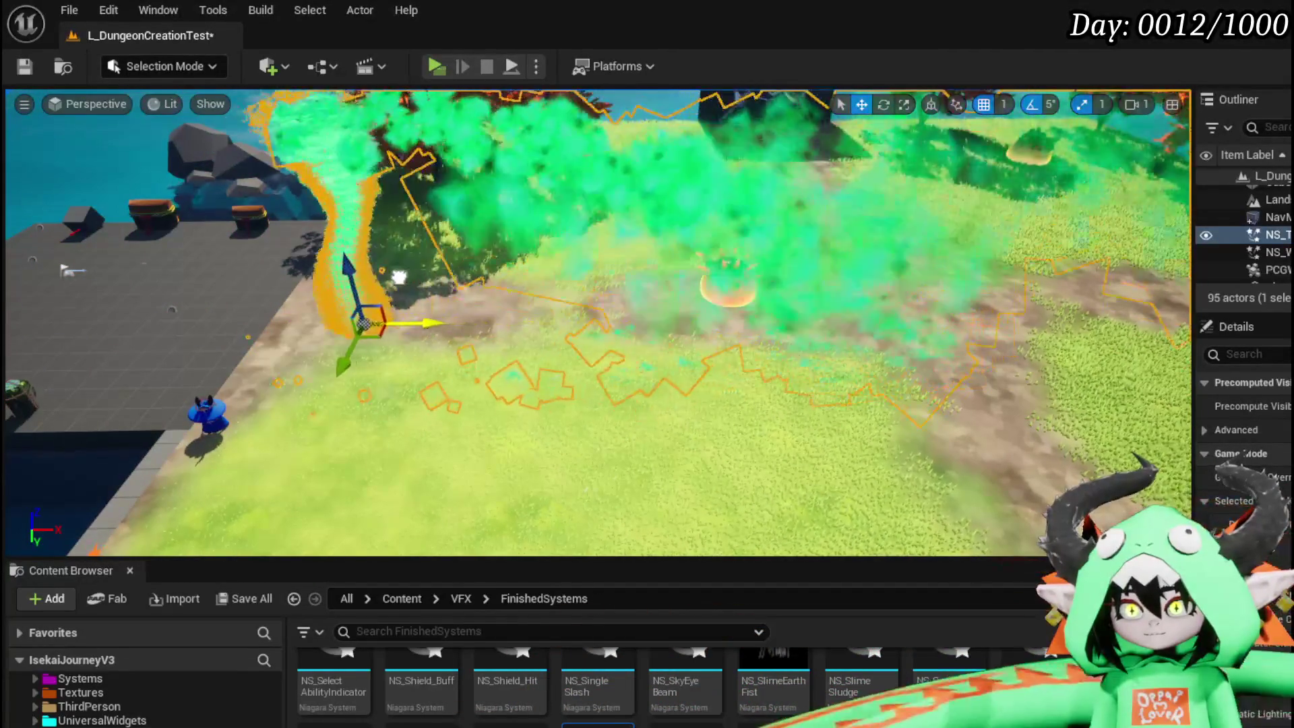
drag(490, 283, 529, 283)
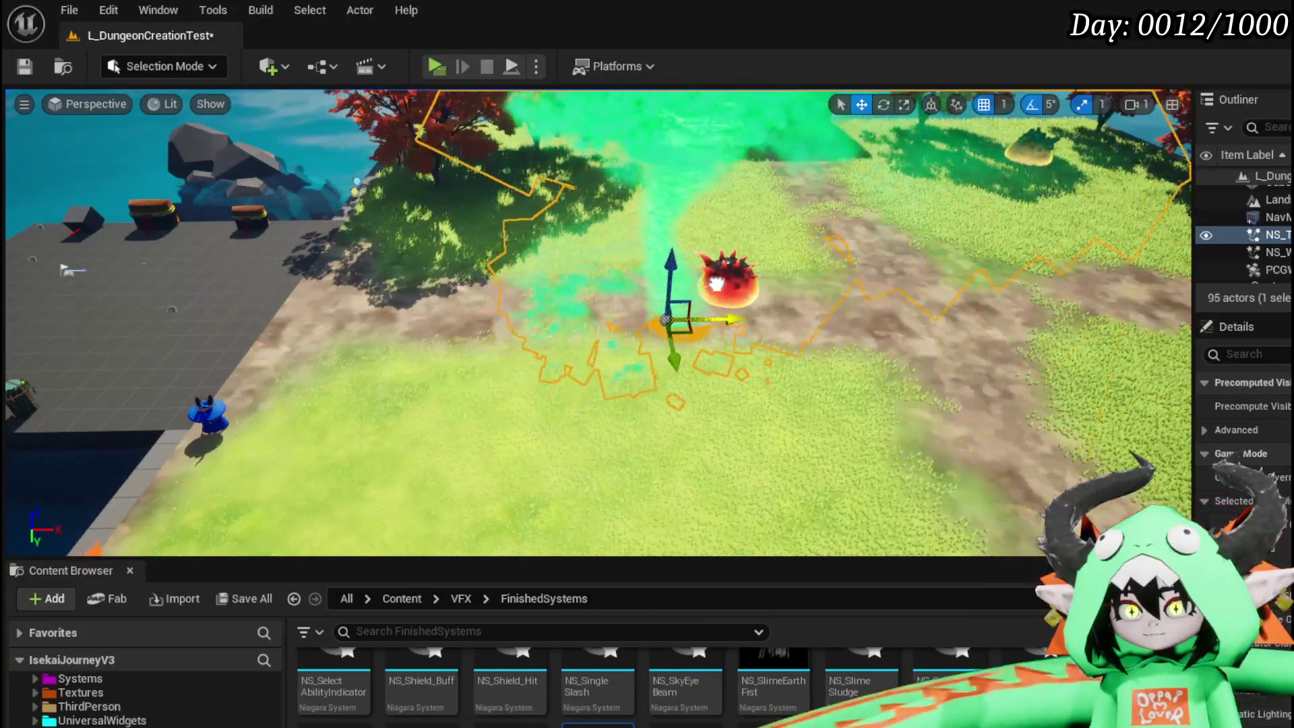
mouse_move(767, 283)
mouse_down()
mouse_move(872, 276)
mouse_move(844, 271)
mouse_up()
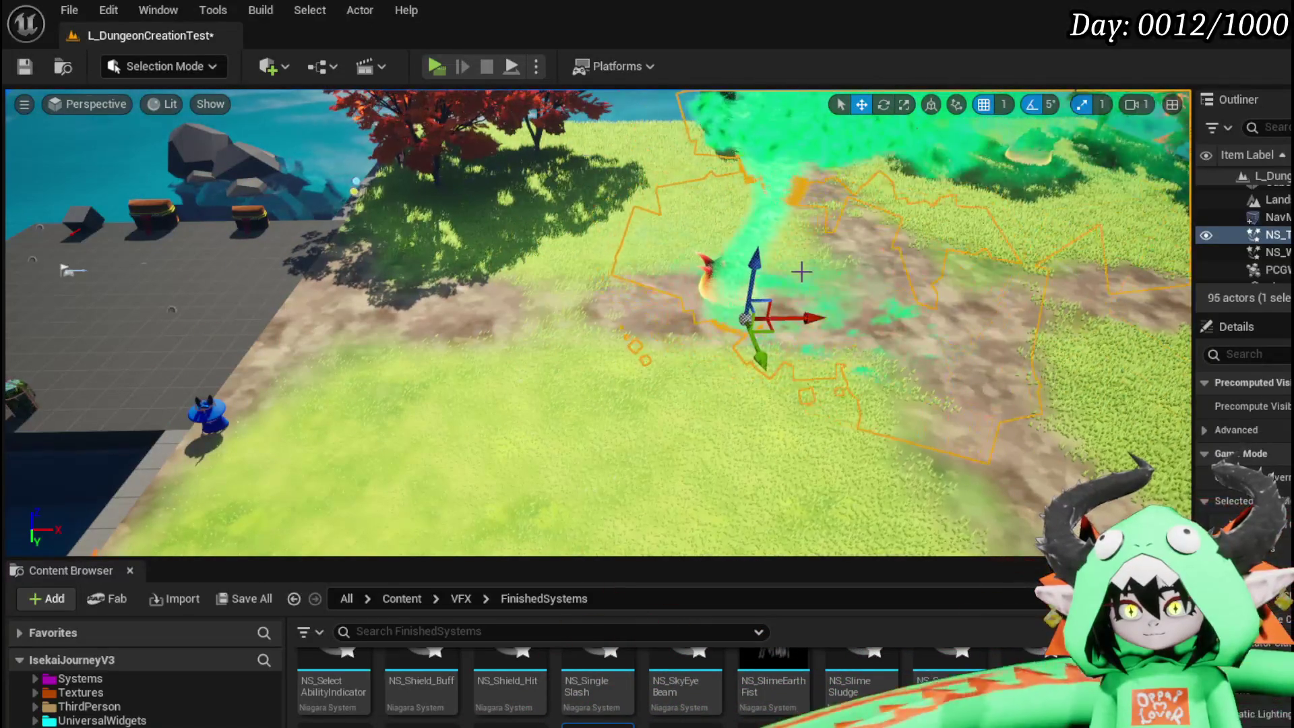
mouse_move(762, 355)
mouse_down()
mouse_move(741, 298)
mouse_move(792, 298)
mouse_up()
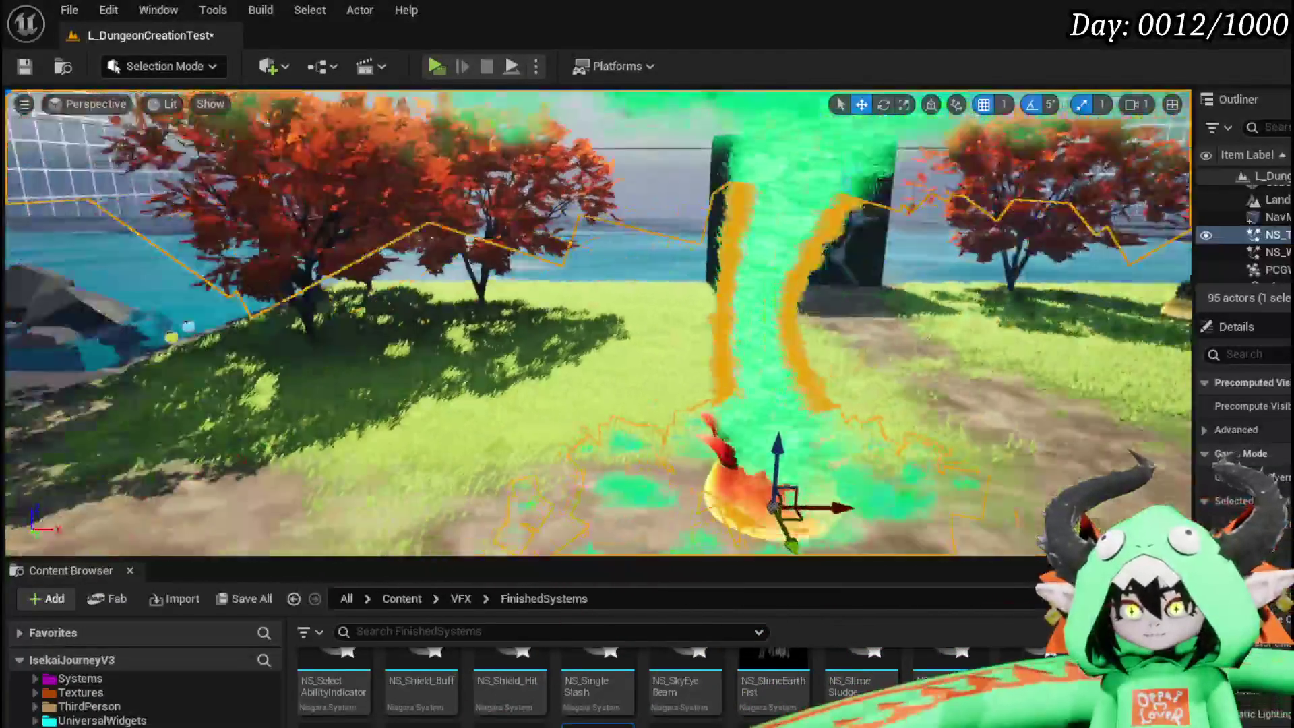
- Focus on the tornado, delete it from L_DungeonCreationTest, and save the level
key(f)
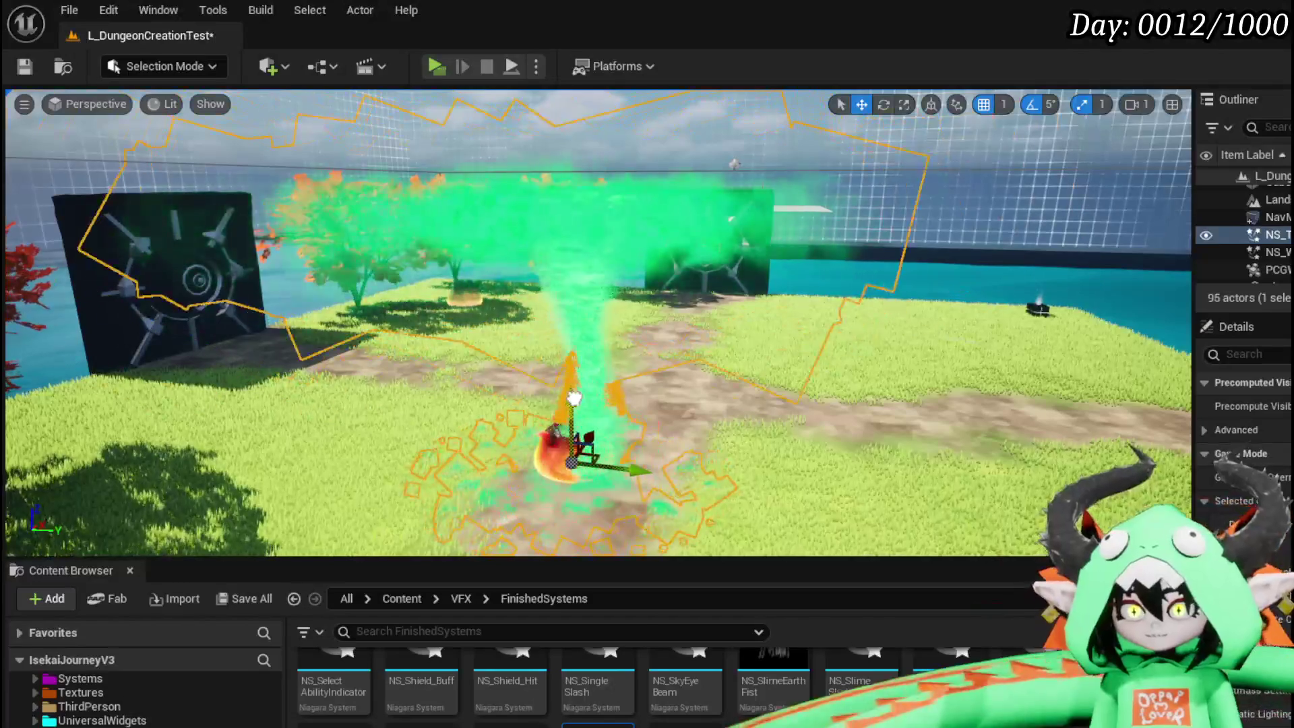
key(Delete)
click(24, 66)
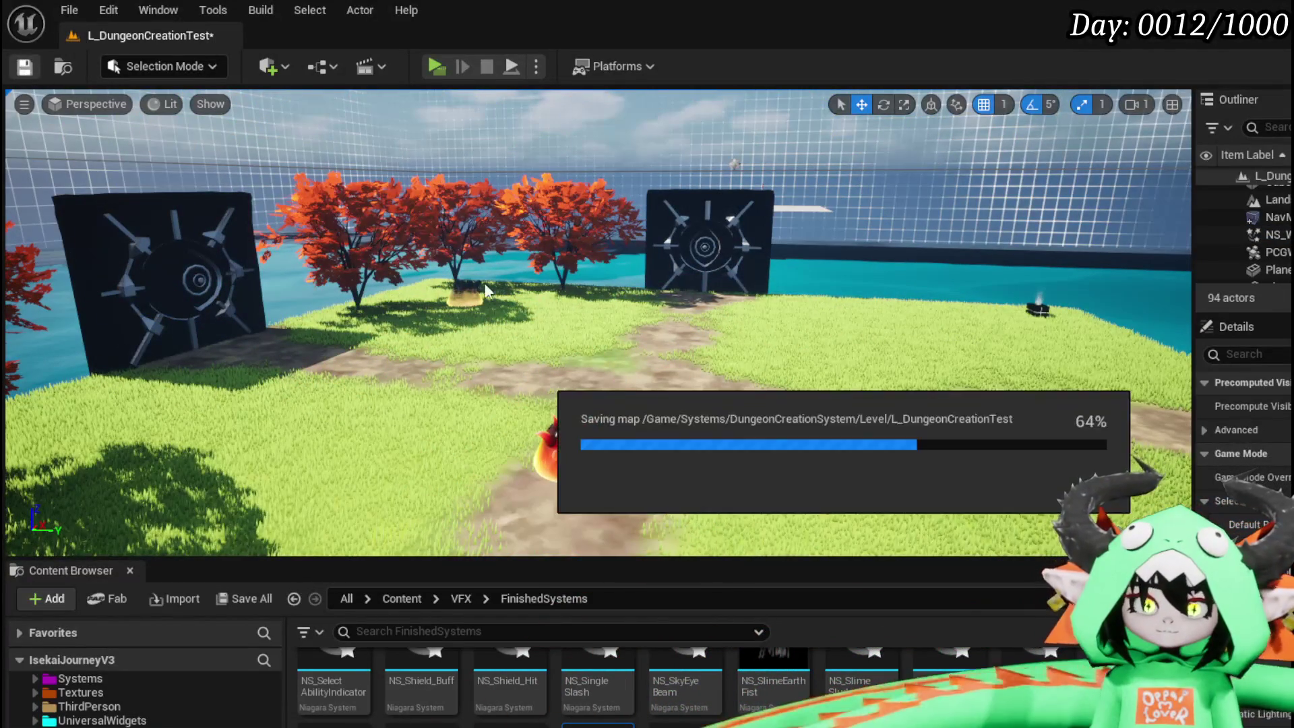